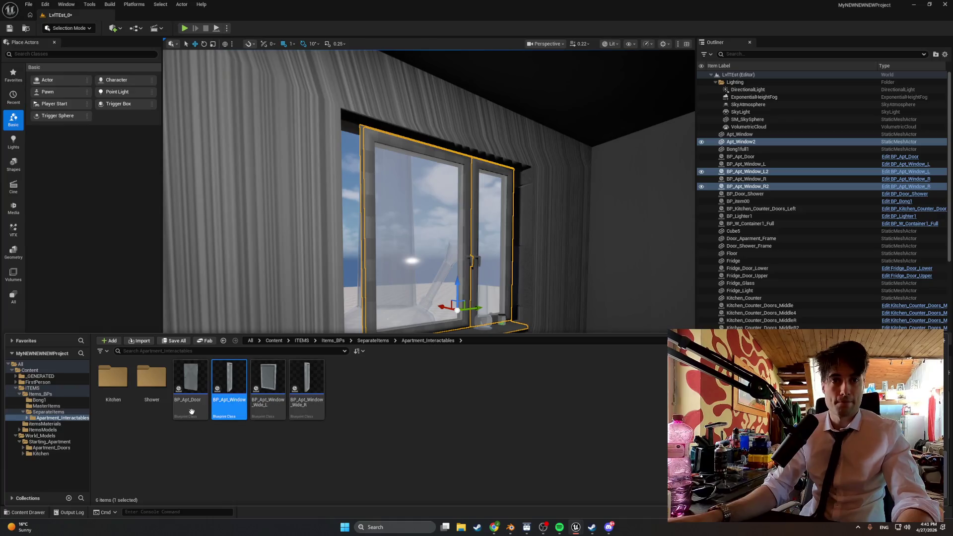
# Step: Browse to Kitchen models > Starting_Apartment and select the old window and window door meshes
pyautogui.click(42, 454)
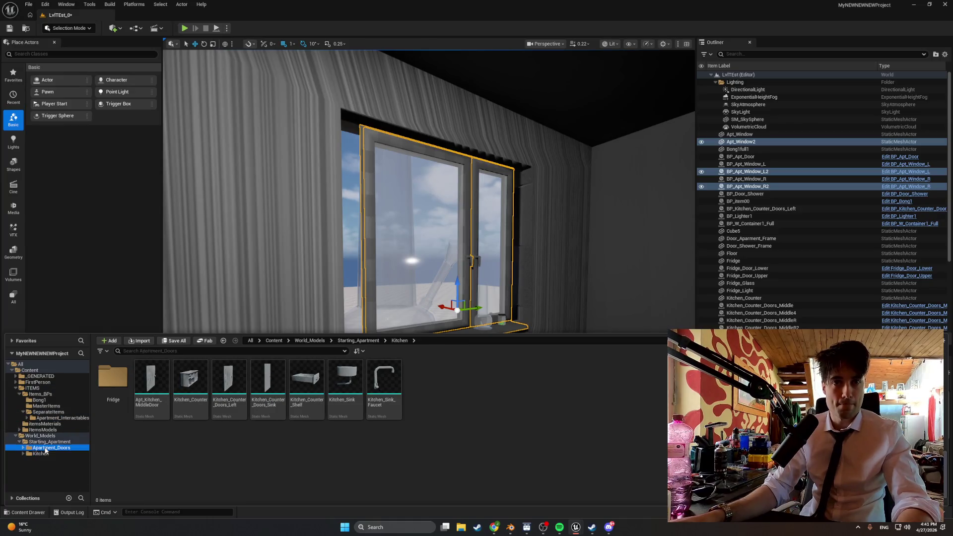
pyautogui.click(49, 441)
pyautogui.click(190, 382)
pyautogui.keyDown('shift'); pyautogui.click(268, 382); pyautogui.keyUp('shift')
pyautogui.hotkey('ctrl', 'space')
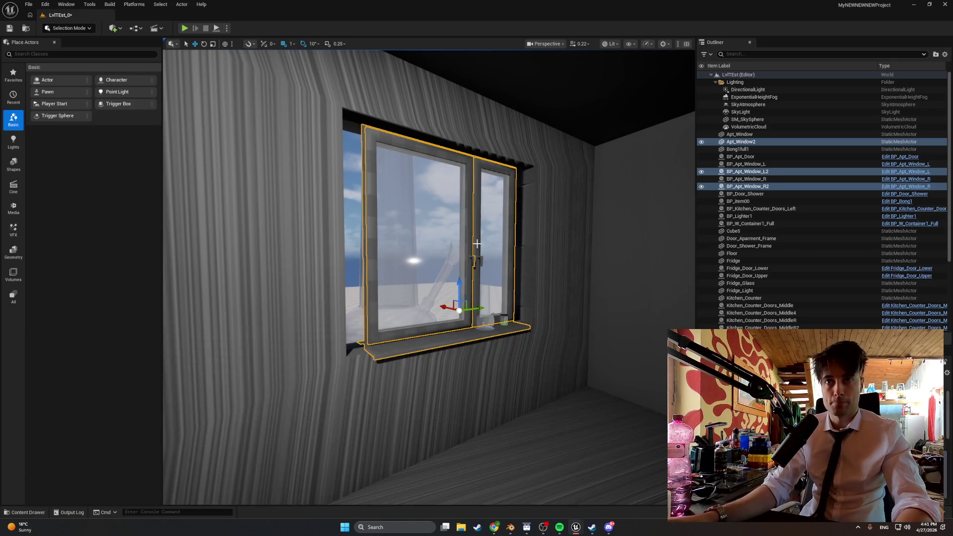
# Step: Delete the right and left window doors and the window frame from the level
pyautogui.click(477, 244)
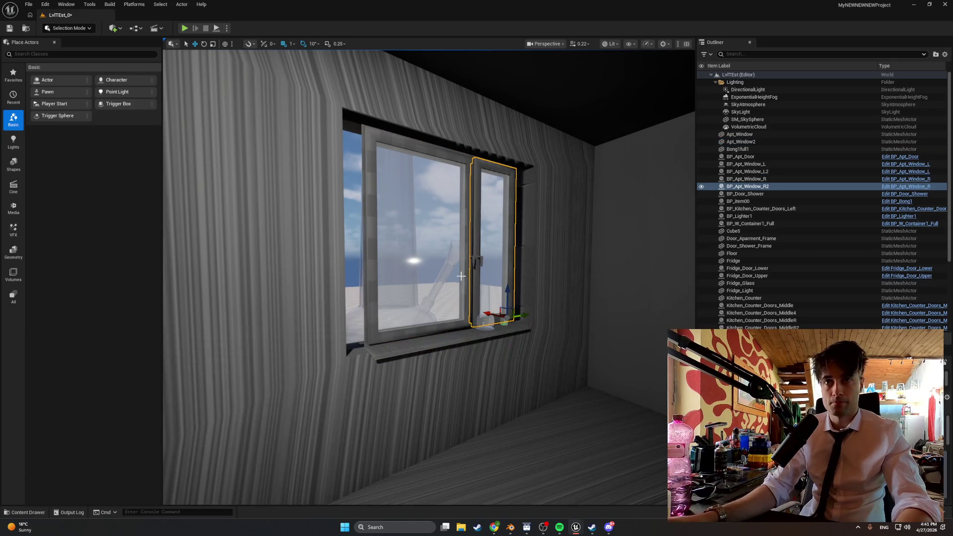
pyautogui.press('Delete')
pyautogui.click(420, 330)
pyautogui.press('Delete')
pyautogui.click(423, 334)
pyautogui.press('Delete')
# Step: Delete the left and right window panes and the remaining window frame near the fridge
pyautogui.scroll(3, 442, 330)
pyautogui.moveTo(443, 330); pyautogui.dragTo(447, 310)
pyautogui.click(410, 249)
pyautogui.press('Delete')
pyautogui.click(412, 271)
pyautogui.press('Delete')
pyautogui.click(412, 272)
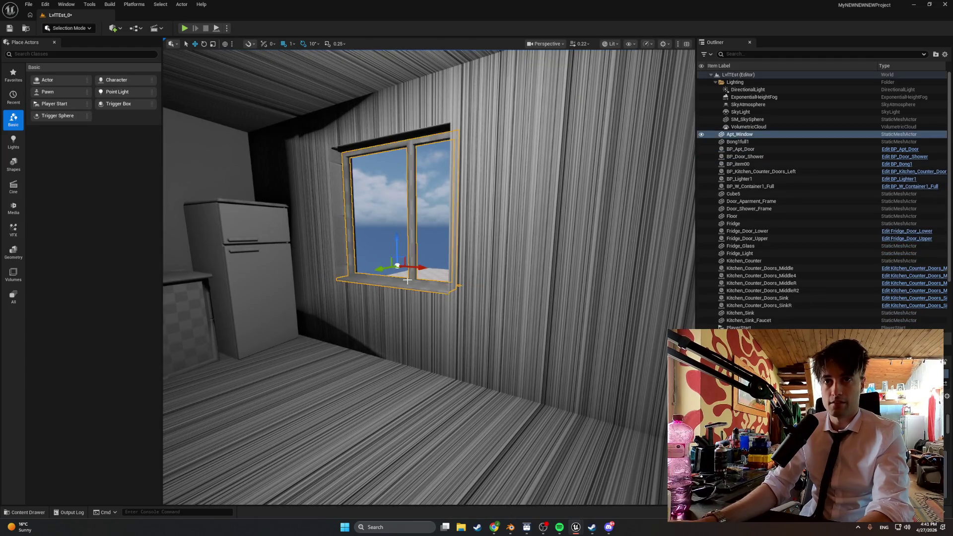
pyautogui.press('Delete')
pyautogui.hotkey('ctrl', 'space')
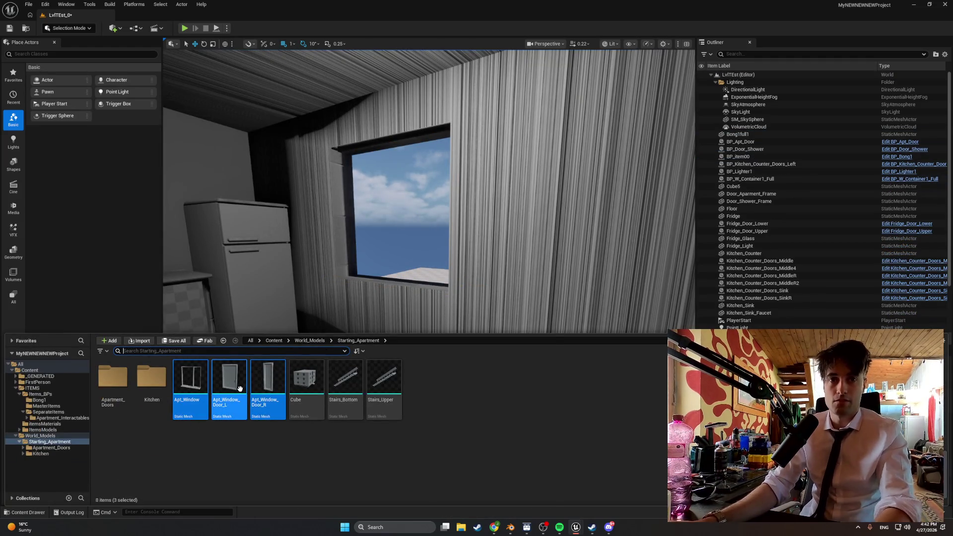
# Step: Force delete the Apt_Window, Door_L and Door_R meshes from Starting_Apartment
pyautogui.click(190, 380)
pyautogui.keyDown('shift'); pyautogui.click(257, 386); pyautogui.keyUp('shift')
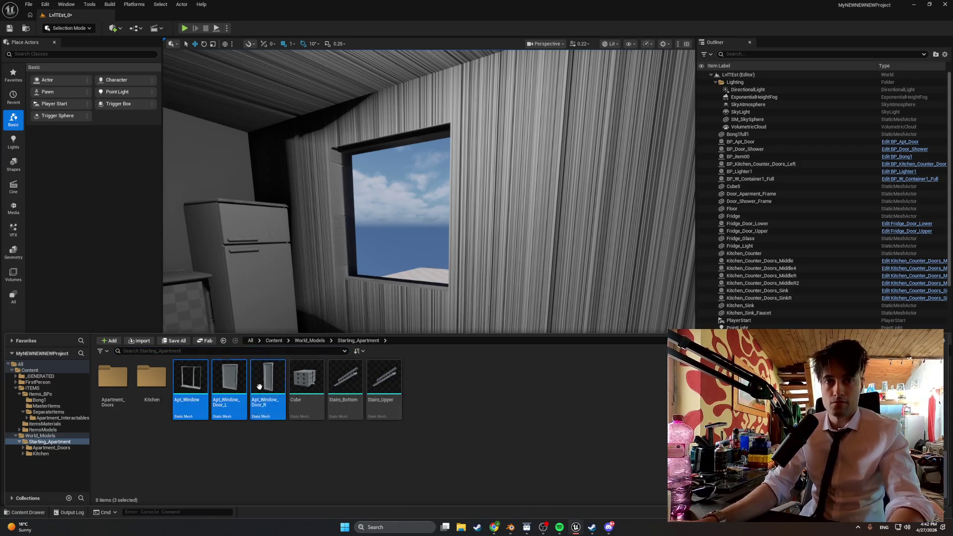
pyautogui.press('Delete')
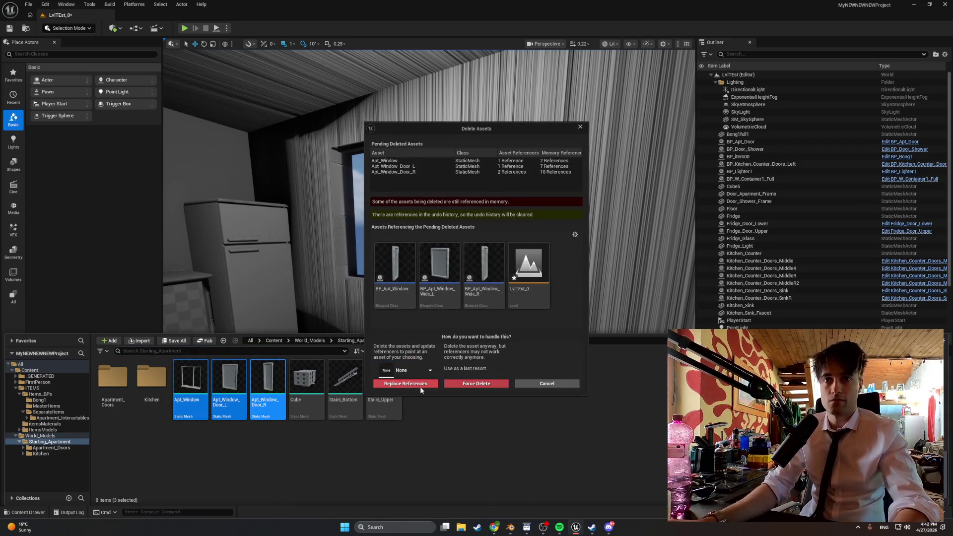
pyautogui.click(459, 386)
# Step: Start an import from the Content Browser, then switch over to Blender
pyautogui.hotkey('ctrl', 'space')
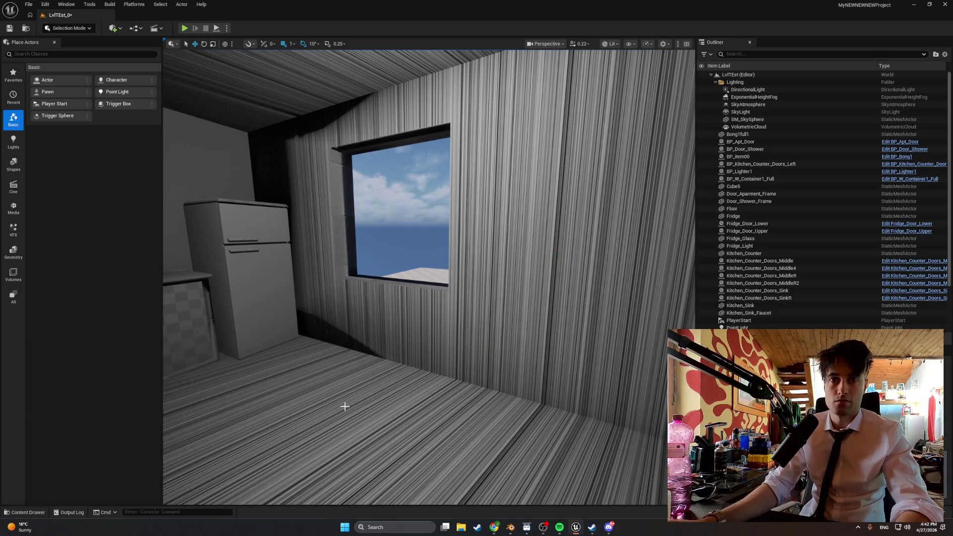
pyautogui.hotkey('ctrl', 'space')
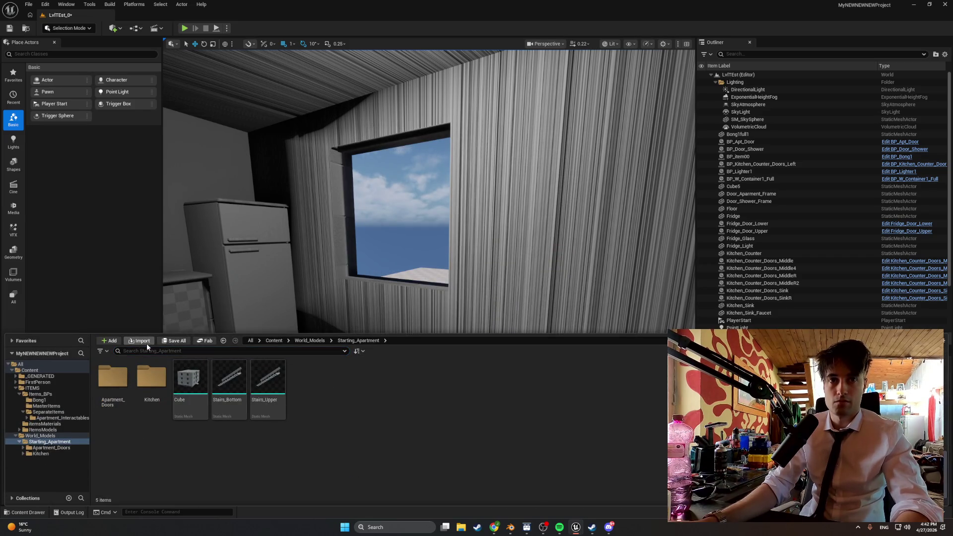
pyautogui.click(147, 344)
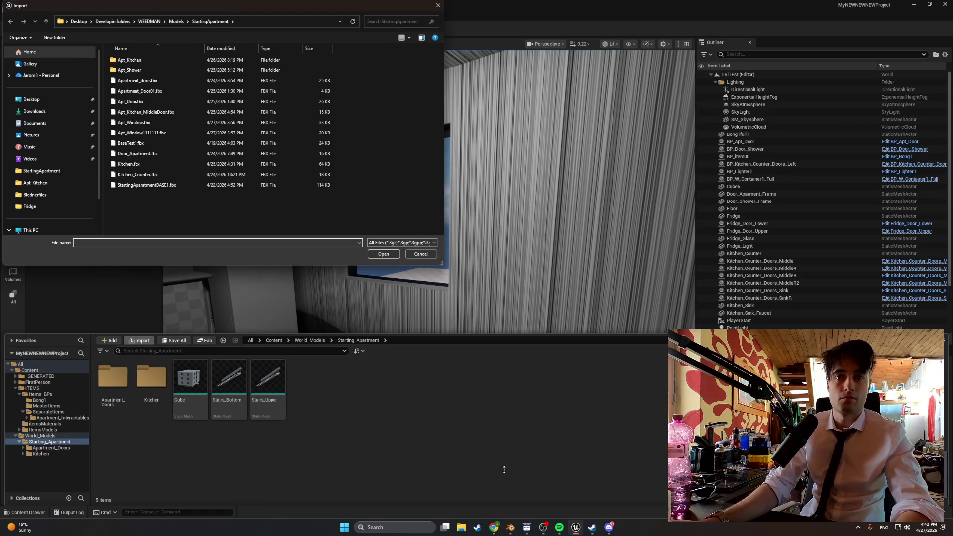
pyautogui.click(512, 526)
pyautogui.click(16, 13)
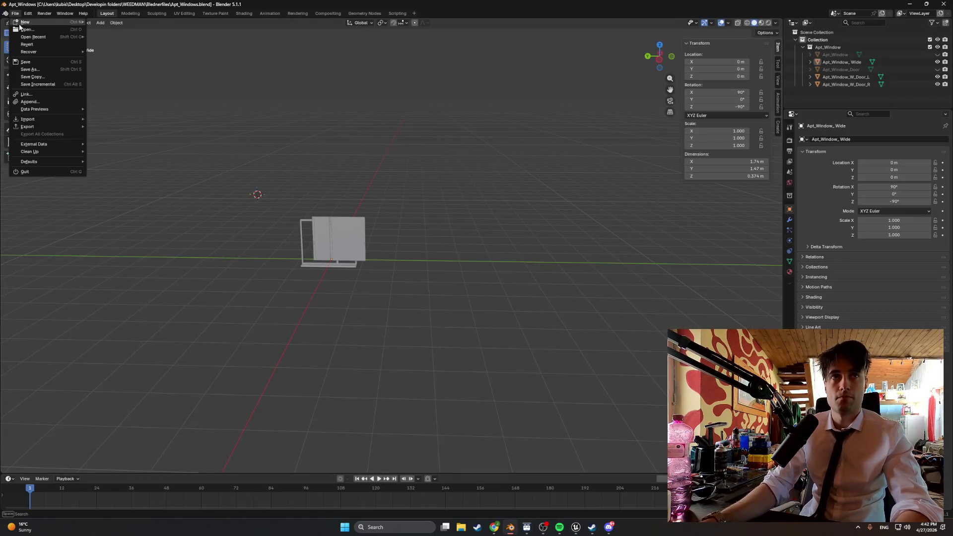
# Step: Export the window scene as FBX to the StartingApartment folder as Apt_Windows.fbx
pyautogui.moveTo(52, 128)
pyautogui.click(139, 184)
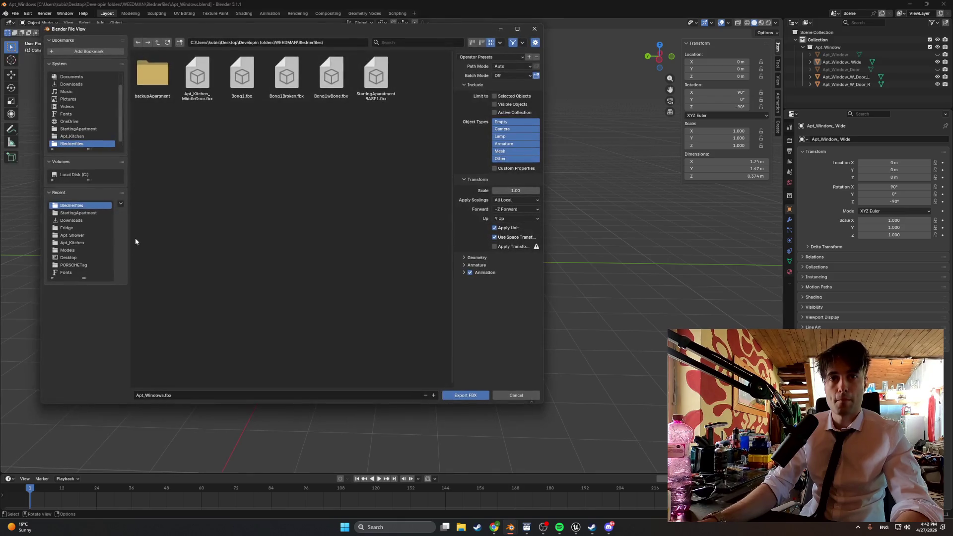
pyautogui.click(78, 213)
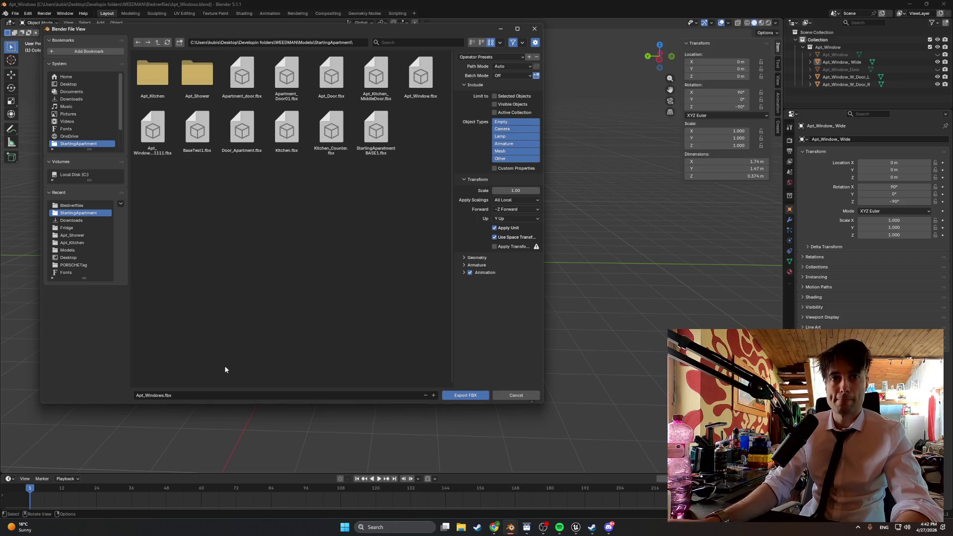
pyautogui.click(460, 395)
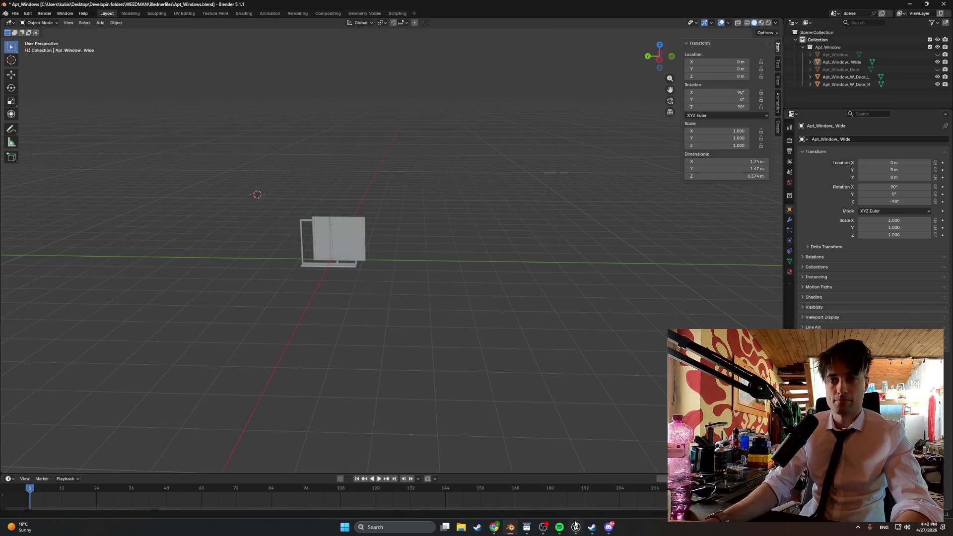
pyautogui.click(575, 527)
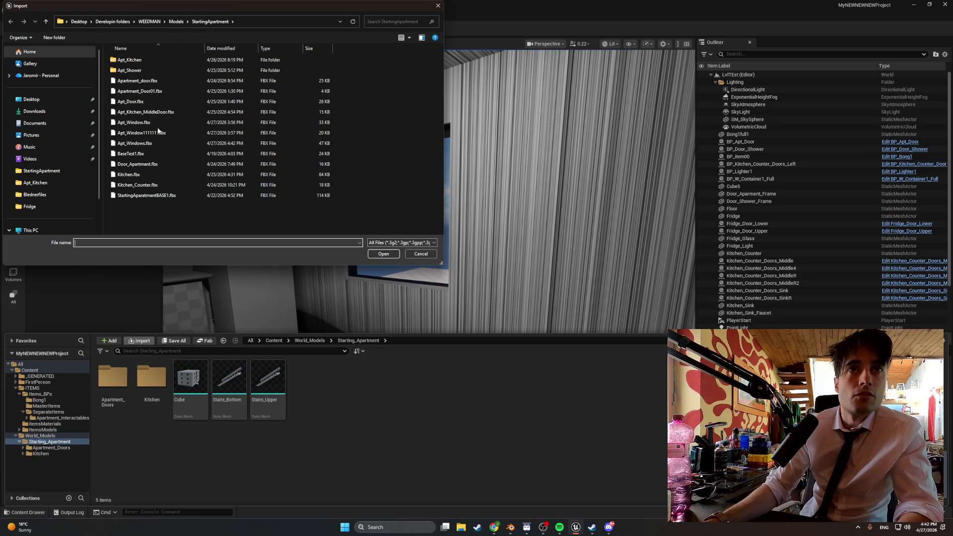
# Step: Import Apt_Windows.fbx with default settings and inspect the Apt_Window_W_Door_R mesh full screen
pyautogui.doubleClick(161, 144)
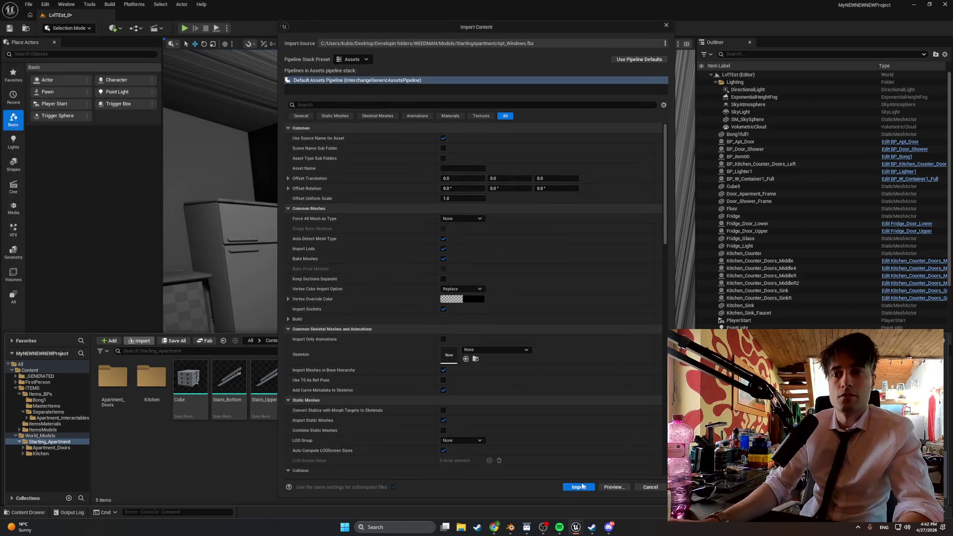
pyautogui.click(571, 485)
pyautogui.click(341, 388)
pyautogui.doubleClick(342, 388)
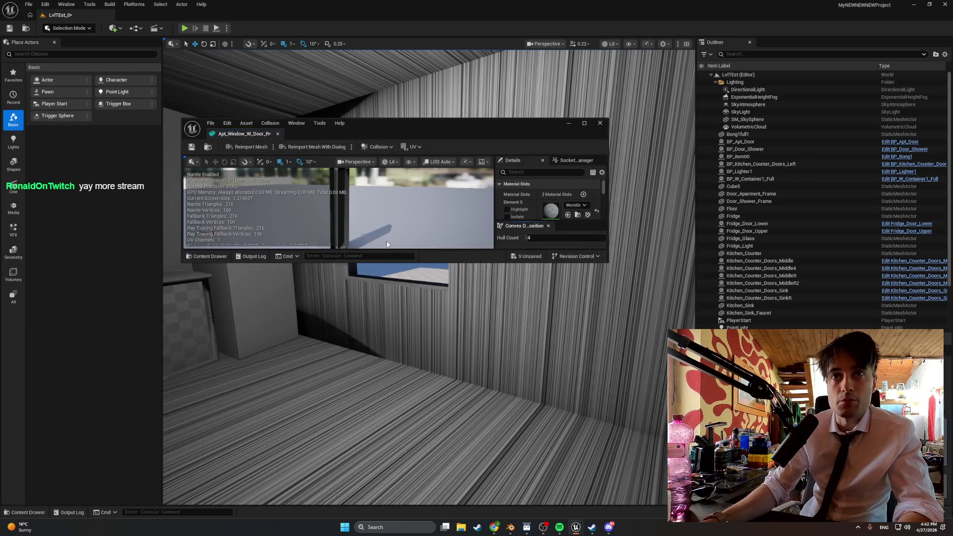
pyautogui.click(585, 124)
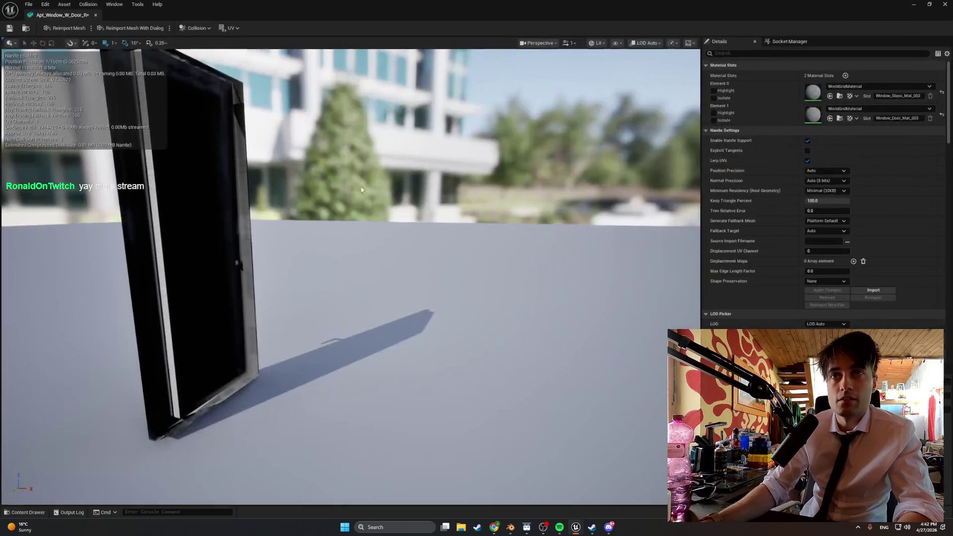
pyautogui.moveTo(585, 124); pyautogui.dragTo(585, 123)
pyautogui.click(944, 5)
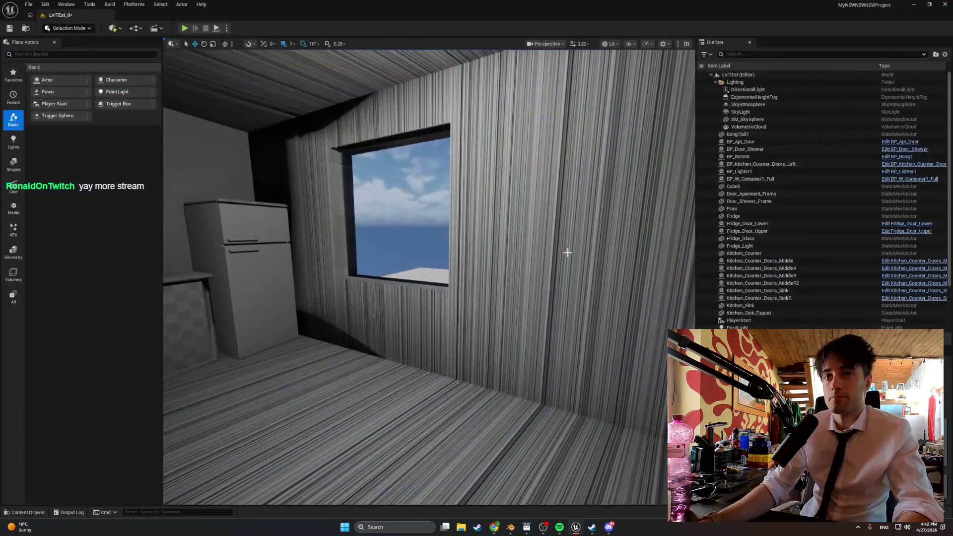
# Step: Delete all five newly imported window meshes, then return to Blender
pyautogui.hotkey('ctrl', 'space')
pyautogui.hotkey('shift', 'Left')
pyautogui.hotkey('shift', 'Left')
pyautogui.hotkey('shift', 'Left')
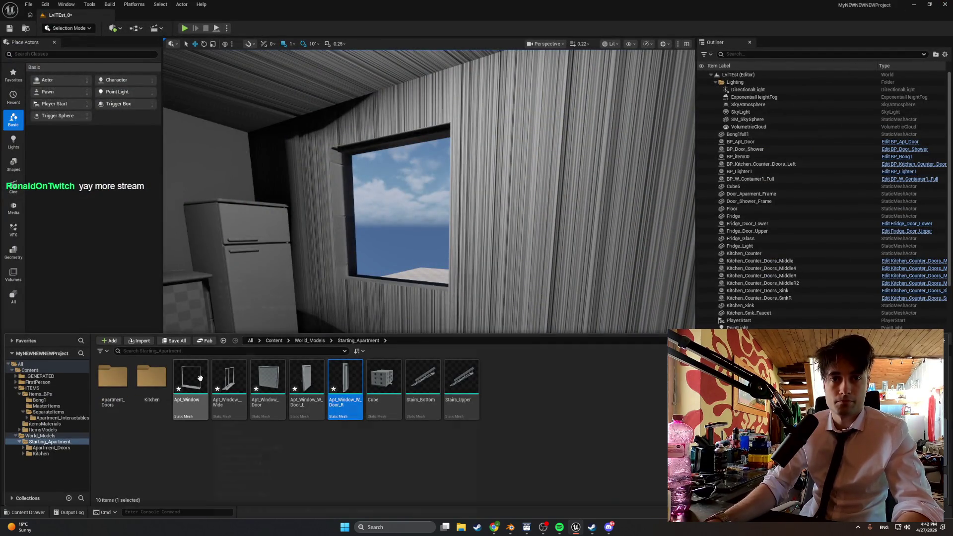
pyautogui.press('Delete')
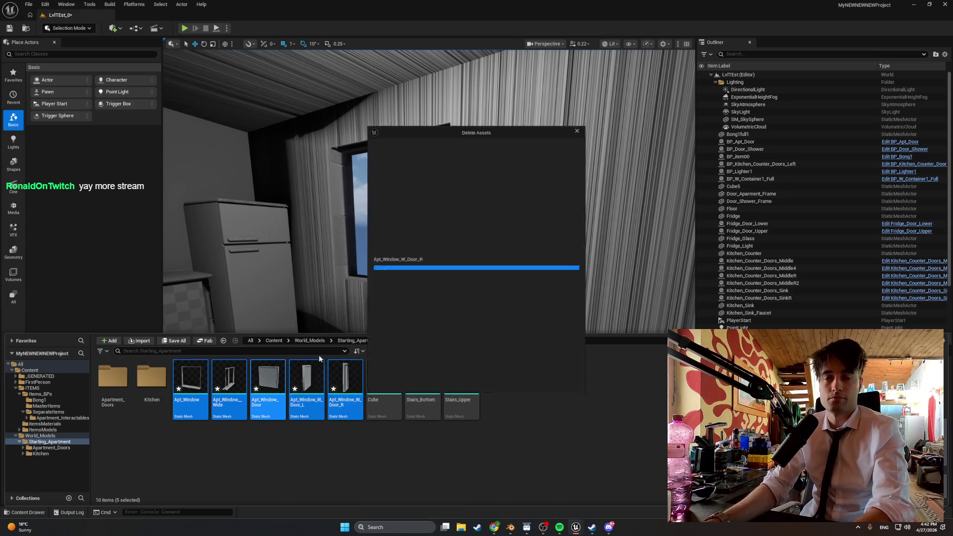
pyautogui.click(476, 382)
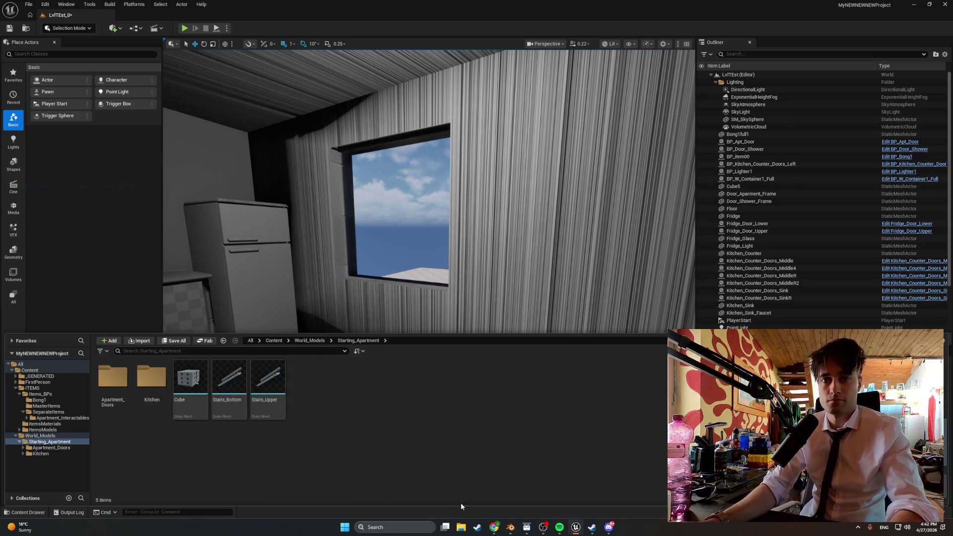
pyautogui.click(511, 527)
pyautogui.scroll(1, 333, 280)
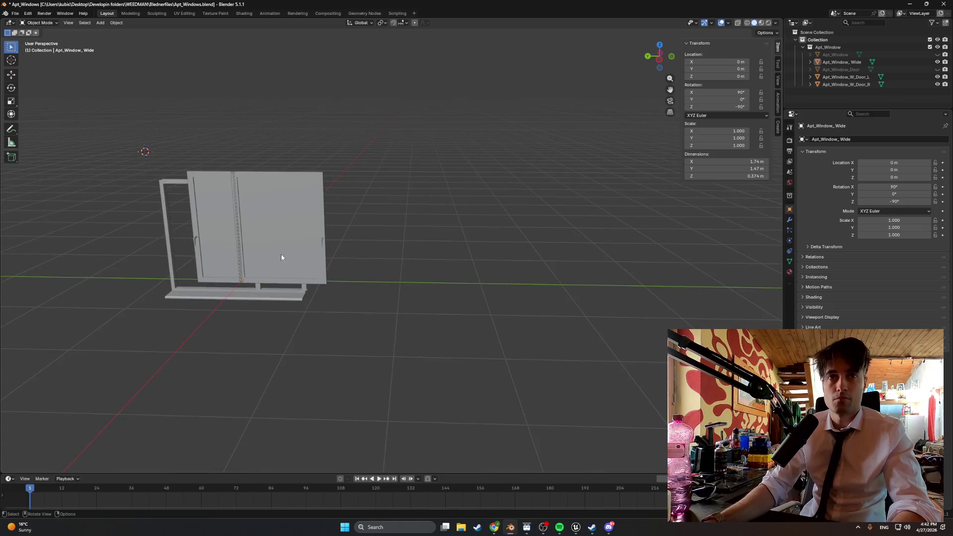
# Step: Hide the other door and frame, then flip all face normals of Apt_Window_W_Door_R
pyautogui.click(198, 242)
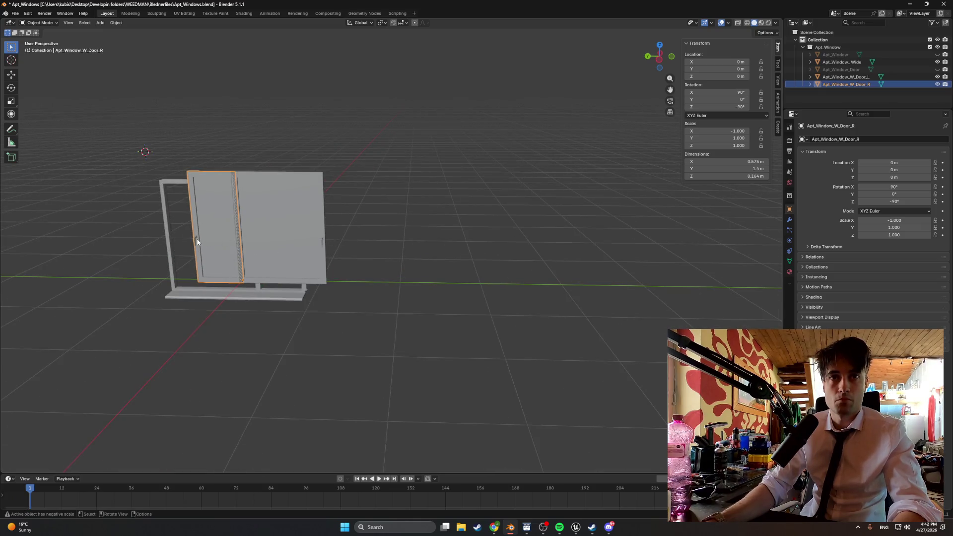
pyautogui.click(938, 77)
pyautogui.click(938, 62)
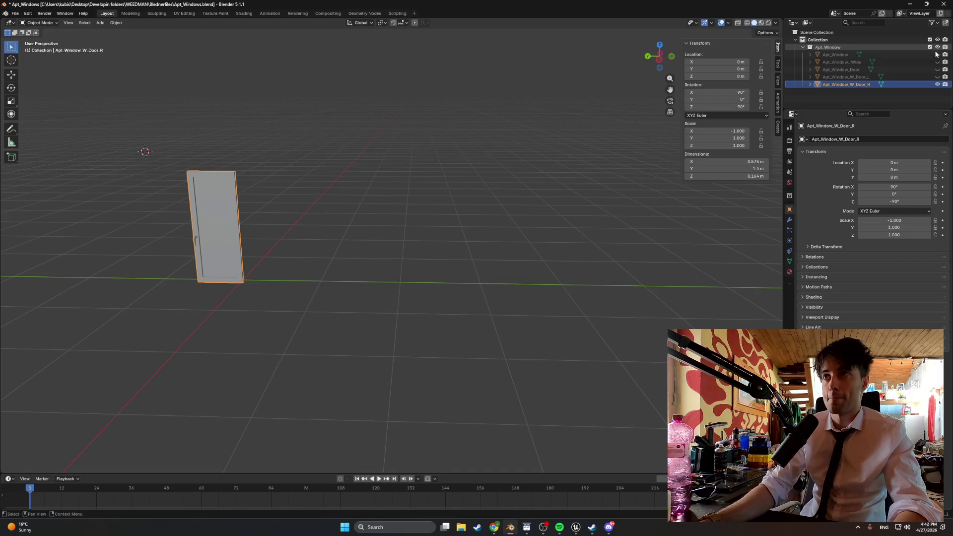
pyautogui.press('Tab')
pyautogui.press('a')
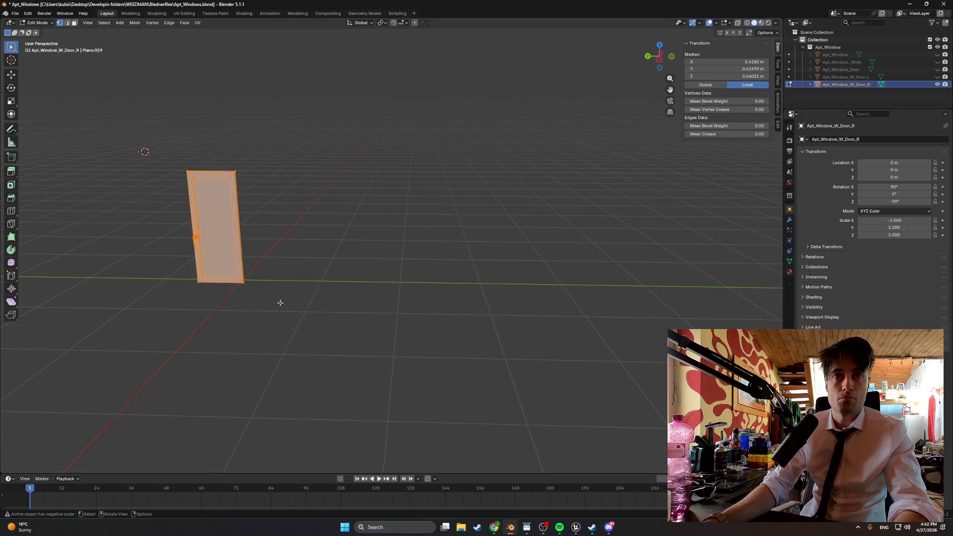
pyautogui.hotkey('alt', 'n')
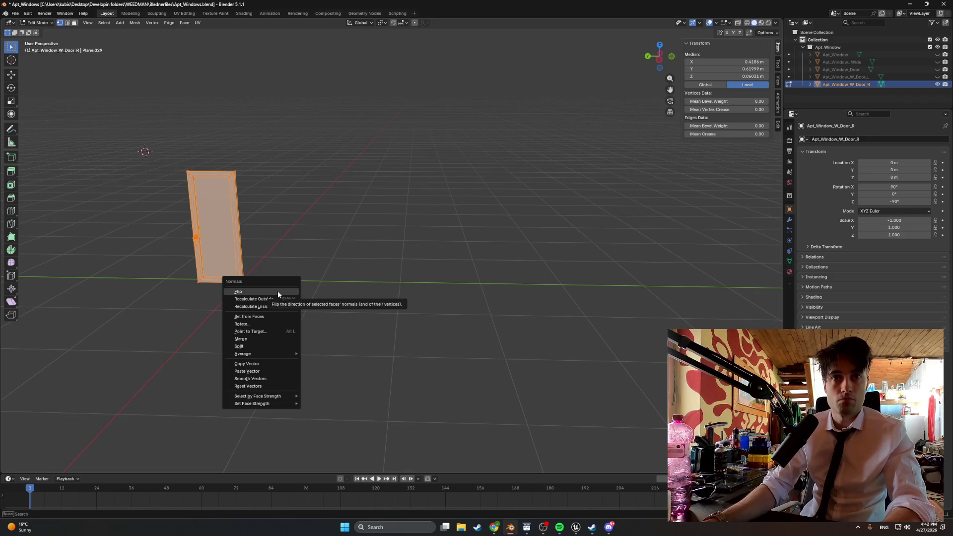
pyautogui.click(278, 291)
pyautogui.moveTo(279, 291); pyautogui.dragTo(234, 288)
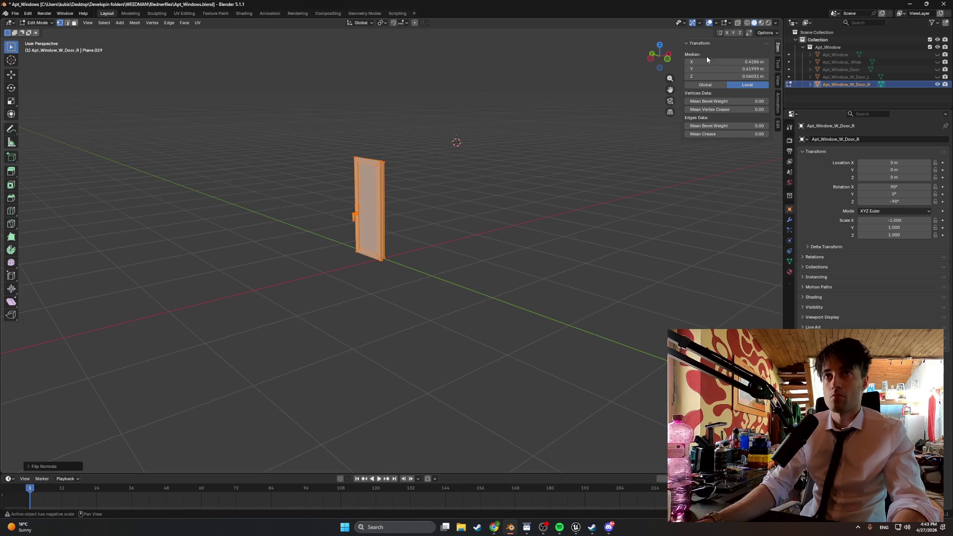
# Step: Turn on the Face Orientation overlay, check the door, and save Apt_Windows.blend
pyautogui.click(717, 23)
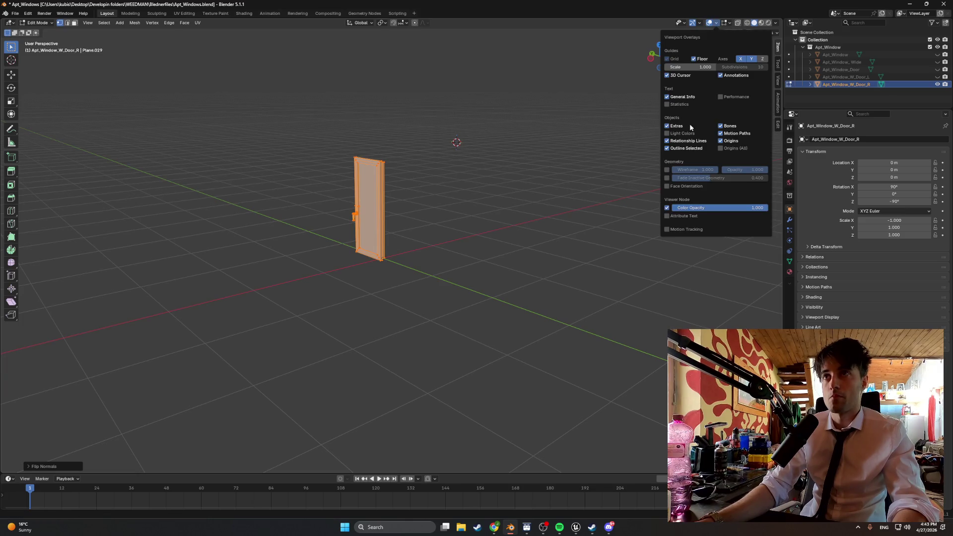
pyautogui.click(676, 187)
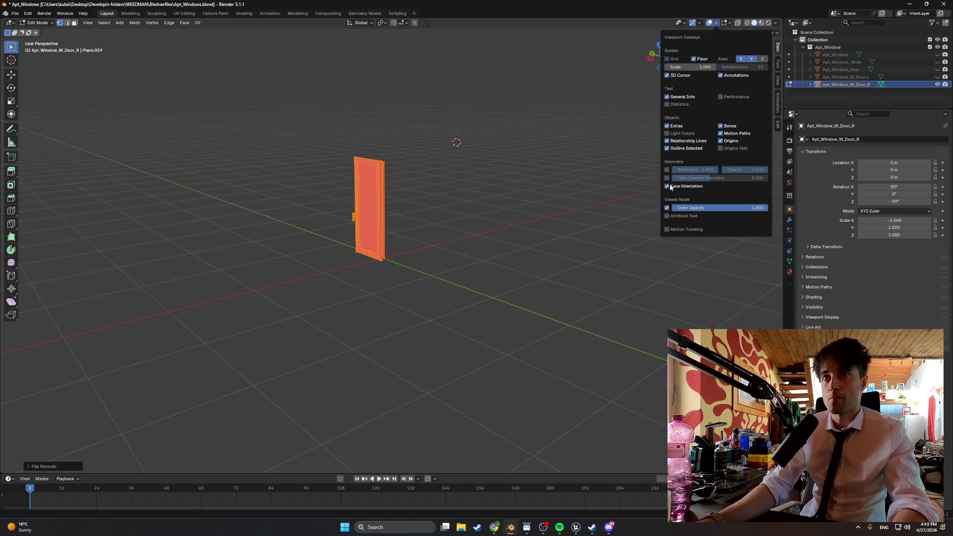
pyautogui.click(336, 231)
pyautogui.moveTo(336, 232)
pyautogui.mouseDown()
pyautogui.moveTo(298, 227)
pyautogui.moveTo(409, 234)
pyautogui.moveTo(370, 200)
pyautogui.mouseUp()
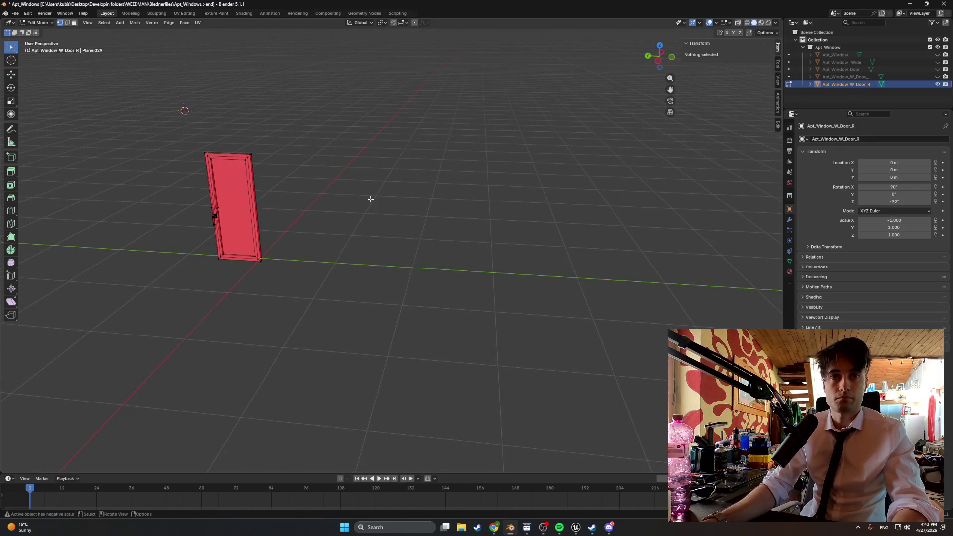
pyautogui.hotkey('shift', 's')
pyautogui.click(351, 207)
pyautogui.hotkey('ctrl', 's')
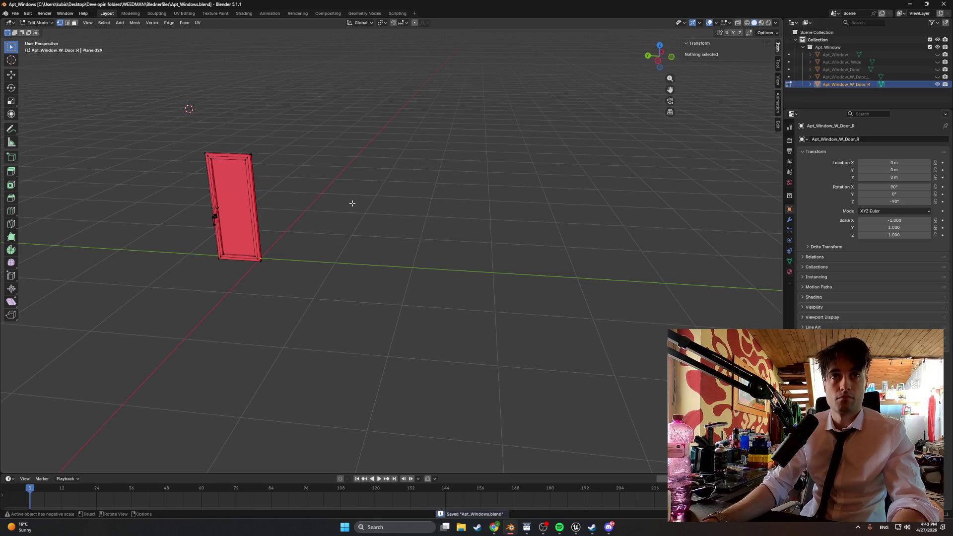
pyautogui.moveTo(343, 191); pyautogui.dragTo(319, 193)
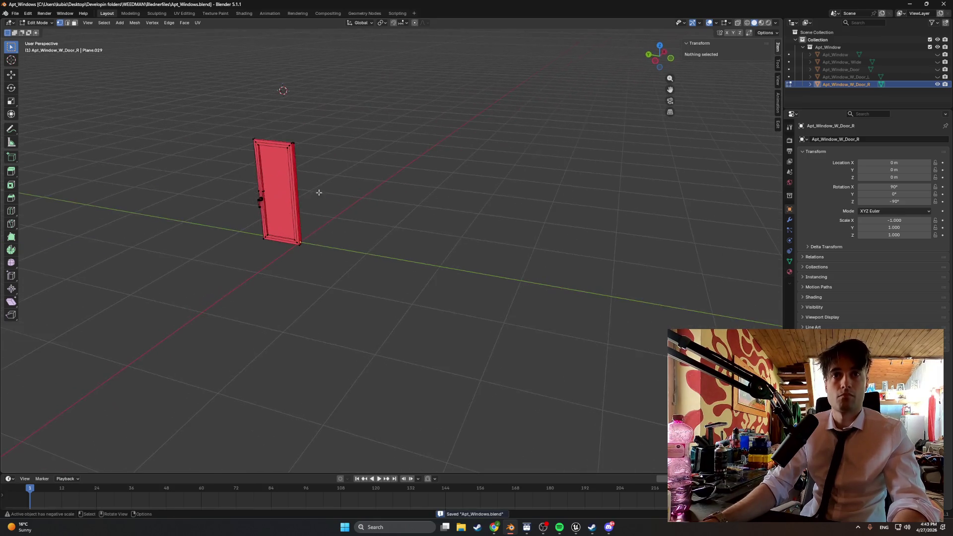
pyautogui.click(15, 14)
# Step: Unhide all window objects, select the Apt_Window collection, and overwrite Apt_Windows.fbx with a selected-only export
pyautogui.moveTo(42, 128)
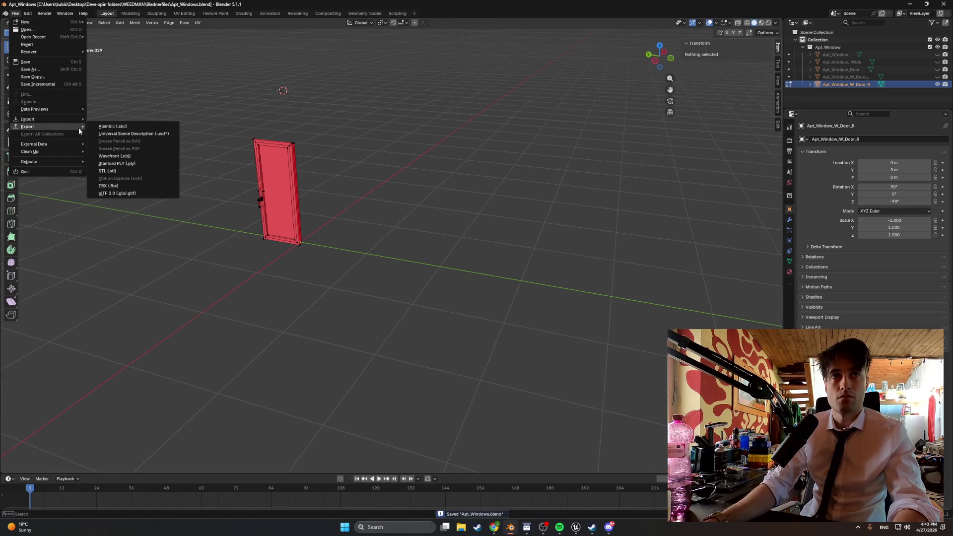
pyautogui.click(112, 182)
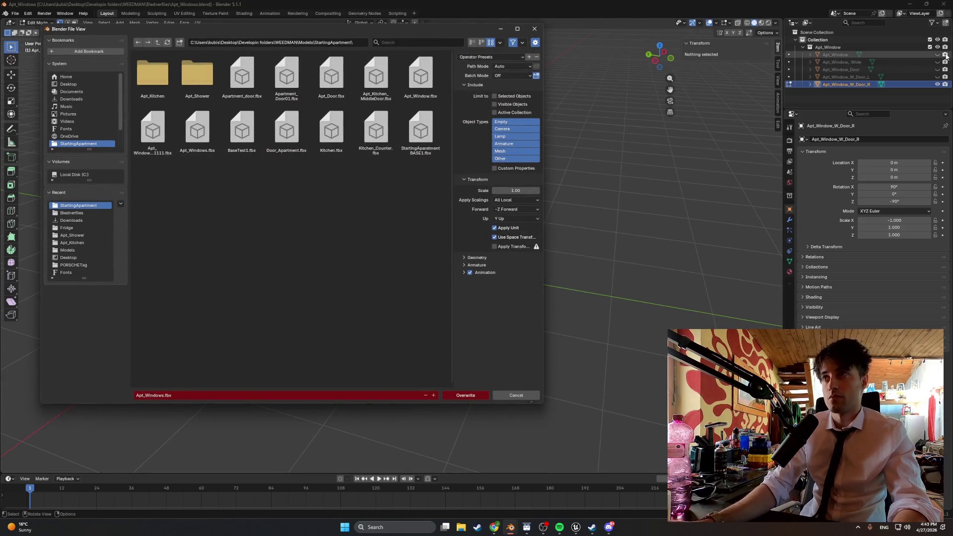
pyautogui.moveTo(938, 54); pyautogui.dragTo(938, 81)
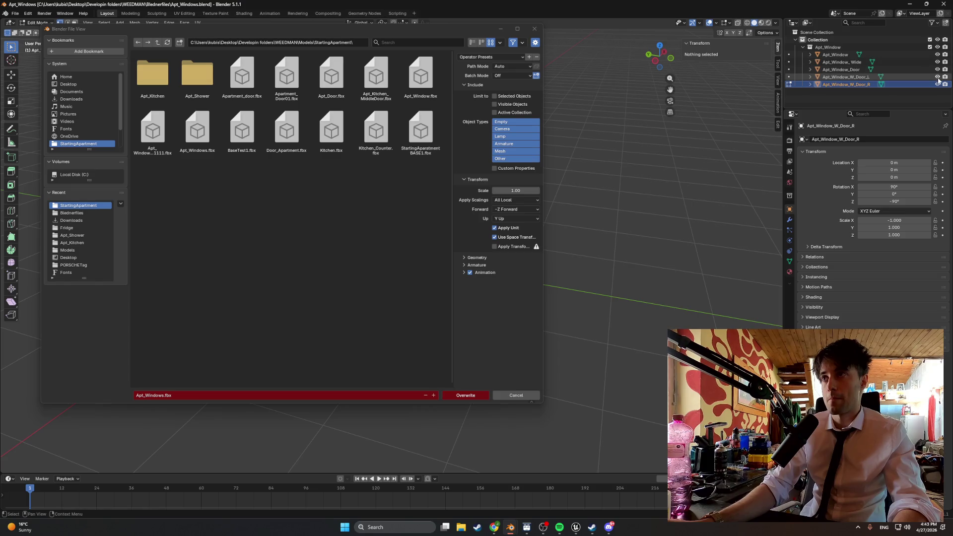
pyautogui.click(854, 48)
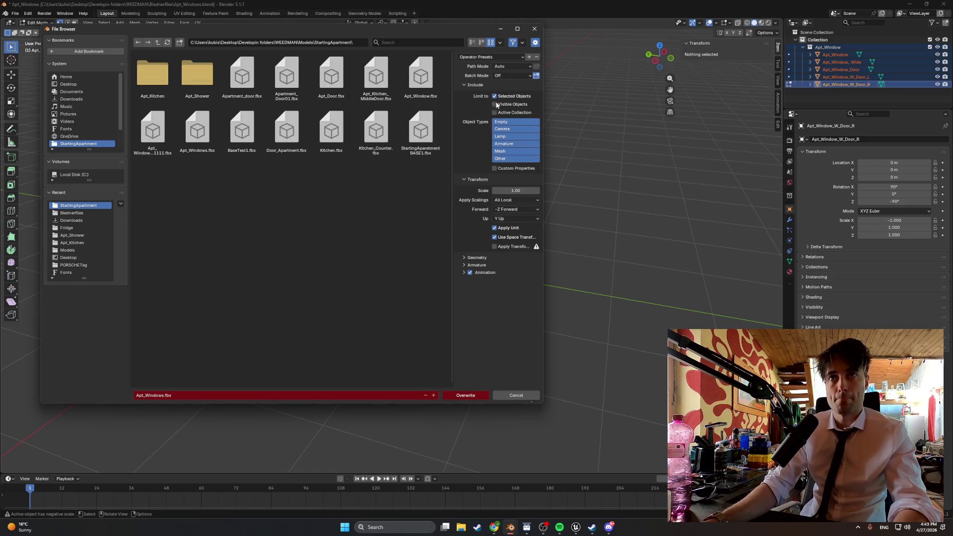
pyautogui.click(470, 395)
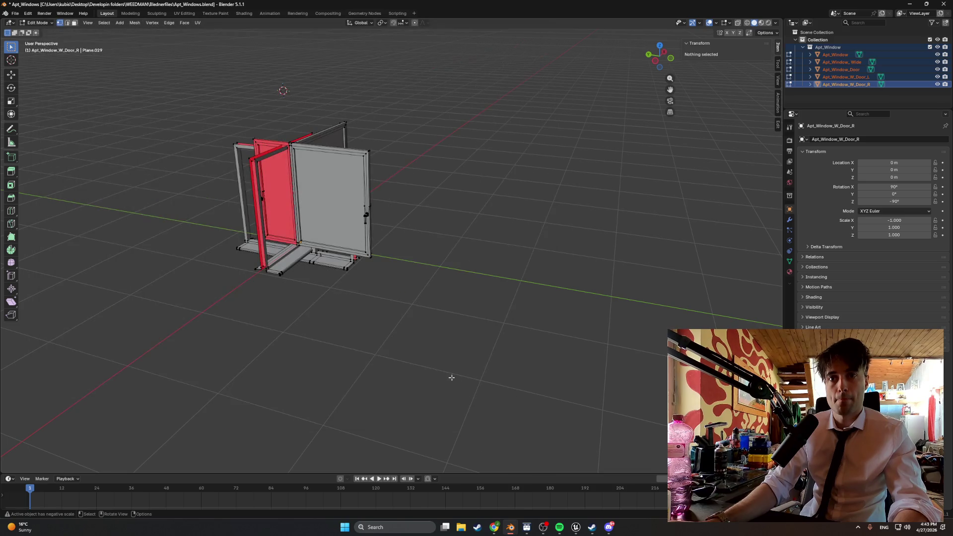
pyautogui.click(576, 528)
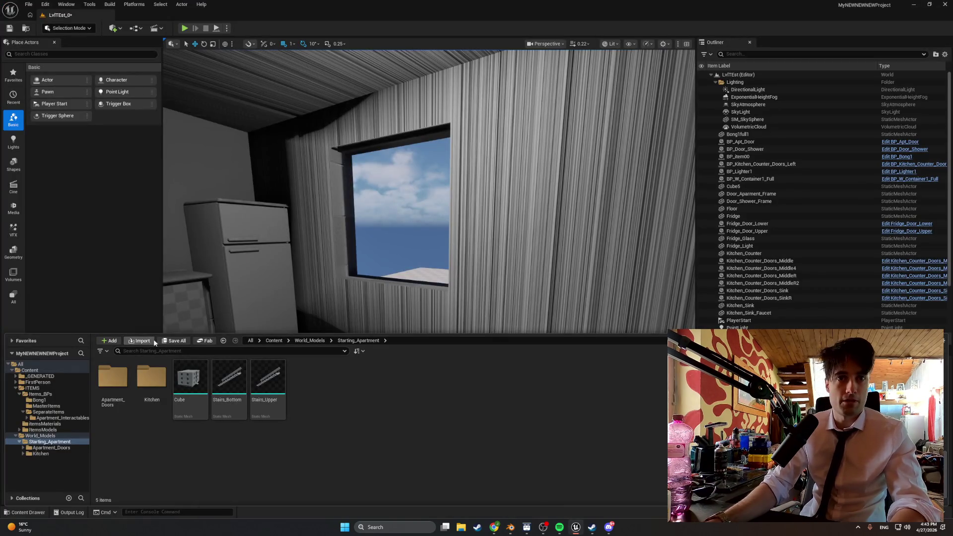
# Step: Import Apt_Windows.fbx into Starting_Apartment and open Apt_Window_W_Door_R in the mesh editor
pyautogui.click(141, 341)
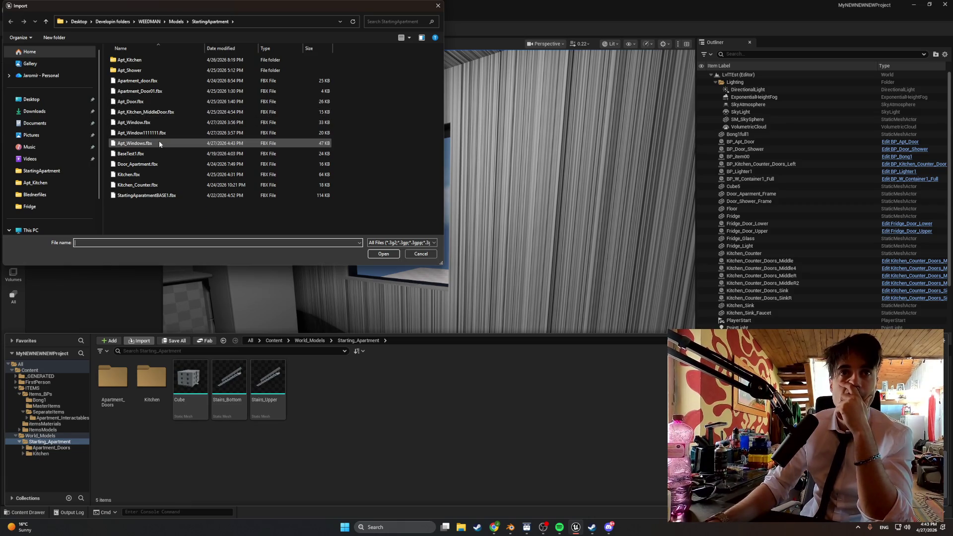
pyautogui.doubleClick(159, 143)
pyautogui.click(579, 488)
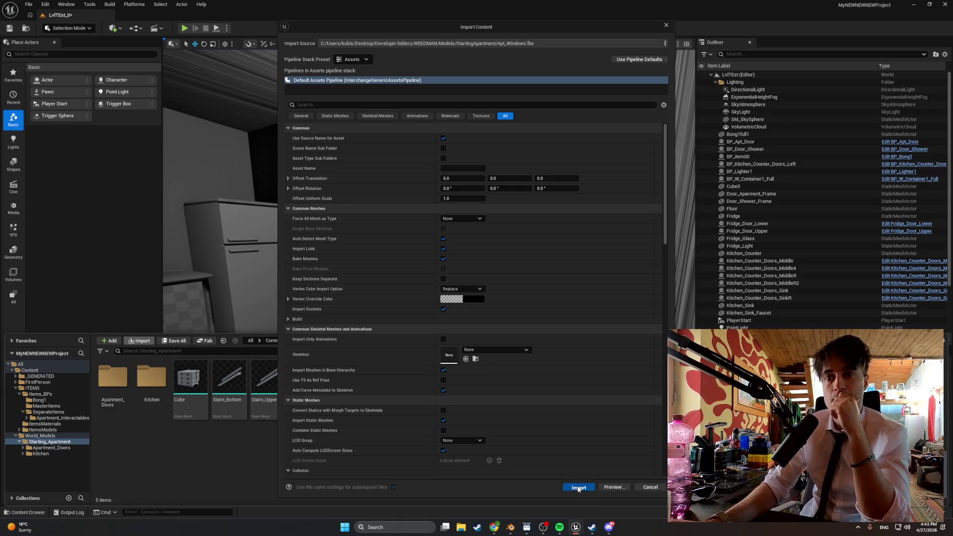
pyautogui.doubleClick(346, 385)
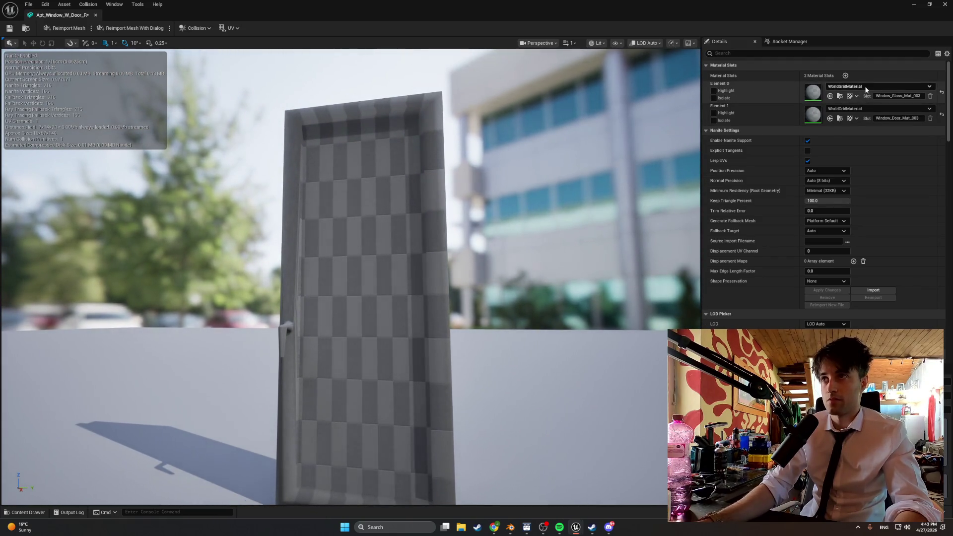
# Step: Assign BongGlassMaterial to Apt_Window_W_Door_R's glass slot and save the mesh
pyautogui.click(866, 89)
pyautogui.click(866, 166)
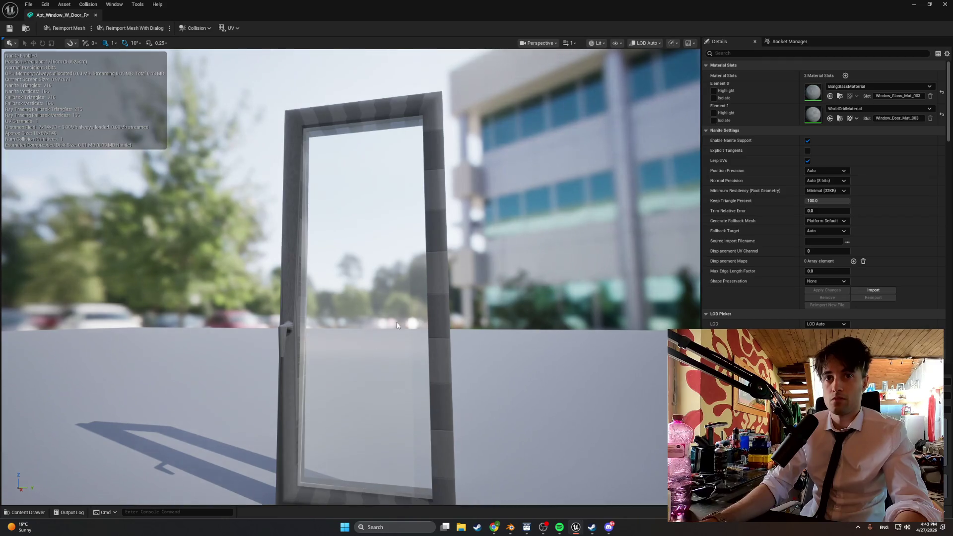
pyautogui.click(11, 28)
pyautogui.scroll(-15, 812, 206)
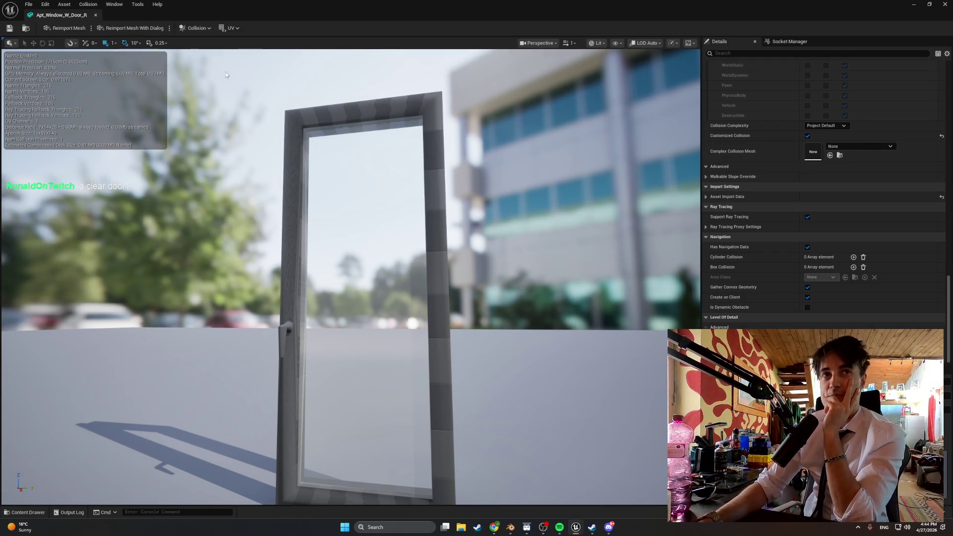
# Step: Set Apt_Window_W_Door_R's collision complexity to Use Complex Collision As Simple
pyautogui.click(26, 512)
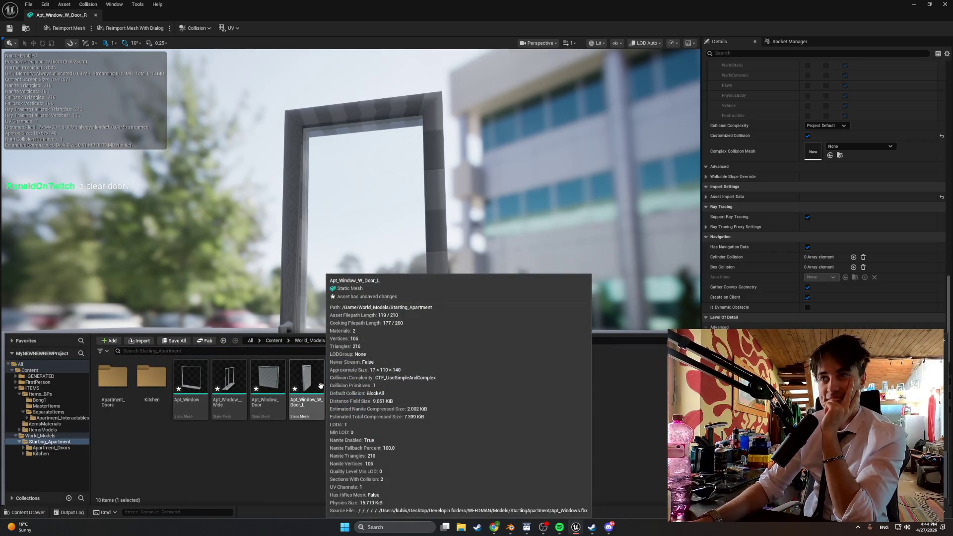
pyautogui.click(828, 125)
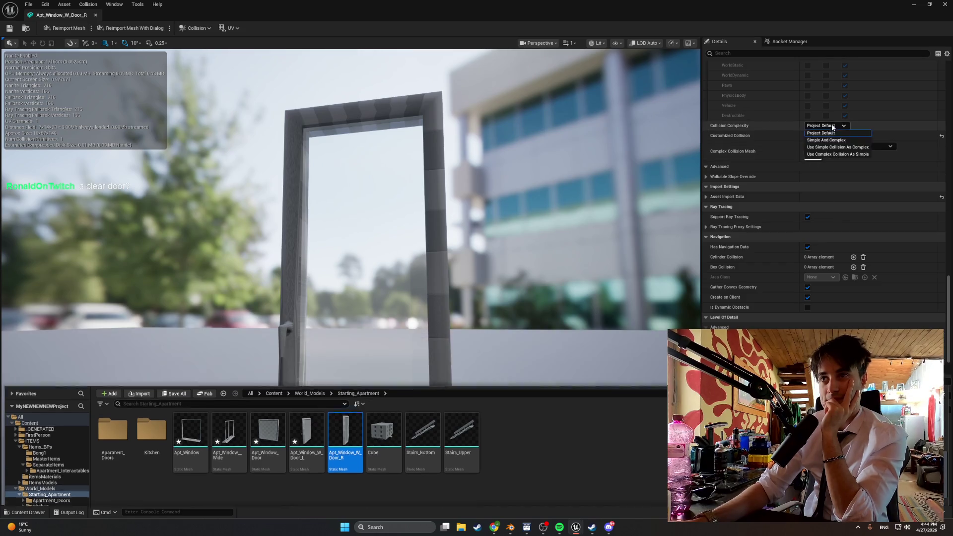
pyautogui.click(832, 154)
pyautogui.click(839, 126)
pyautogui.click(839, 151)
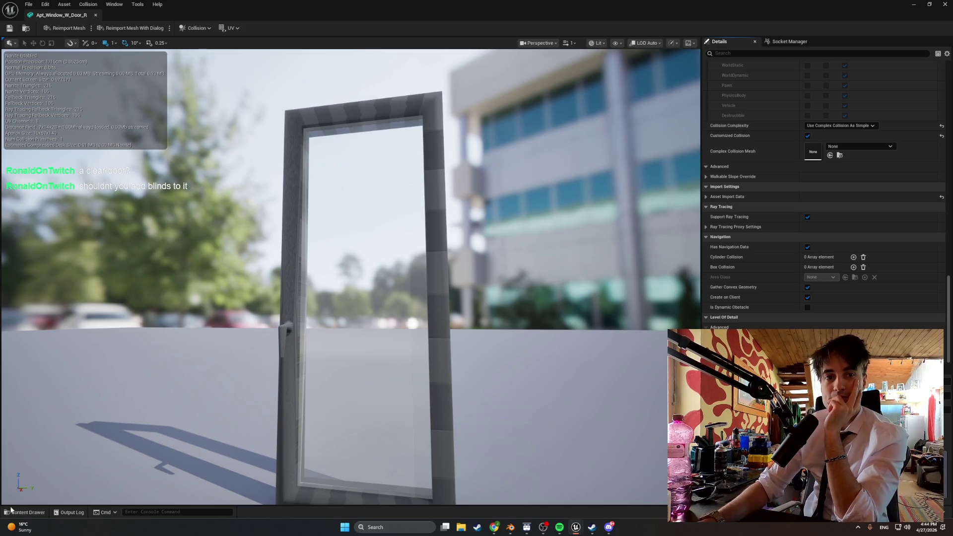
# Step: Open the Apt_Window_W_Door_L, Apt_Window_Door, Apt_Window_Wide and Apt_Window meshes in editor tabs
pyautogui.click(12, 511)
pyautogui.click(293, 387)
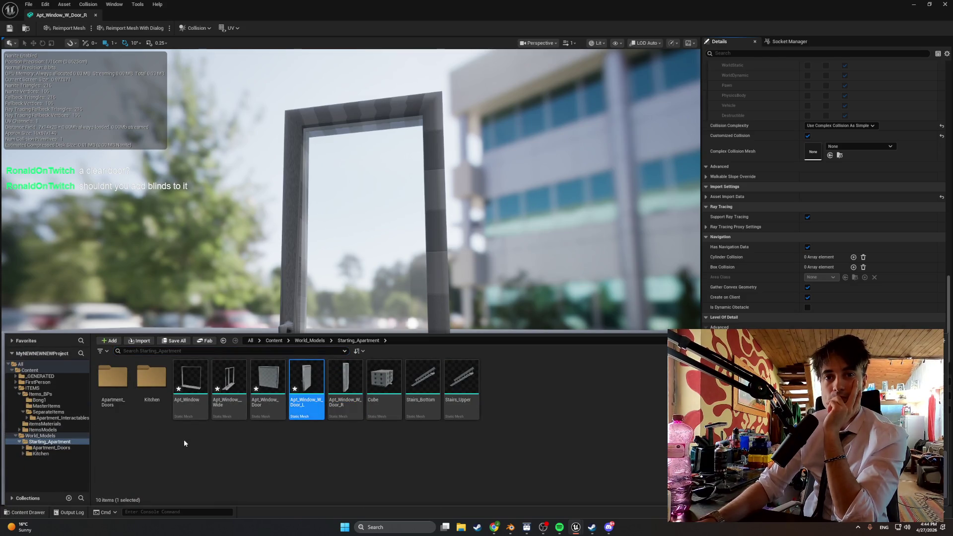
pyautogui.press('Return')
pyautogui.click(25, 513)
pyautogui.press('Left')
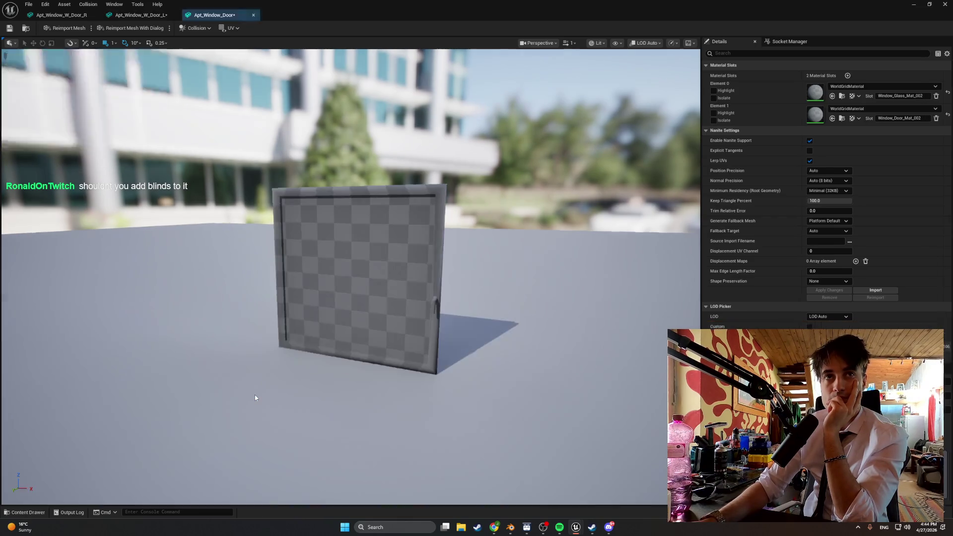
pyautogui.doubleClick(256, 391)
pyautogui.click(25, 513)
pyautogui.doubleClick(230, 390)
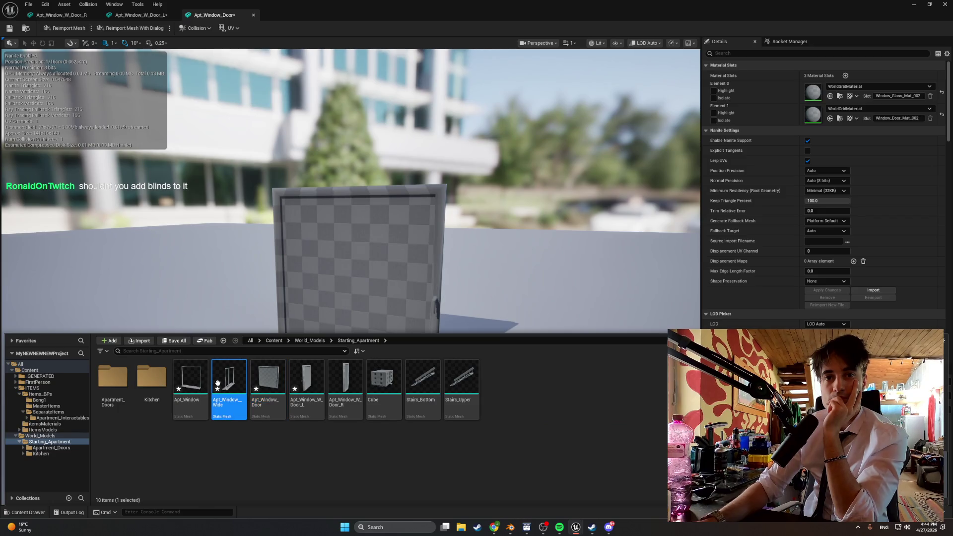
pyautogui.click(25, 512)
pyautogui.click(186, 383)
pyautogui.doubleClick(186, 383)
# Step: Give Apt_Window_W_Door_L's second slot Bong glass and Use Complex Collision As Simple
pyautogui.click(141, 15)
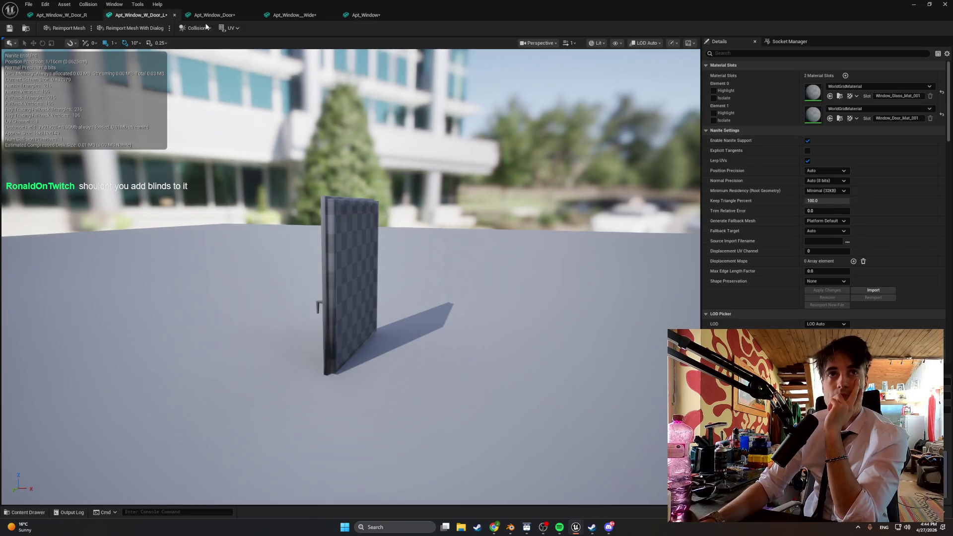
pyautogui.click(866, 108)
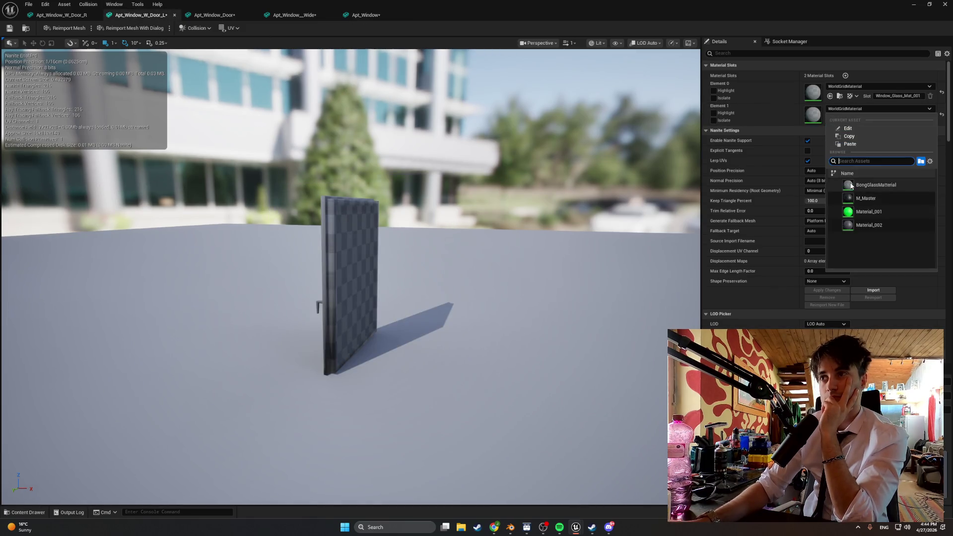
pyautogui.click(874, 185)
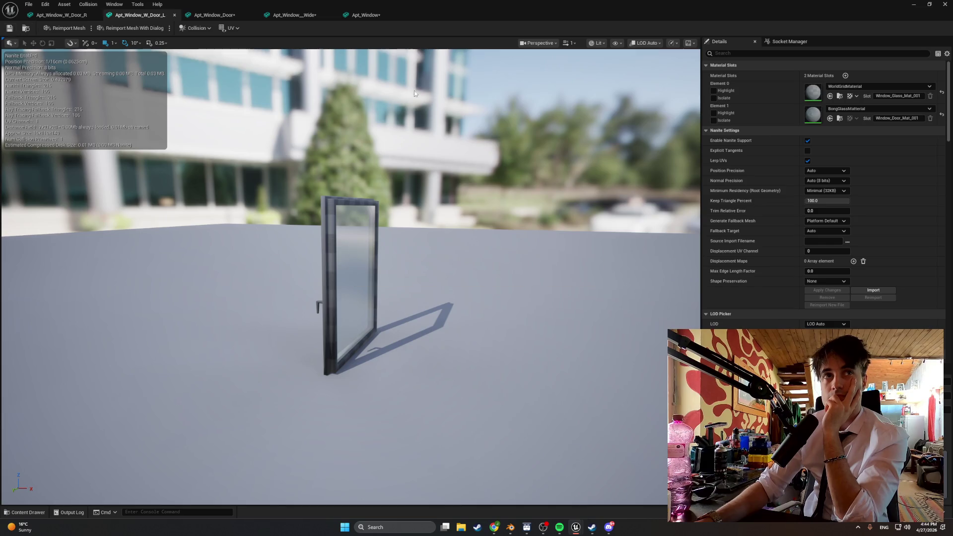
pyautogui.scroll(-10, 826, 201)
pyautogui.click(826, 125)
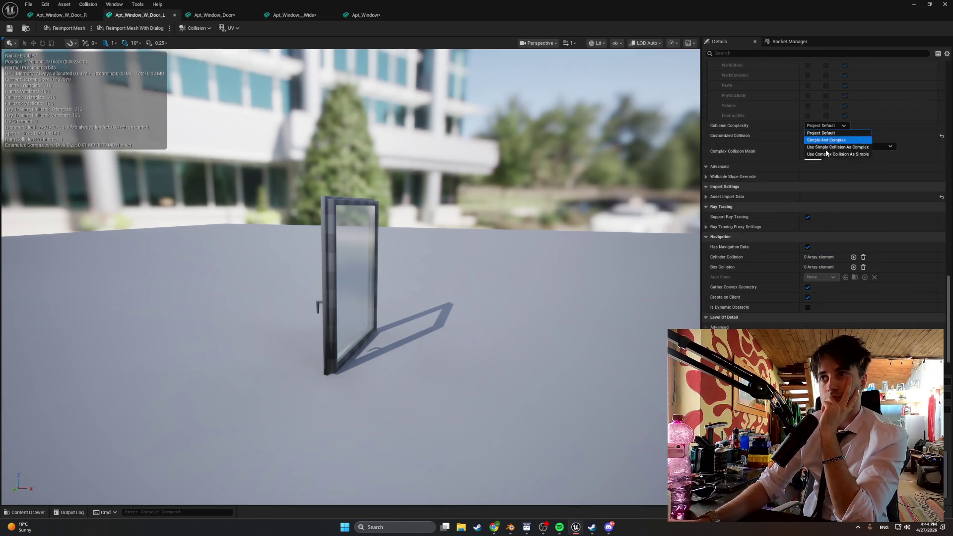
pyautogui.click(826, 154)
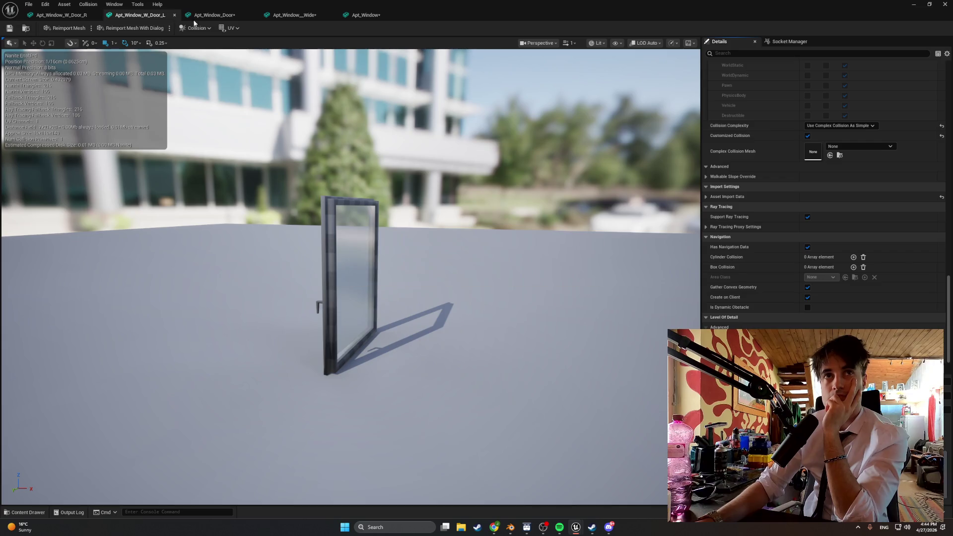
# Step: Put Bong glass on Apt_Window_Door's second slot and set Use Complex Collision As Simple
pyautogui.click(204, 16)
pyautogui.click(845, 87)
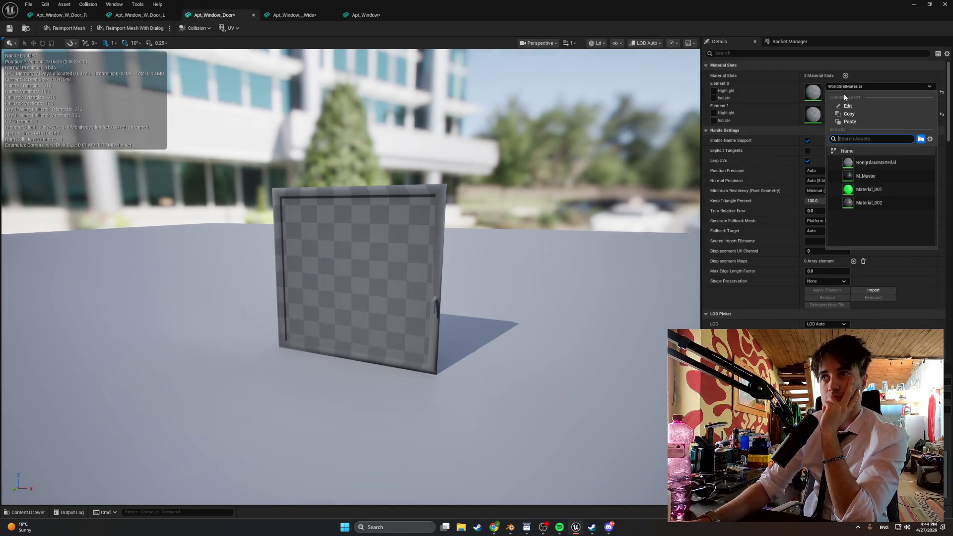
pyautogui.click(850, 163)
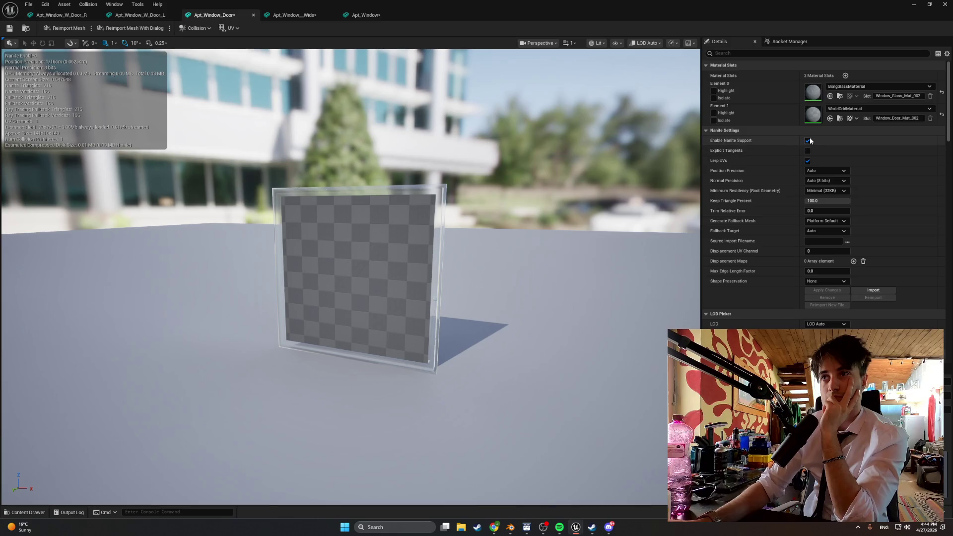
pyautogui.click(855, 115)
pyautogui.click(854, 183)
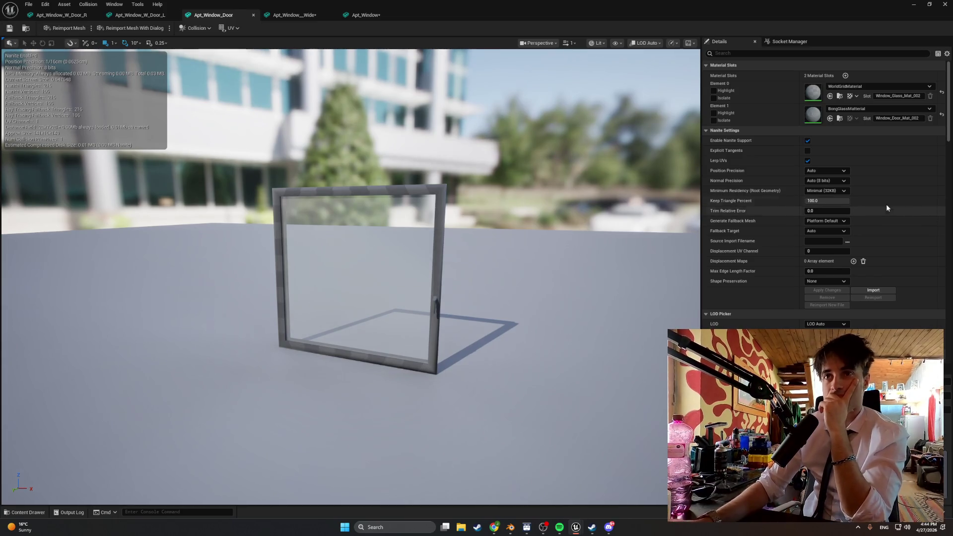
pyautogui.scroll(-10, 882, 194)
pyautogui.click(827, 126)
pyautogui.click(839, 153)
# Step: Set Apt_Window_Wide to Use Complex Collision As Simple and save it
pyautogui.click(263, 18)
pyautogui.scroll(-10, 787, 152)
pyautogui.click(814, 126)
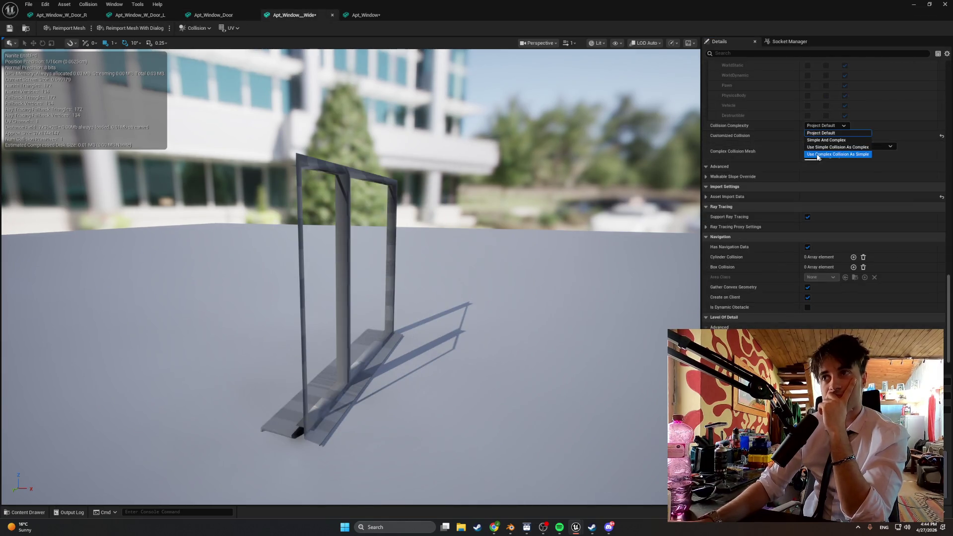
pyautogui.click(815, 155)
pyautogui.click(15, 32)
# Step: Set Apt_Window to Use Complex Collision As Simple and close the mesh editor
pyautogui.click(366, 15)
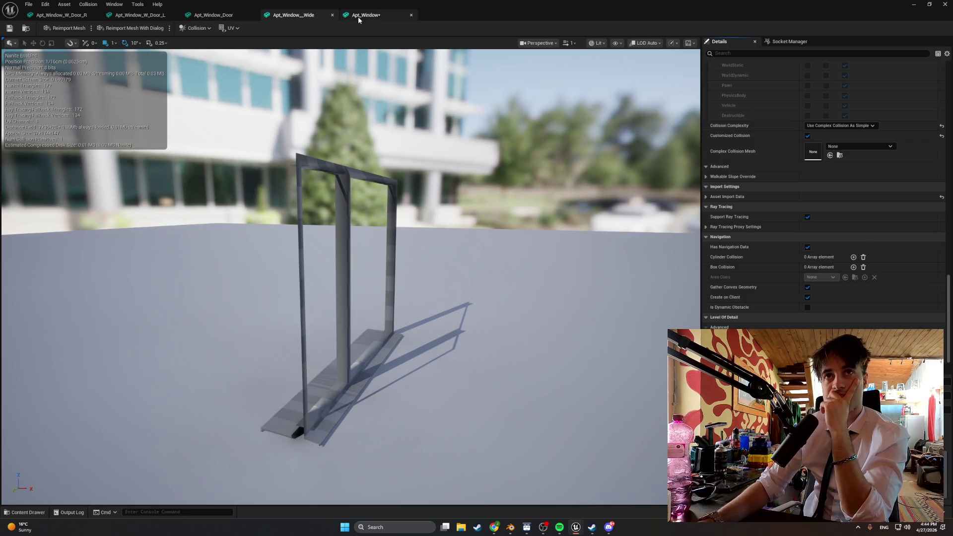
pyautogui.scroll(-5, 798, 148)
pyautogui.click(824, 125)
pyautogui.click(814, 155)
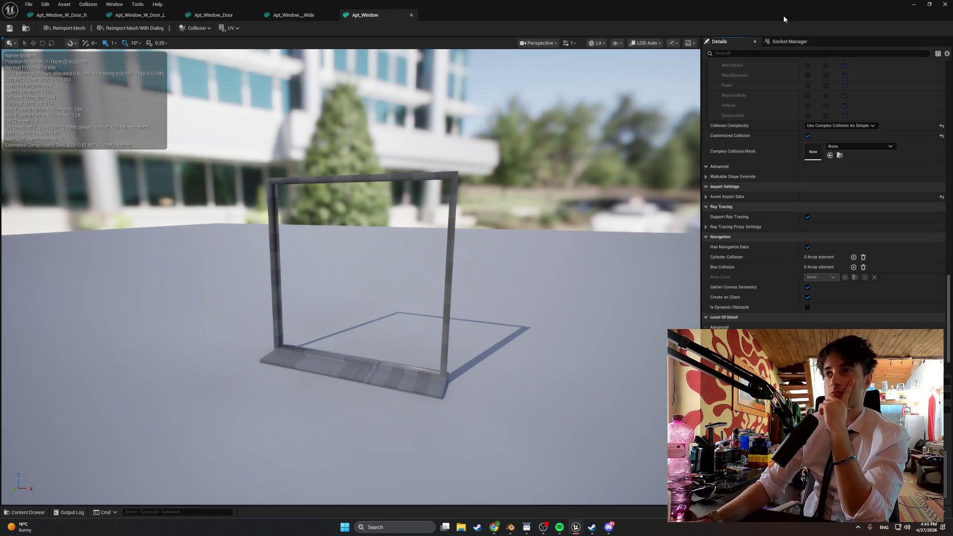
pyautogui.click(913, 4)
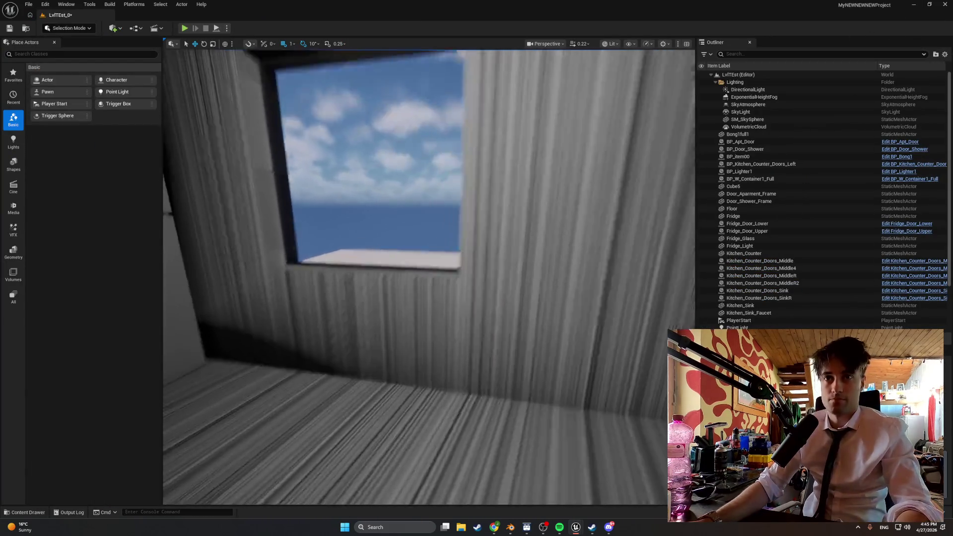
# Step: Place Apt_Window near the window opening, nudge it sideways, and inspect it along the sill
pyautogui.hotkey('ctrl', 'space')
pyautogui.moveTo(190, 388)
pyautogui.mouseDown()
pyautogui.moveTo(362, 287)
pyautogui.moveTo(405, 213)
pyautogui.moveTo(394, 209)
pyautogui.mouseUp()
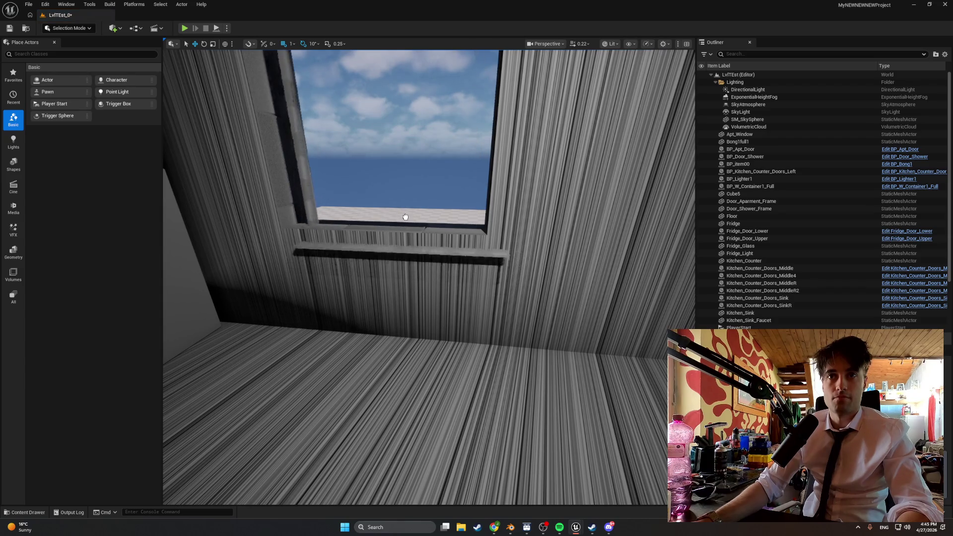
pyautogui.click(427, 222)
pyautogui.press('f')
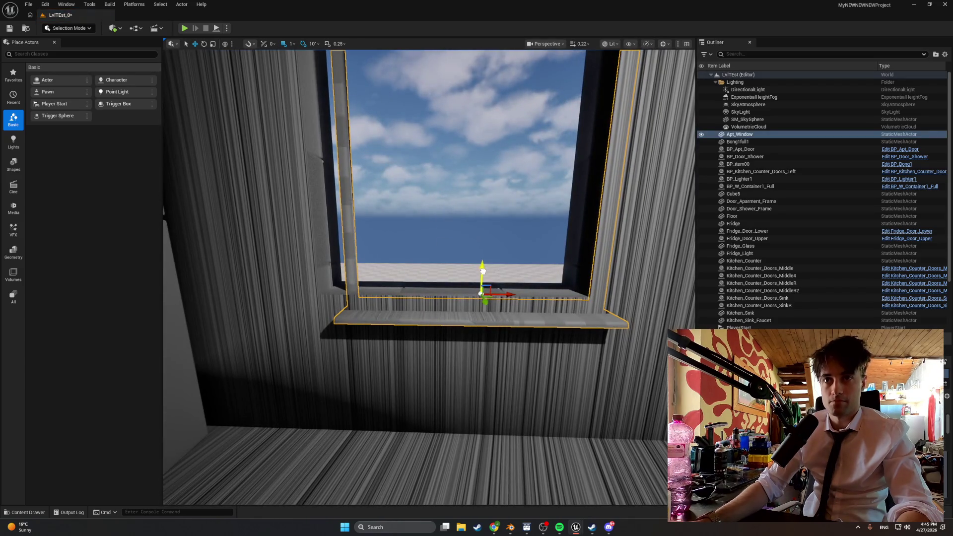
pyautogui.moveTo(514, 273); pyautogui.dragTo(503, 273)
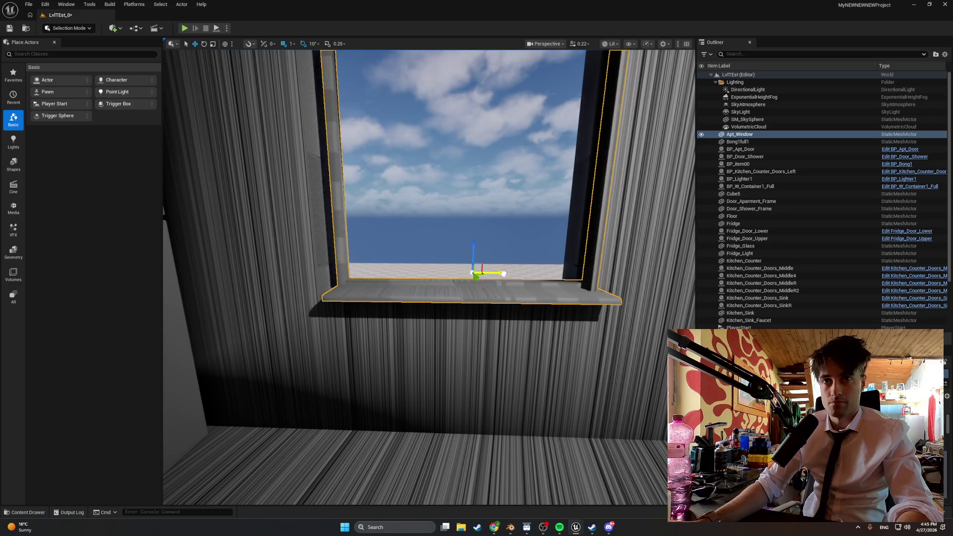
pyautogui.scroll(5, 499, 273)
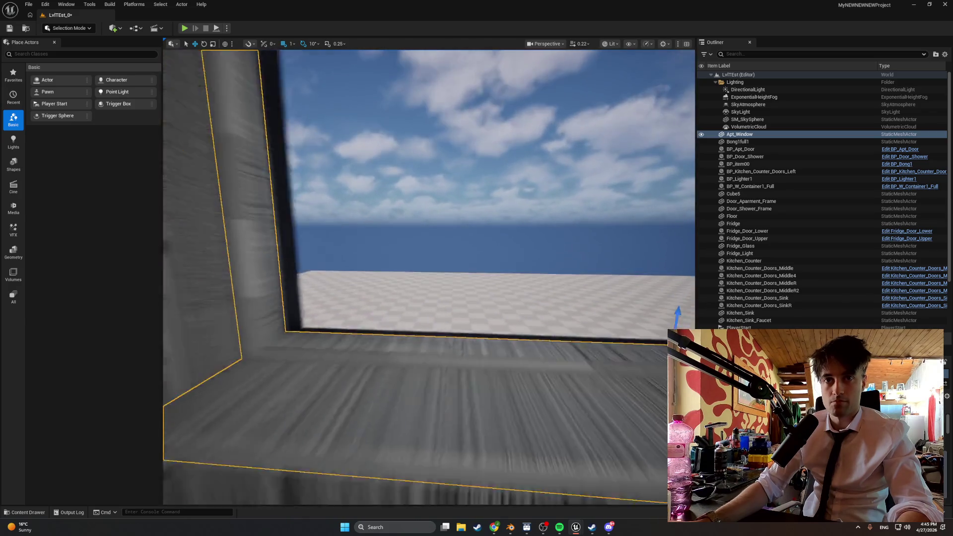
pyautogui.scroll(-3, 499, 274)
pyautogui.scroll(2, 500, 273)
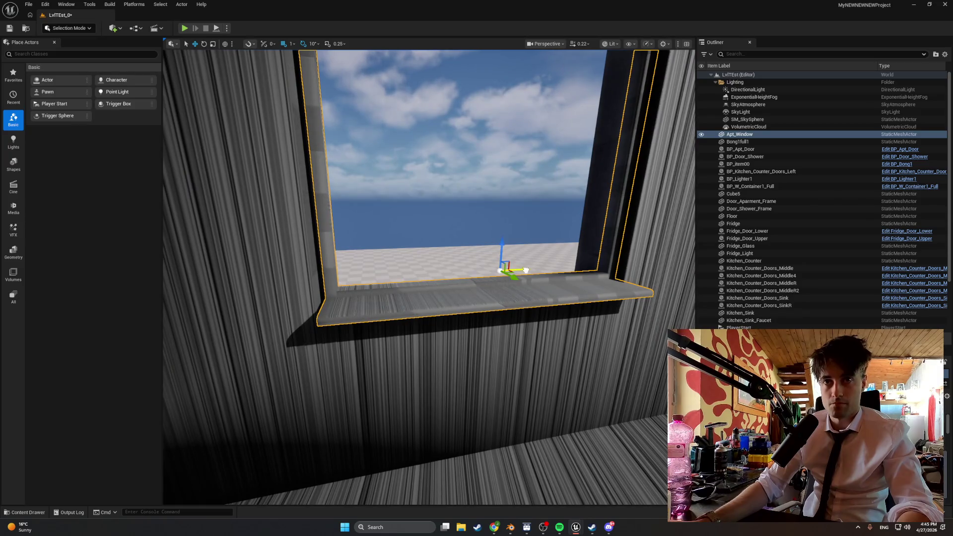
pyautogui.moveTo(523, 270)
pyautogui.mouseDown()
pyautogui.moveTo(447, 260)
pyautogui.moveTo(425, 243)
pyautogui.mouseUp()
pyautogui.moveTo(324, 231)
pyautogui.mouseDown()
pyautogui.moveTo(313, 230)
pyautogui.moveTo(327, 236)
pyautogui.moveTo(318, 231)
pyautogui.moveTo(421, 204)
pyautogui.mouseUp()
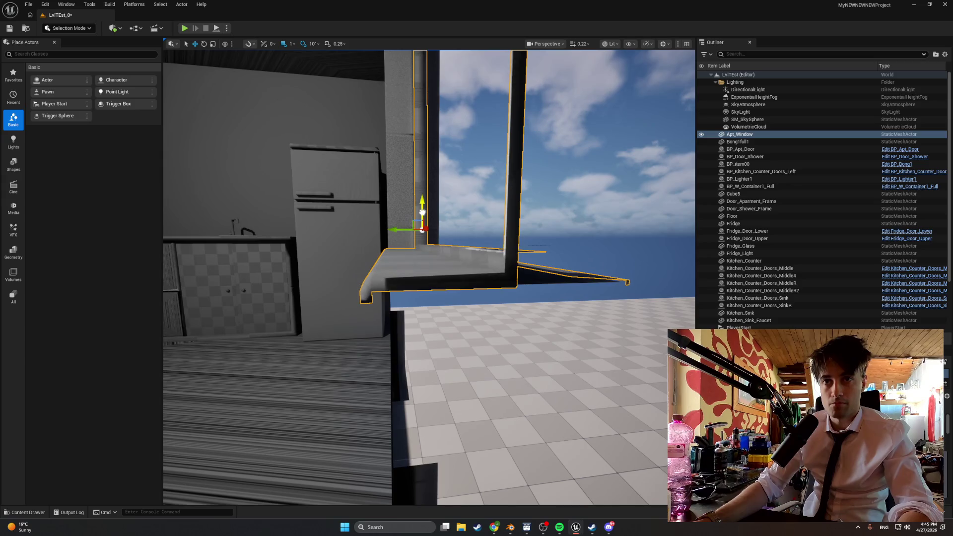
pyautogui.moveTo(438, 229)
pyautogui.mouseDown()
pyautogui.moveTo(427, 213)
pyautogui.moveTo(432, 226)
pyautogui.moveTo(427, 219)
pyautogui.moveTo(422, 228)
pyautogui.moveTo(447, 233)
pyautogui.moveTo(437, 226)
pyautogui.mouseUp()
pyautogui.moveTo(308, 351); pyautogui.dragTo(318, 342)
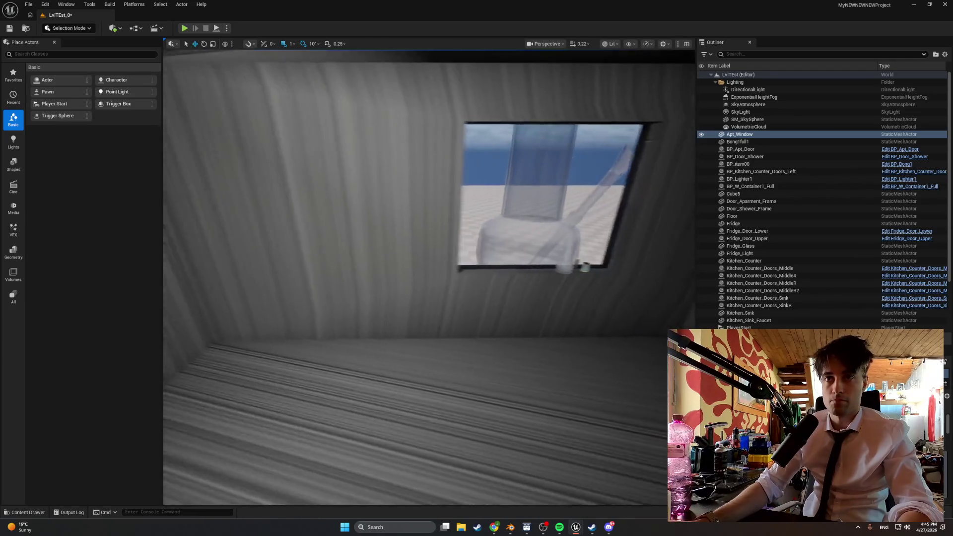
# Step: Drop Apt_Window_Wide into the level at the wall opening
pyautogui.hotkey('ctrl', 'space')
pyautogui.moveTo(249, 376)
pyautogui.mouseDown()
pyautogui.moveTo(494, 315)
pyautogui.moveTo(512, 233)
pyautogui.mouseUp()
pyautogui.moveTo(526, 267); pyautogui.dragTo(525, 267)
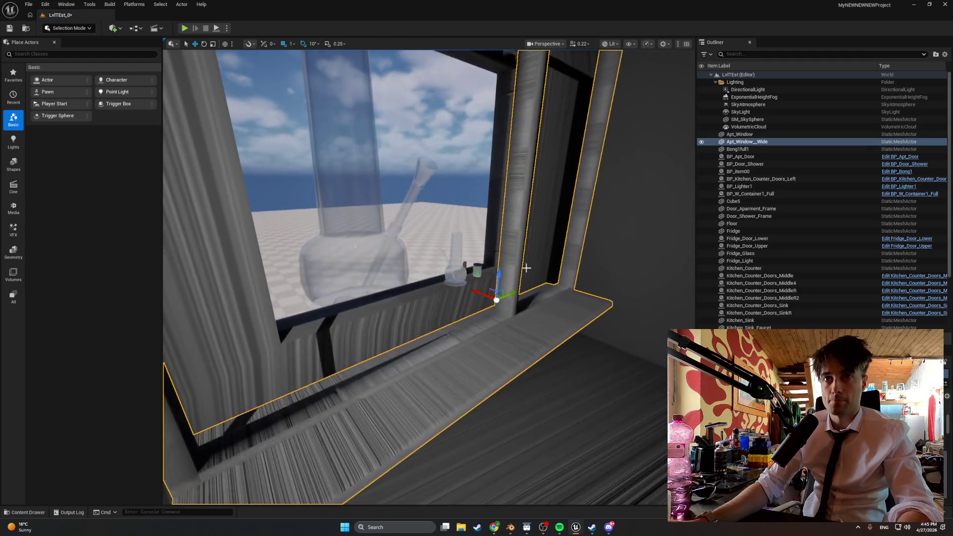
# Step: Select the ledge props: Cube5, the small container, the bong and the lighter
pyautogui.click(462, 271)
pyautogui.keyDown('ctrl'); pyautogui.click(475, 268); pyautogui.keyUp('ctrl')
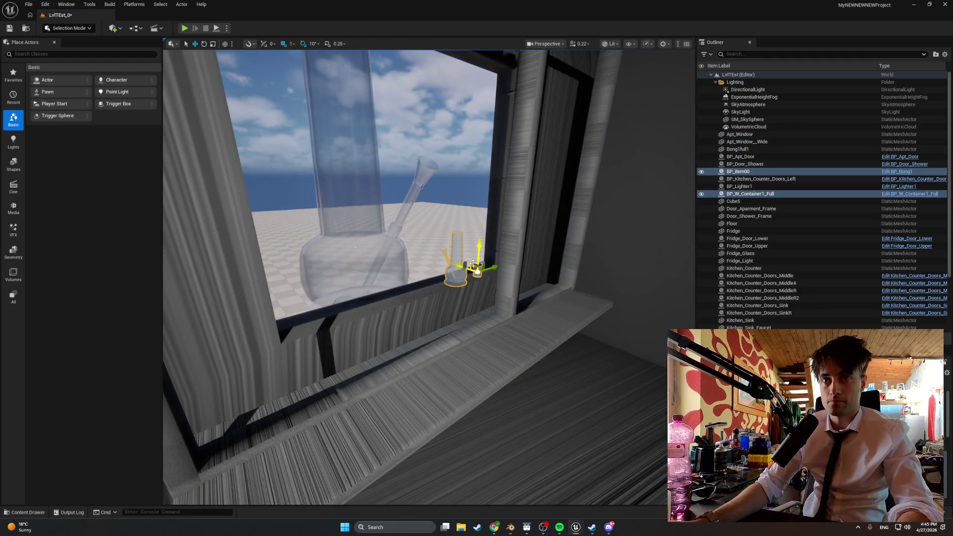
pyautogui.moveTo(469, 262); pyautogui.dragTo(469, 262)
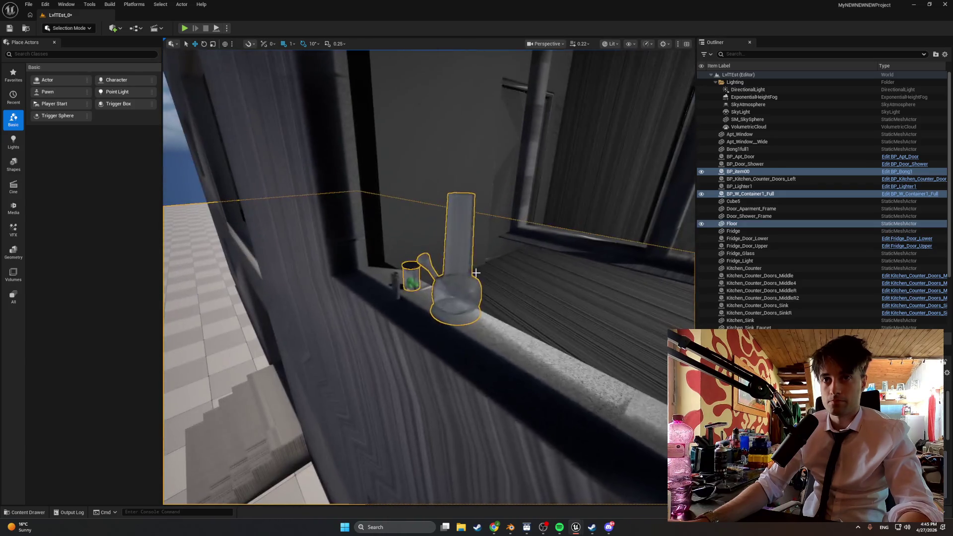
pyautogui.click(415, 272)
pyautogui.keyDown('ctrl'); pyautogui.click(412, 272); pyautogui.keyUp('ctrl')
pyautogui.keyDown('ctrl'); pyautogui.click(440, 288); pyautogui.keyUp('ctrl')
pyautogui.keyDown('ctrl'); pyautogui.click(395, 287); pyautogui.keyUp('ctrl')
# Step: Select the wide window ledge, focus on it and check its fit in the wall
pyautogui.moveTo(374, 294); pyautogui.dragTo(374, 294)
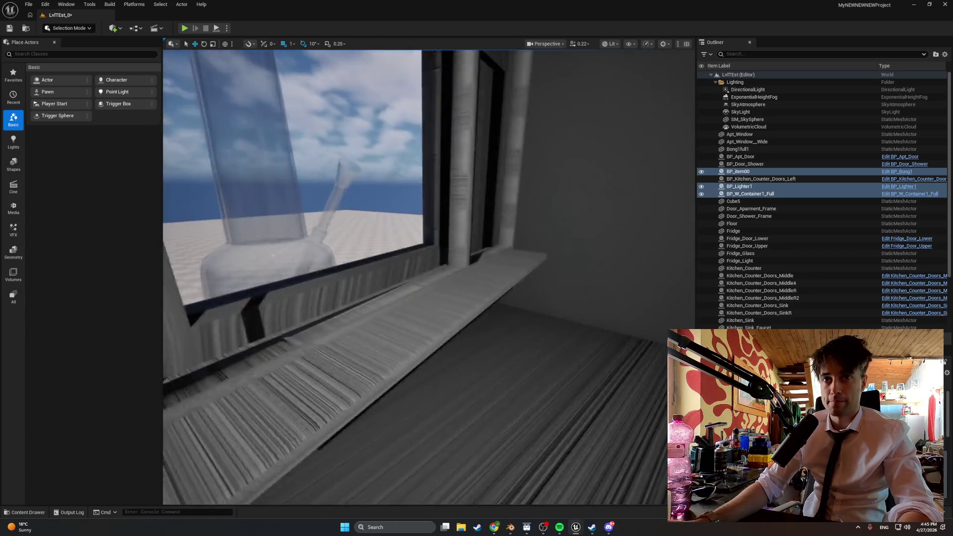
pyautogui.click(389, 314)
pyautogui.press('f')
pyautogui.moveTo(428, 275); pyautogui.dragTo(476, 290)
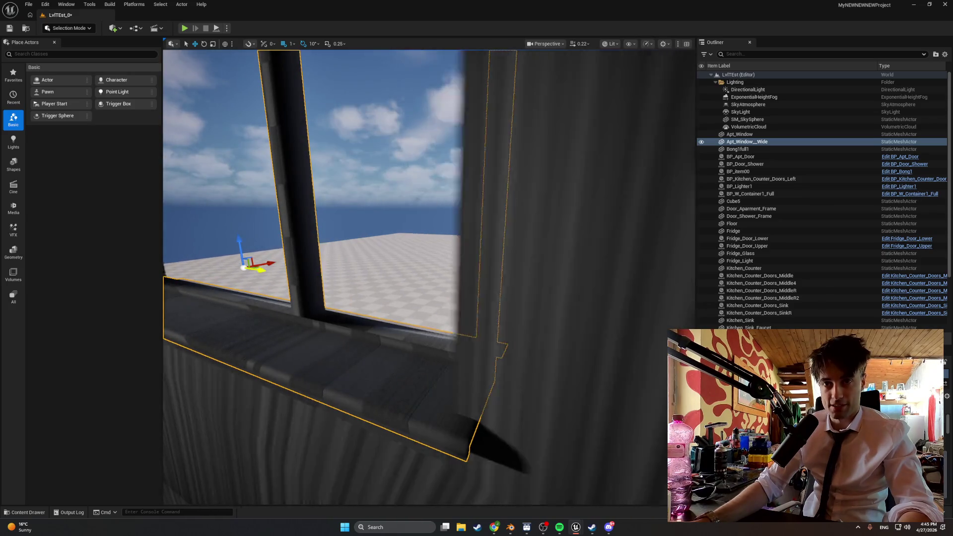
pyautogui.moveTo(265, 272); pyautogui.dragTo(265, 272)
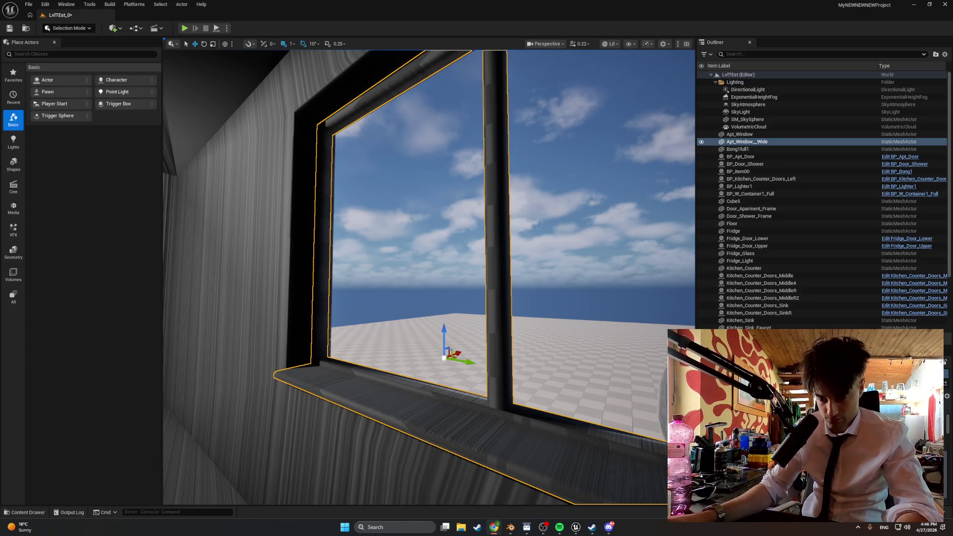
pyautogui.hotkey('alt', 'Tab')
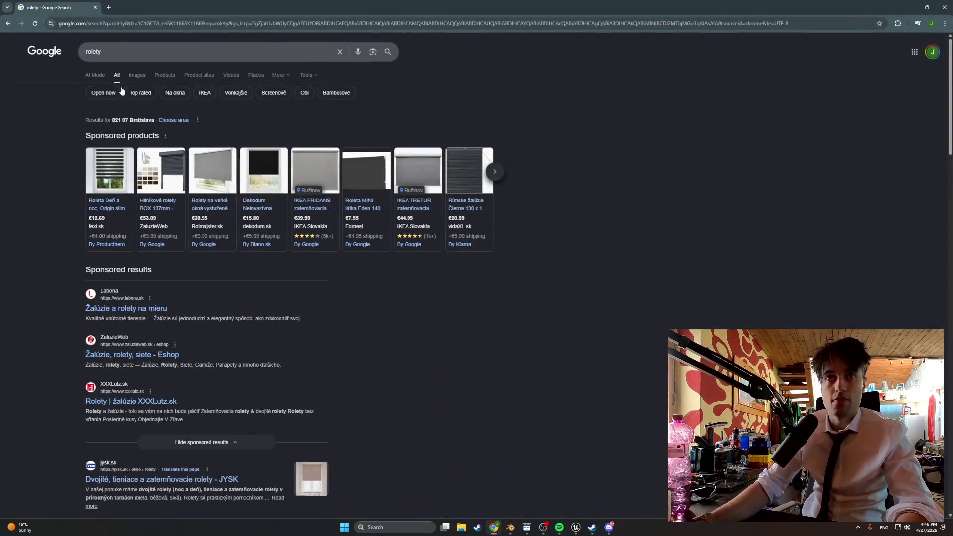
# Step: Scroll through Google Images results for 'rolety' blinds and shutters, then minimize Chrome
pyautogui.click(141, 73)
pyautogui.scroll(-1, 285, 216)
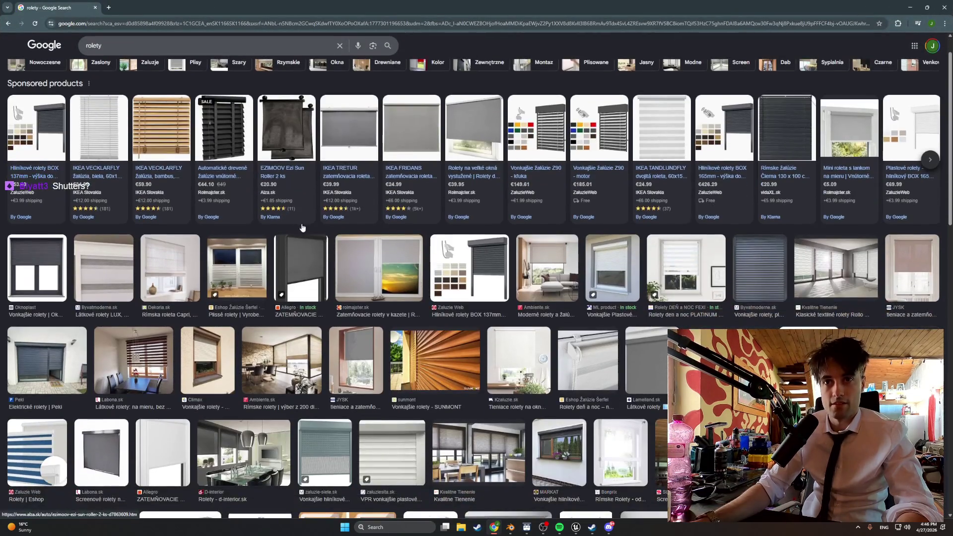
pyautogui.scroll(-2, 408, 361)
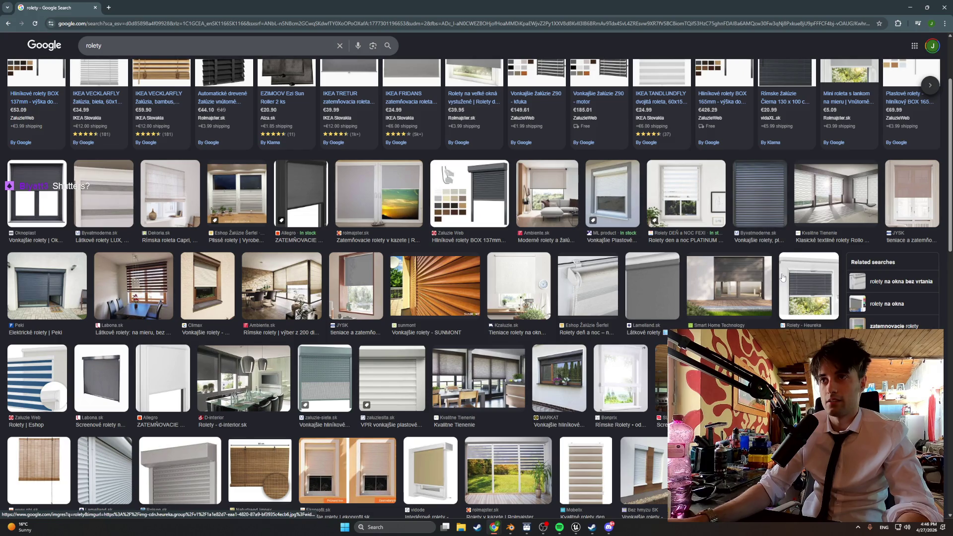
pyautogui.scroll(-5, 778, 282)
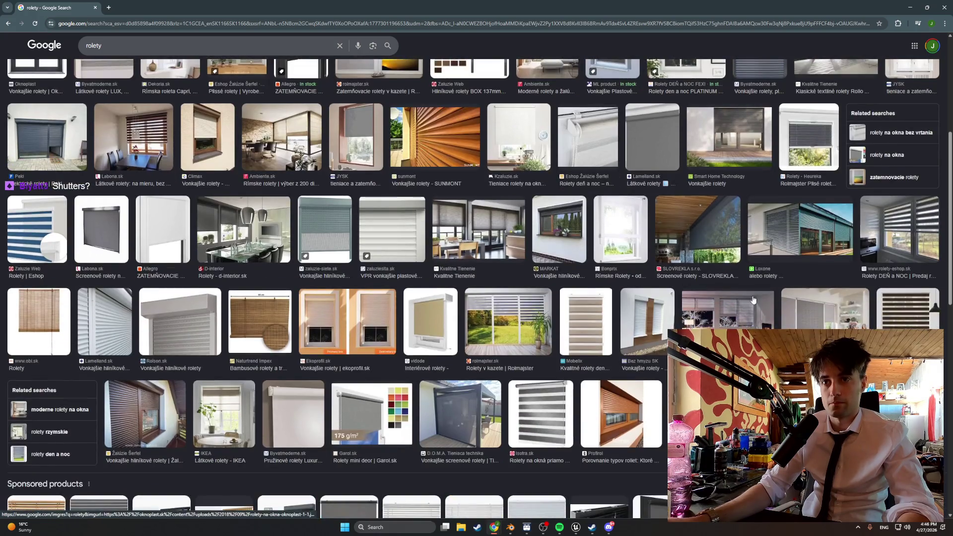
pyautogui.scroll(-3, 747, 301)
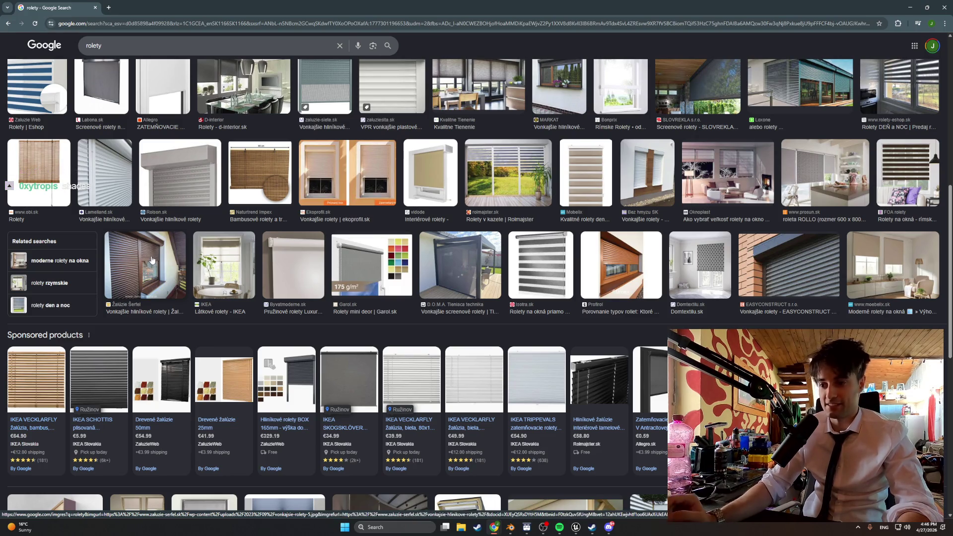
pyautogui.scroll(6, 218, 208)
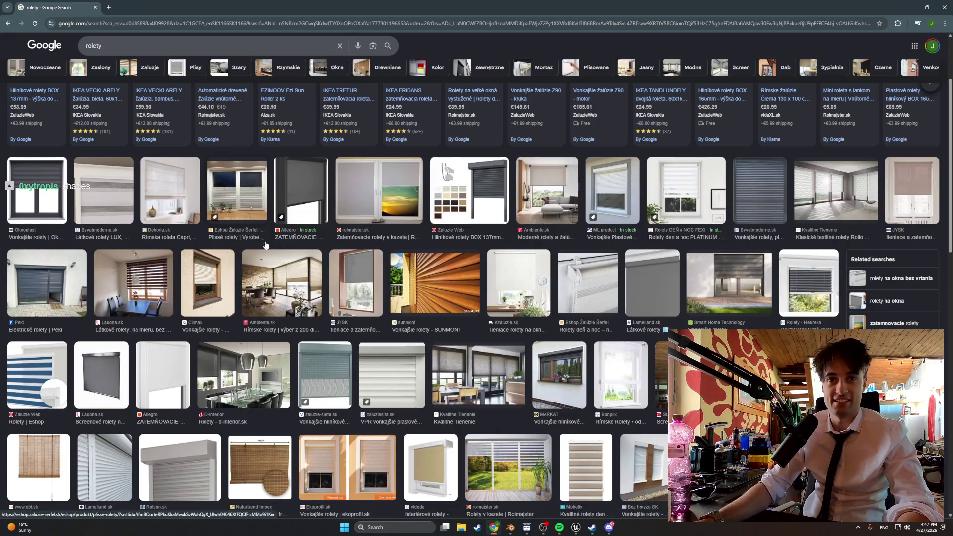
pyautogui.scroll(2, 282, 278)
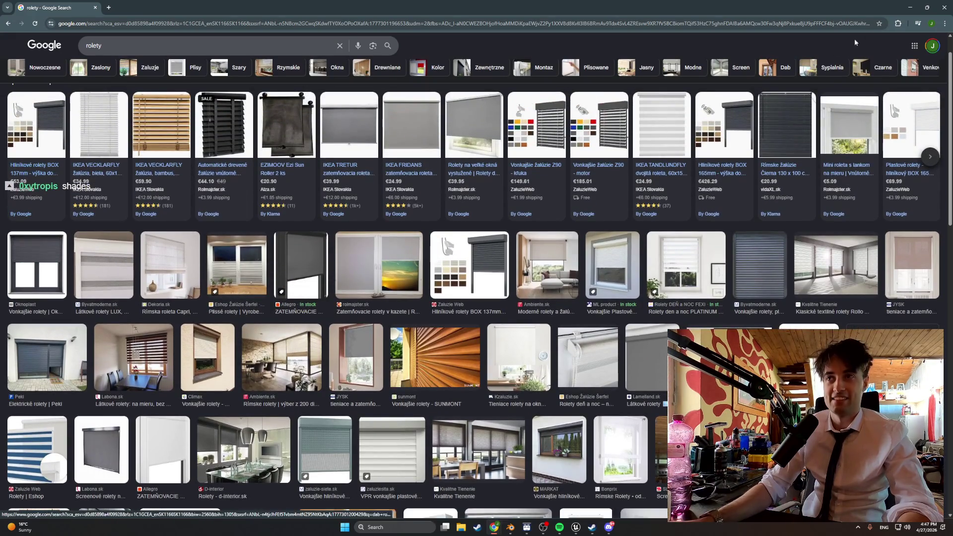
pyautogui.click(910, 7)
# Step: Open BP_Apt_Window from Apartment_Interactables in the full Blueprint editor viewport
pyautogui.moveTo(413, 217)
pyautogui.mouseDown()
pyautogui.moveTo(405, 248)
pyautogui.moveTo(367, 278)
pyautogui.mouseUp()
pyautogui.moveTo(385, 241)
pyautogui.mouseDown()
pyautogui.moveTo(363, 246)
pyautogui.moveTo(385, 240)
pyautogui.mouseUp()
pyautogui.hotkey('ctrl', 'space')
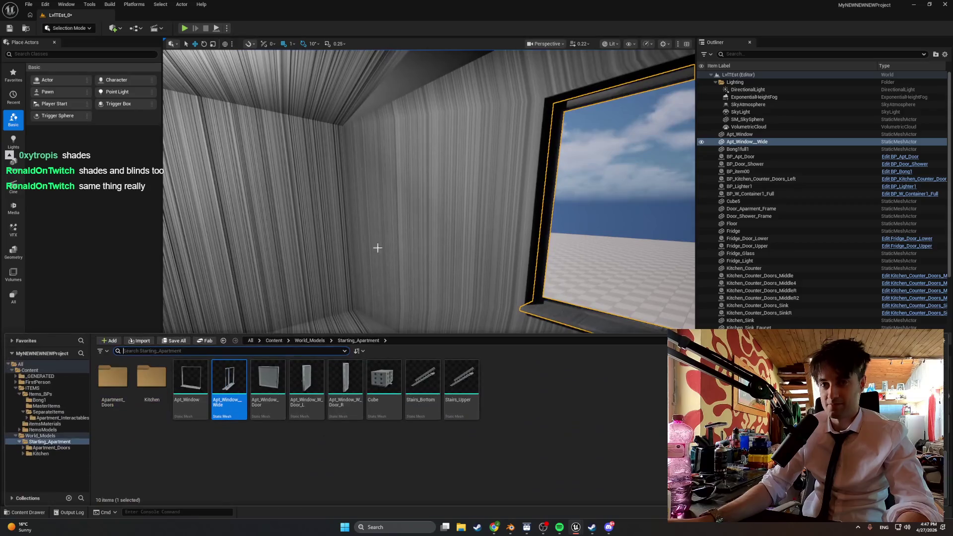
pyautogui.click(74, 420)
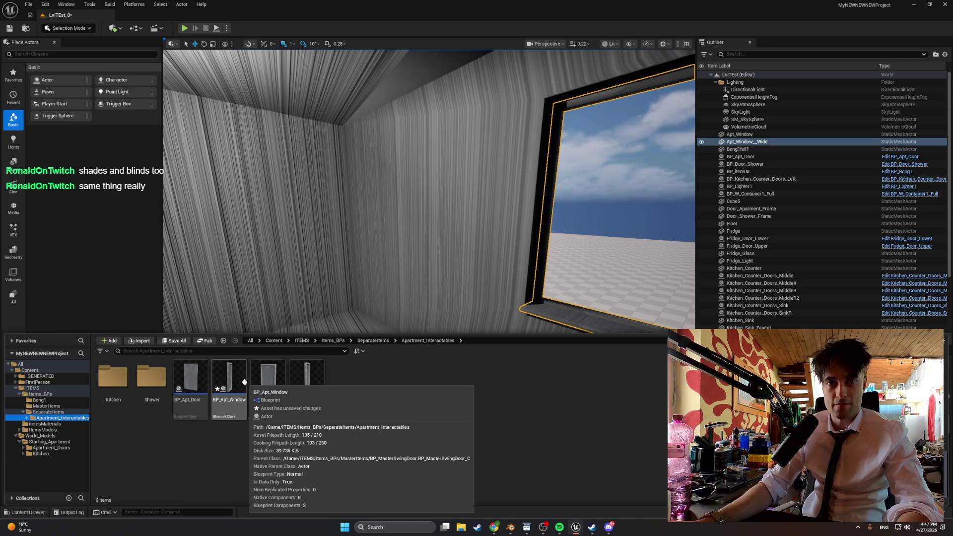
pyautogui.doubleClick(235, 385)
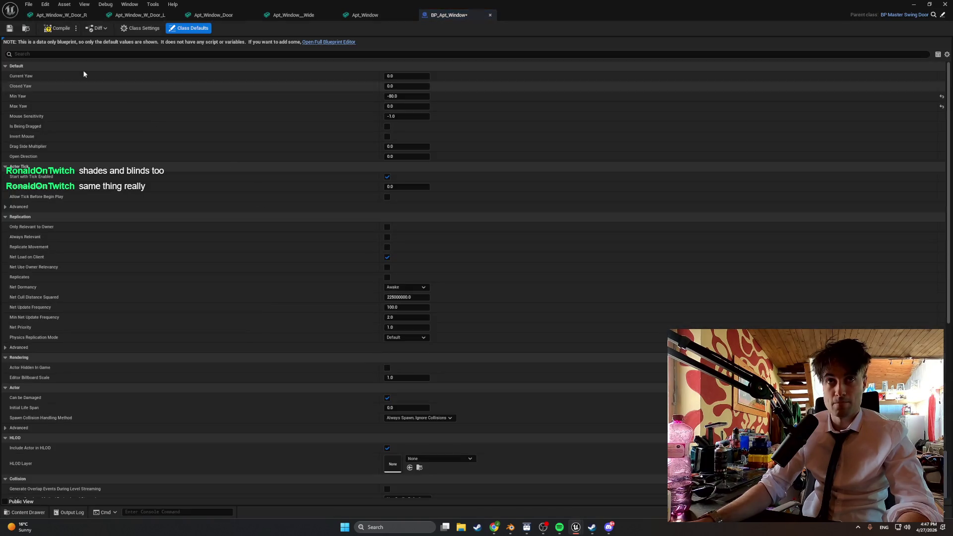
pyautogui.click(311, 43)
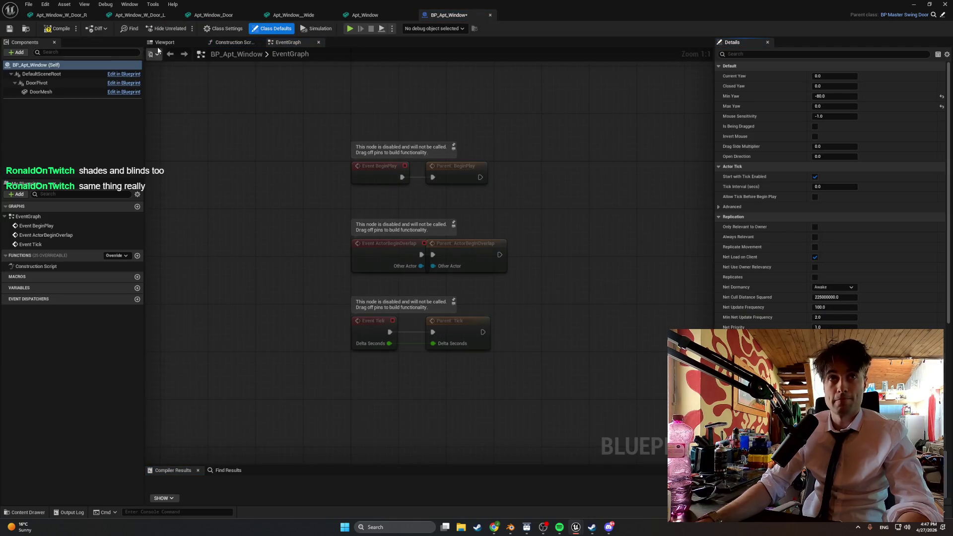
pyautogui.click(165, 43)
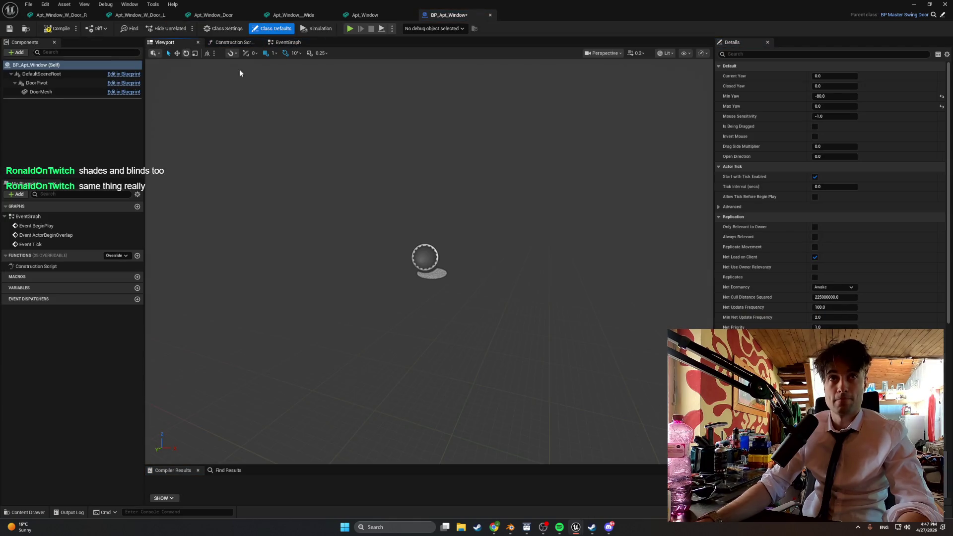
# Step: Set BP_Apt_Window's DoorMesh to Apt_Window_Door and compile
pyautogui.click(75, 92)
pyautogui.click(868, 114)
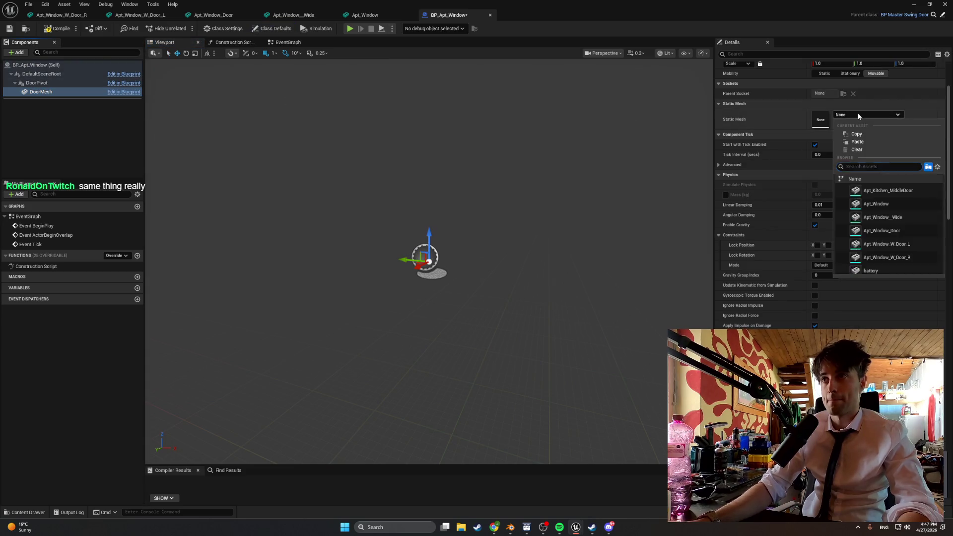
pyautogui.write('widn')
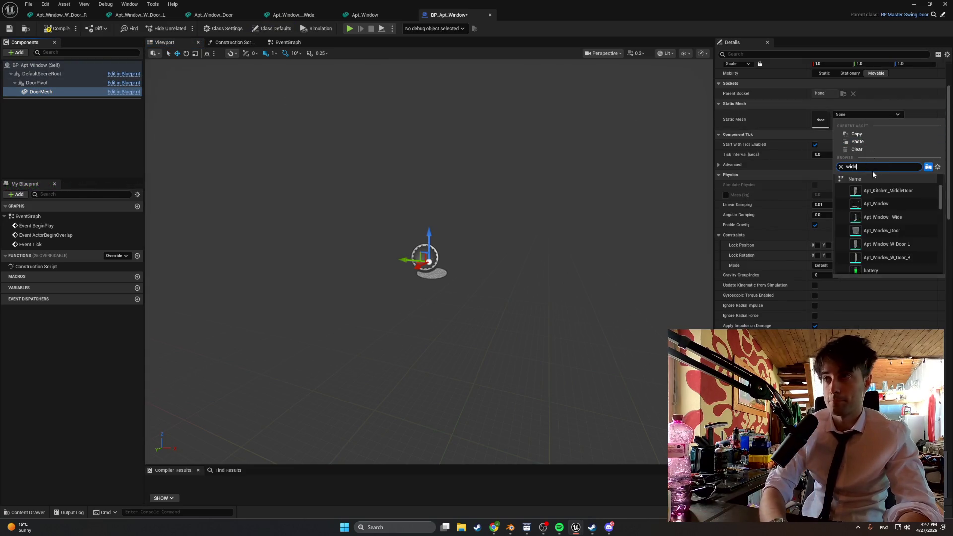
pyautogui.press('BackSpace')
pyautogui.press('BackSpace')
pyautogui.write('nd')
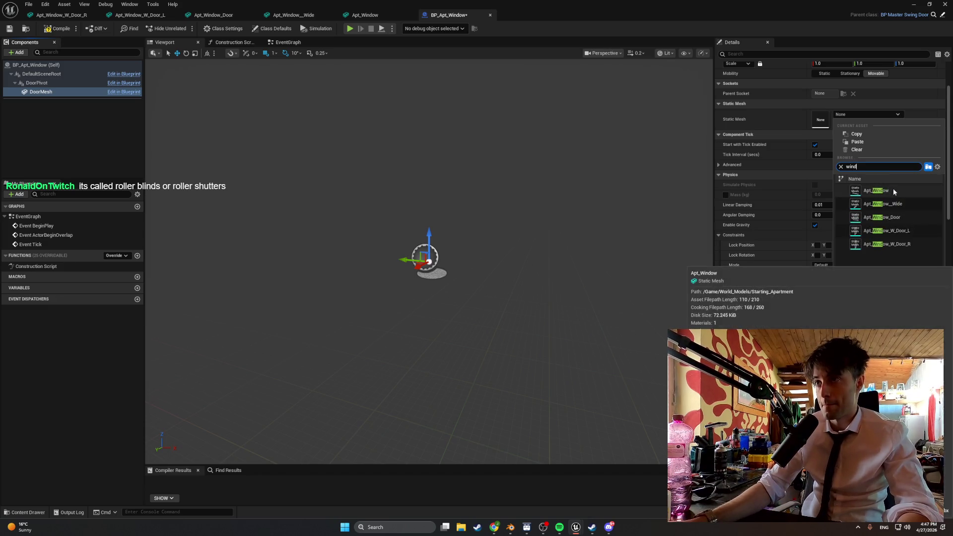
pyautogui.click(893, 217)
pyautogui.scroll(-5, 553, 207)
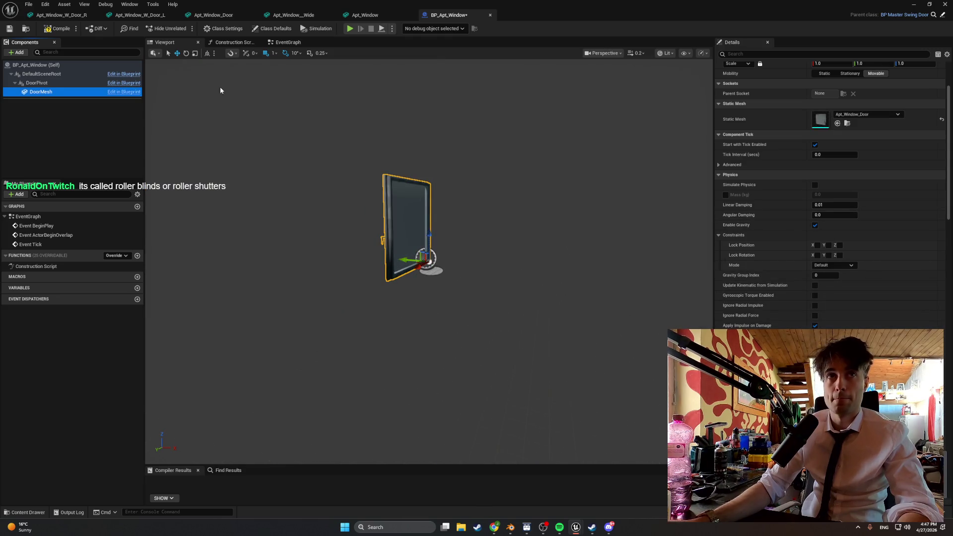
pyautogui.click(48, 29)
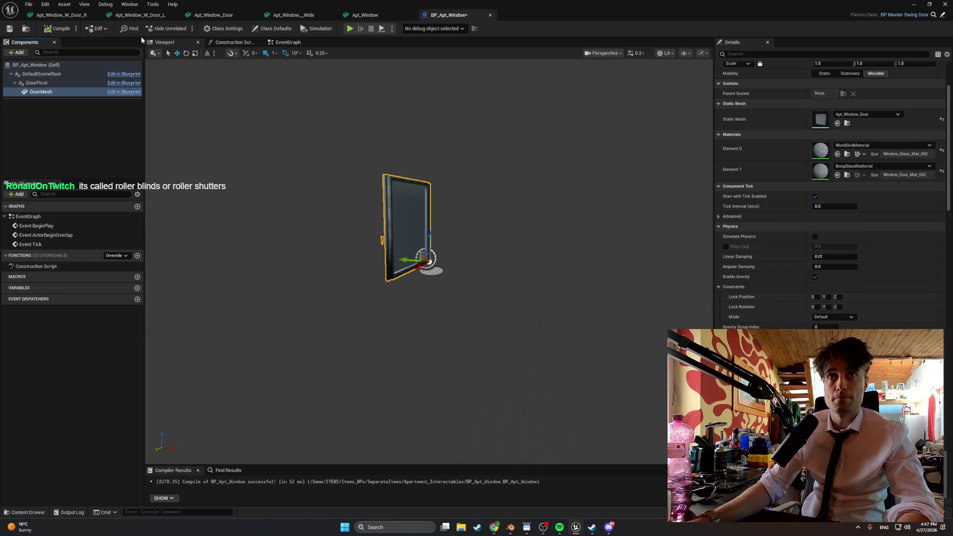
# Step: Set BP_Apt_Window_Wide_L's DoorMesh to Apt_Window_W_Door_L and compile
pyautogui.hotkey('ctrl', 'space')
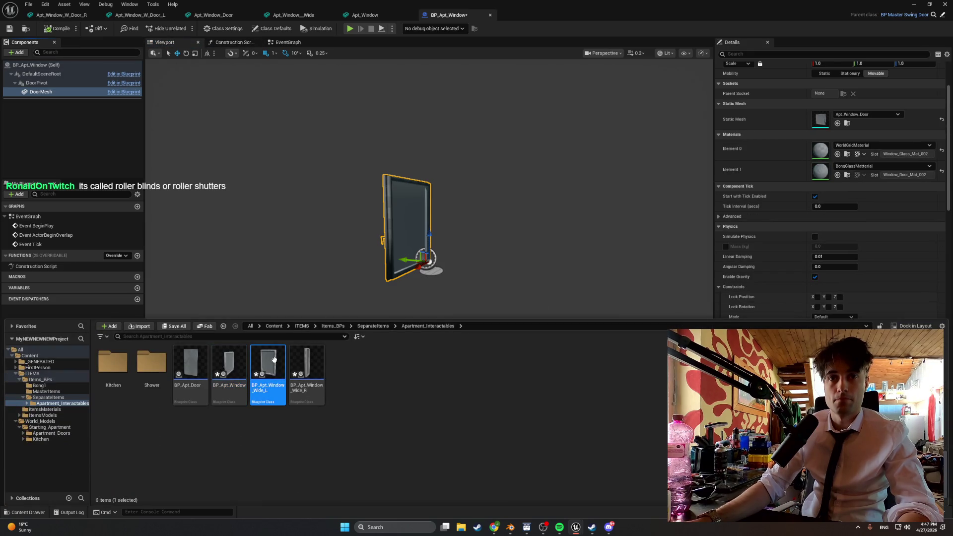
pyautogui.doubleClick(268, 376)
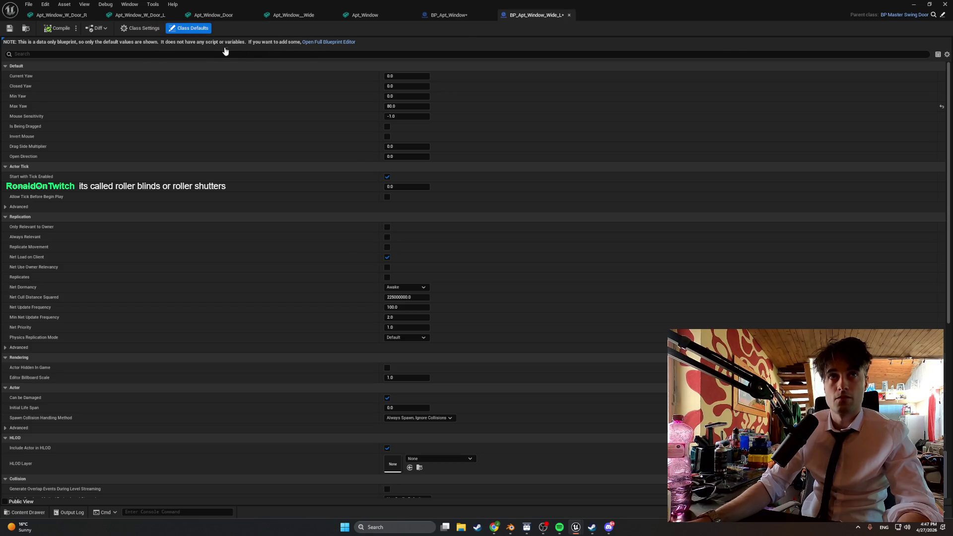
pyautogui.click(329, 42)
pyautogui.click(55, 92)
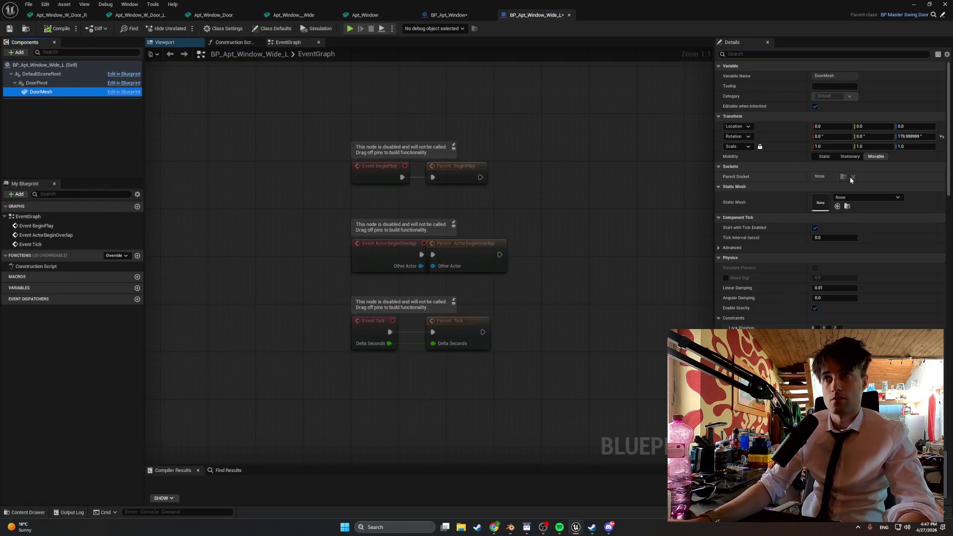
pyautogui.click(851, 198)
pyautogui.write('window')
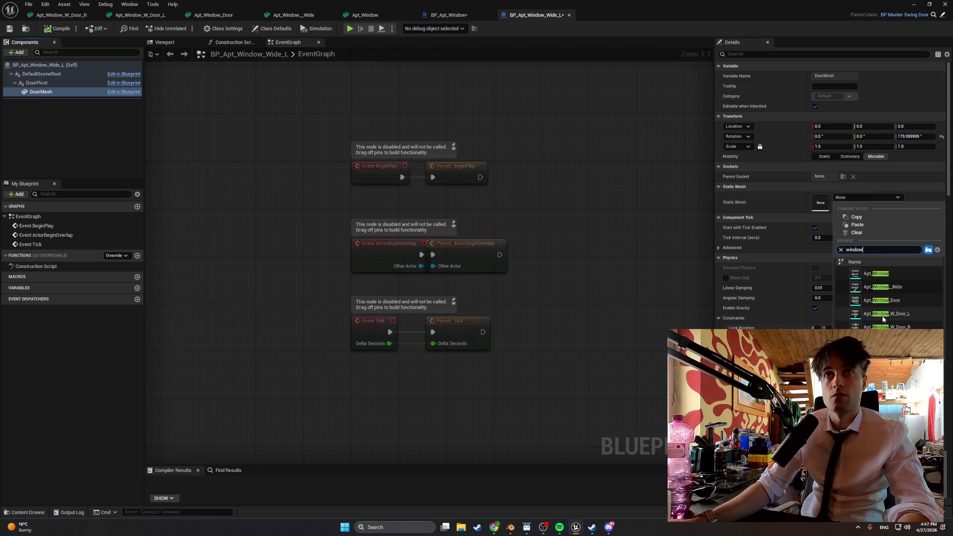
pyautogui.click(884, 318)
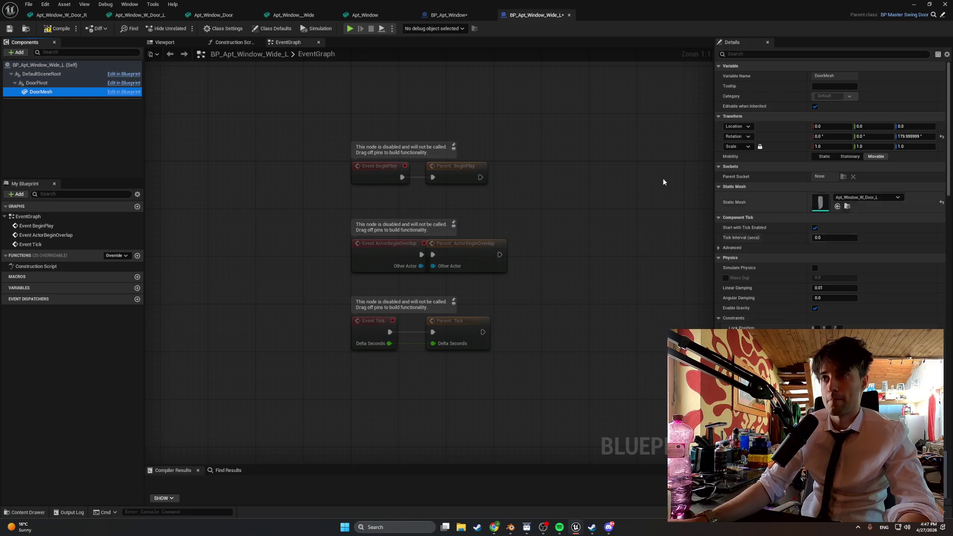
pyautogui.click(61, 30)
pyautogui.click(164, 42)
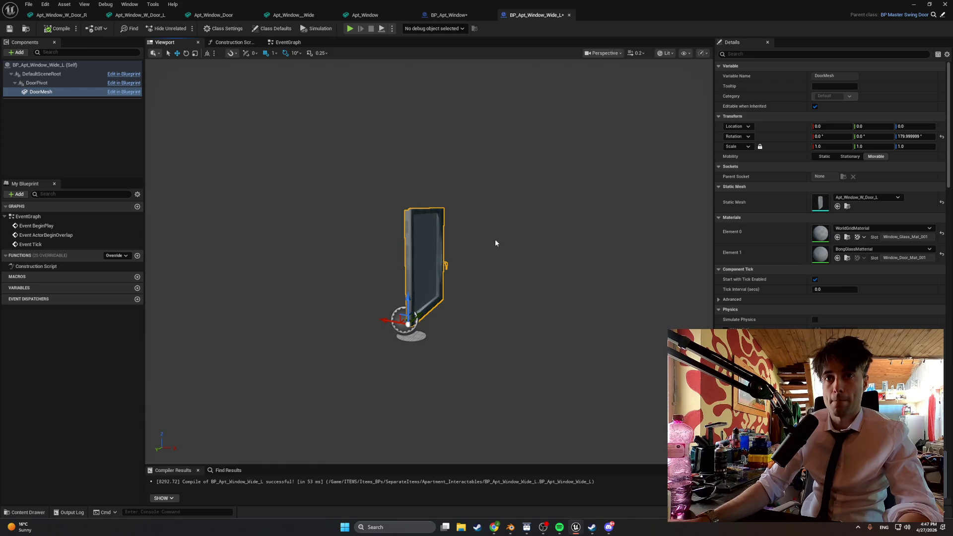
# Step: Set BP_Apt_Window_Wide_R's DoorMesh to Apt_Window_W_Door_R, then minimize the Blueprint editor
pyautogui.hotkey('ctrl', 'space')
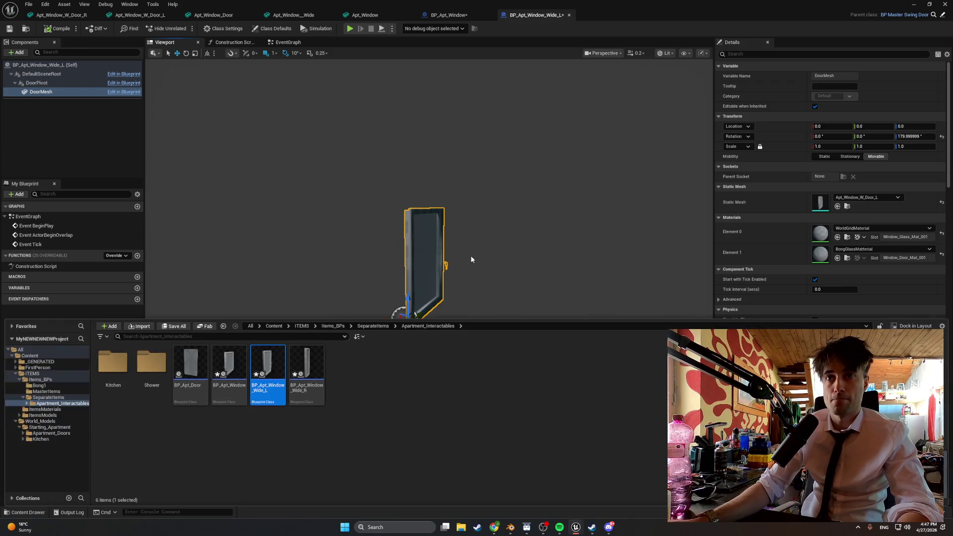
pyautogui.click(309, 366)
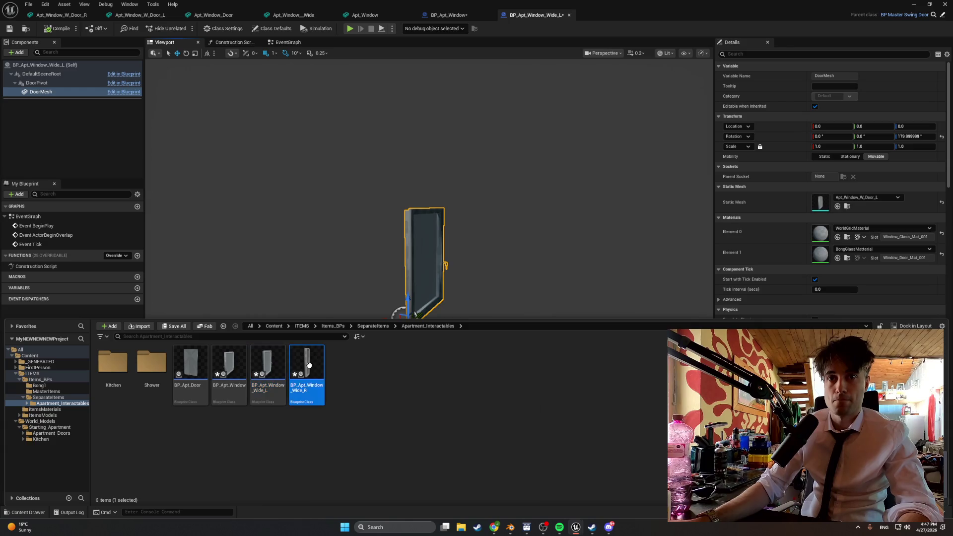
pyautogui.doubleClick(309, 365)
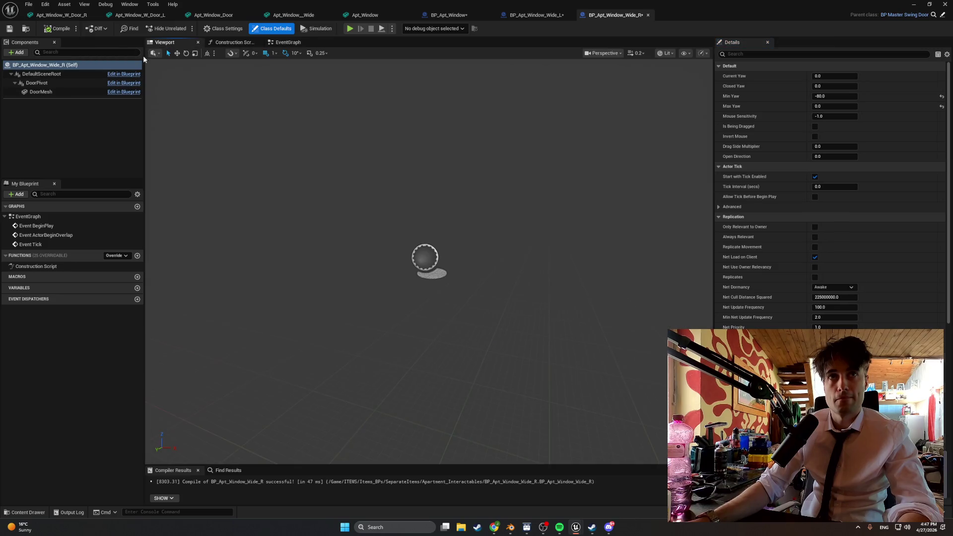
pyautogui.click(75, 92)
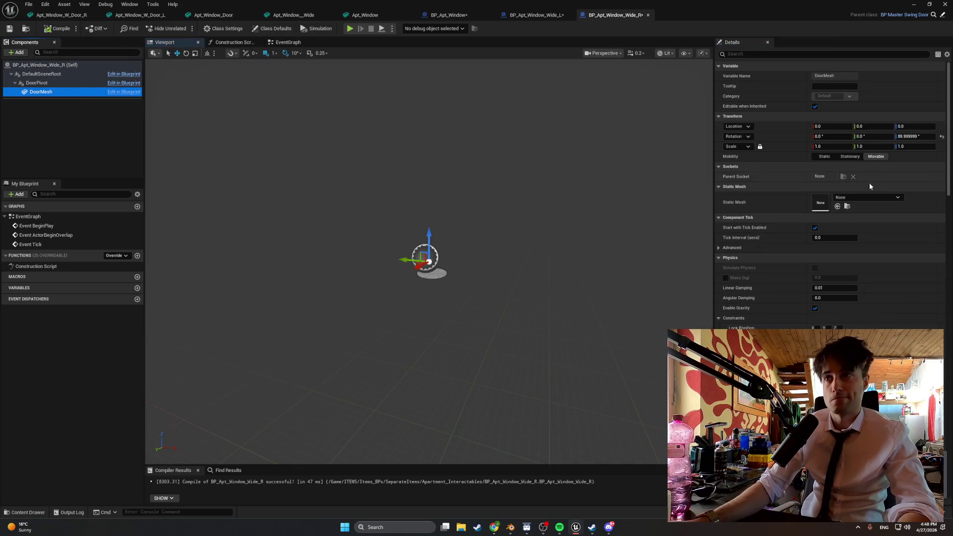
pyautogui.click(870, 200)
pyautogui.write('windo')
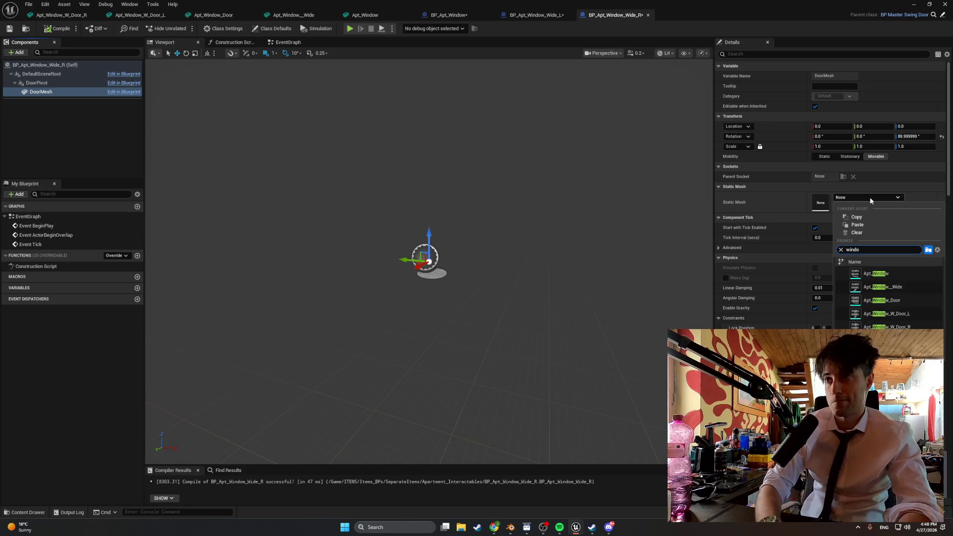
pyautogui.click(888, 326)
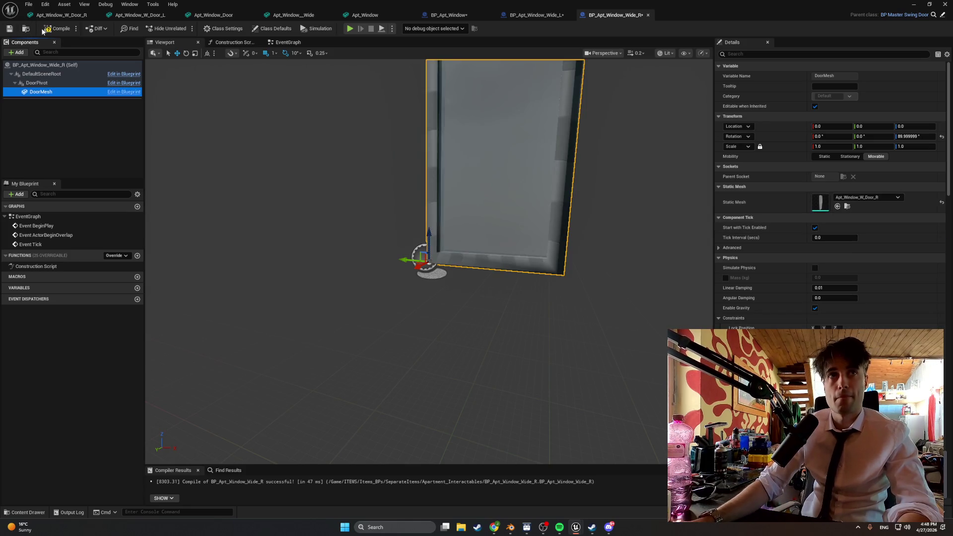
pyautogui.moveTo(557, 151)
pyautogui.mouseDown()
pyautogui.moveTo(519, 132)
pyautogui.moveTo(538, 151)
pyautogui.mouseUp()
pyautogui.hotkey('ctrl', 'space')
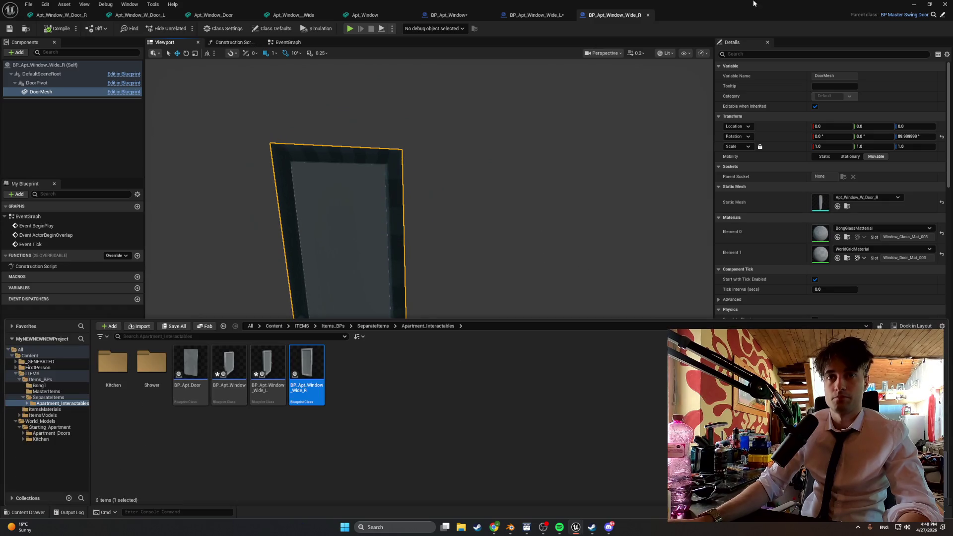
pyautogui.click(913, 7)
# Step: Place BP_Apt_Window_Wide_R and BP_Apt_Window_Wide_L at the apartment windows
pyautogui.hotkey('ctrl', 'space')
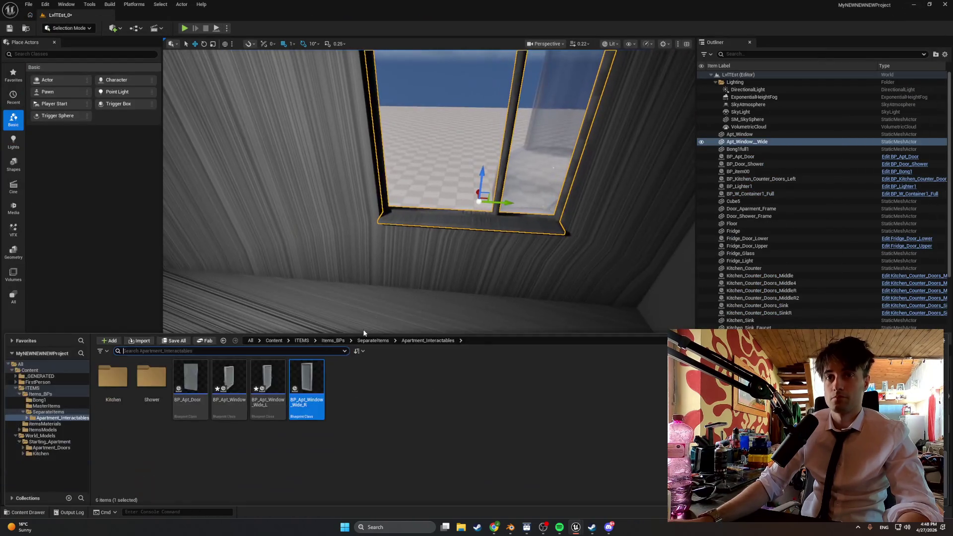
pyautogui.moveTo(313, 379)
pyautogui.mouseDown()
pyautogui.moveTo(424, 323)
pyautogui.moveTo(522, 308)
pyautogui.moveTo(607, 344)
pyautogui.moveTo(483, 330)
pyautogui.moveTo(417, 238)
pyautogui.moveTo(379, 244)
pyautogui.moveTo(451, 273)
pyautogui.moveTo(406, 247)
pyautogui.moveTo(412, 254)
pyautogui.mouseUp()
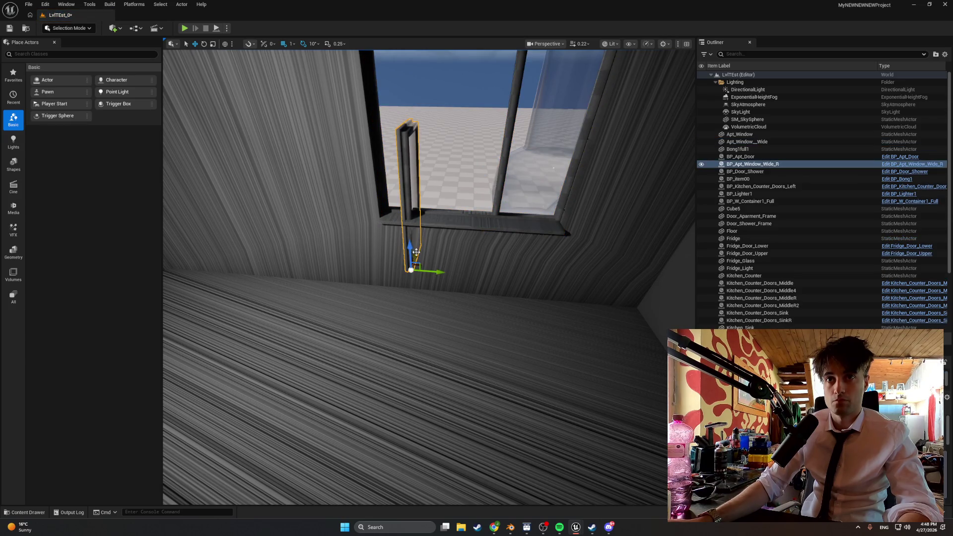
pyautogui.hotkey('ctrl', 'space')
pyautogui.click(260, 404)
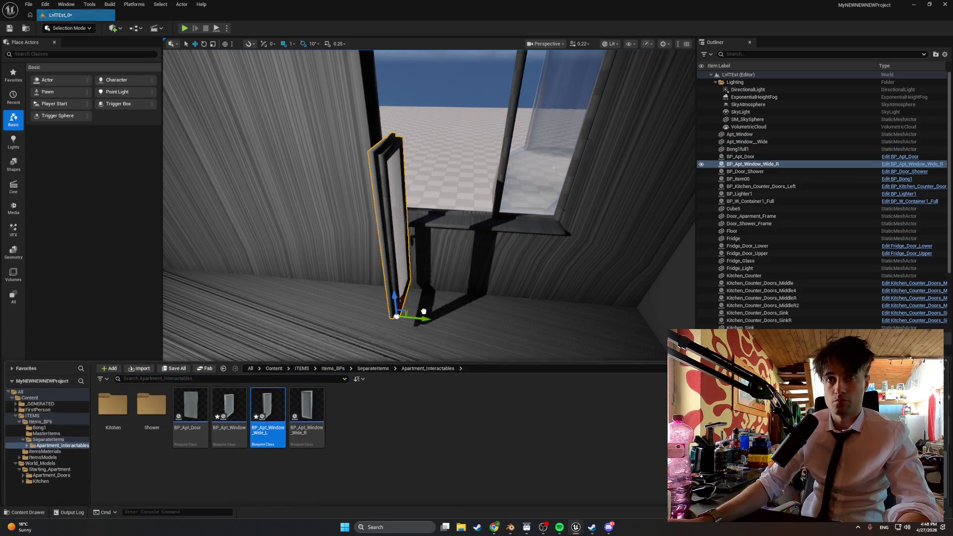
pyautogui.scroll(3, 519, 310)
pyautogui.moveTo(519, 311); pyautogui.dragTo(397, 312)
pyautogui.moveTo(334, 243)
pyautogui.mouseDown()
pyautogui.moveTo(330, 426)
pyautogui.moveTo(352, 473)
pyautogui.moveTo(597, 408)
pyautogui.mouseUp()
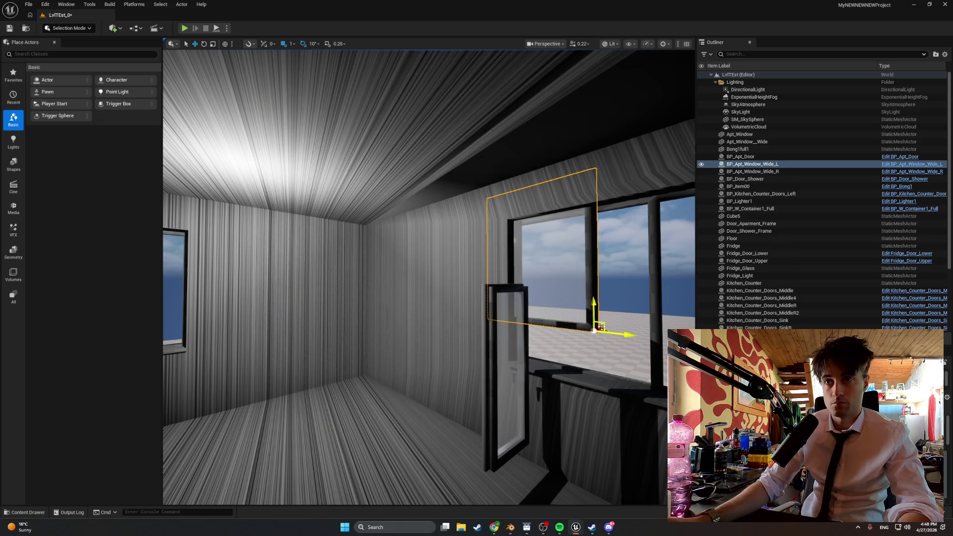
pyautogui.moveTo(600, 326)
pyautogui.mouseDown()
pyautogui.moveTo(451, 383)
pyautogui.moveTo(486, 346)
pyautogui.mouseUp()
# Step: Place BP_Apt_Window by the wall window and start Play
pyautogui.hotkey('ctrl', 'space')
pyautogui.moveTo(232, 376)
pyautogui.mouseDown()
pyautogui.moveTo(447, 278)
pyautogui.moveTo(433, 284)
pyautogui.mouseUp()
pyautogui.click(183, 29)
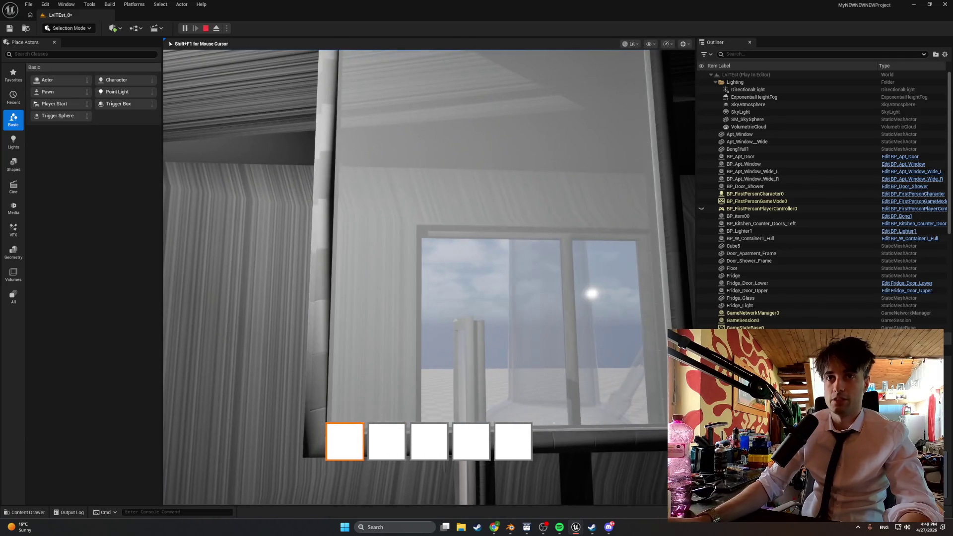
# Step: Stop the play session, find the window asset, and review the Wide_R and Wide_L Blueprints
pyautogui.press('Escape')
pyautogui.moveTo(553, 153); pyautogui.dragTo(490, 185)
pyautogui.hotkey('ctrl', 'b')
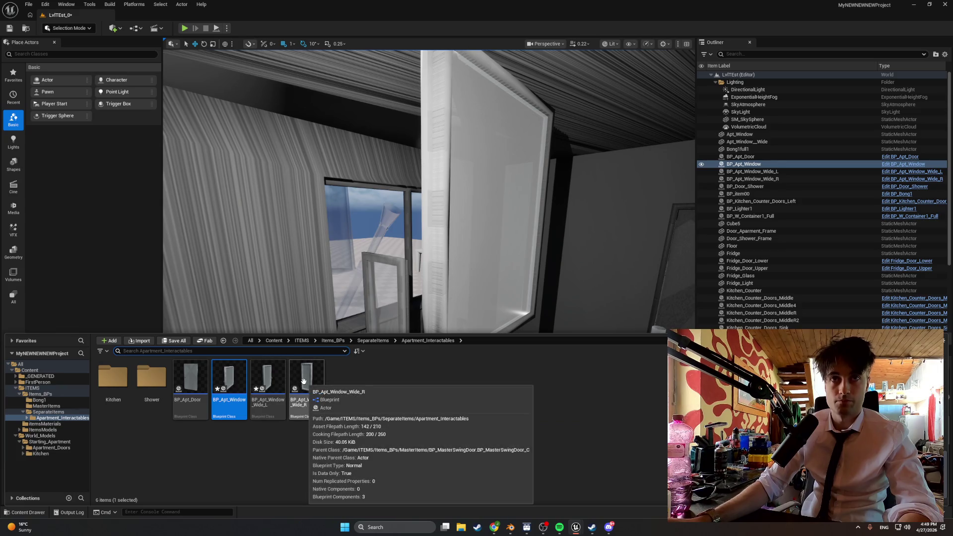
pyautogui.moveTo(576, 527)
pyautogui.click(589, 472)
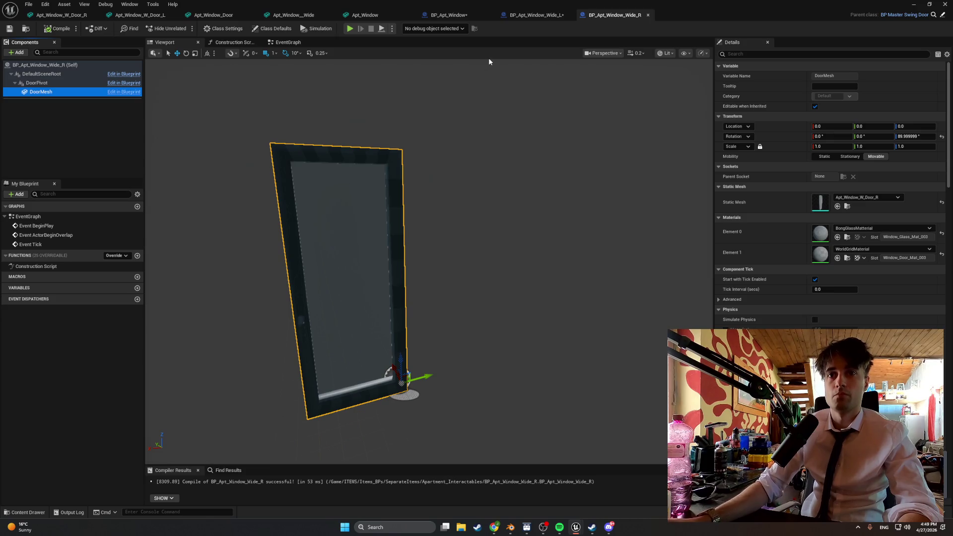
pyautogui.click(520, 19)
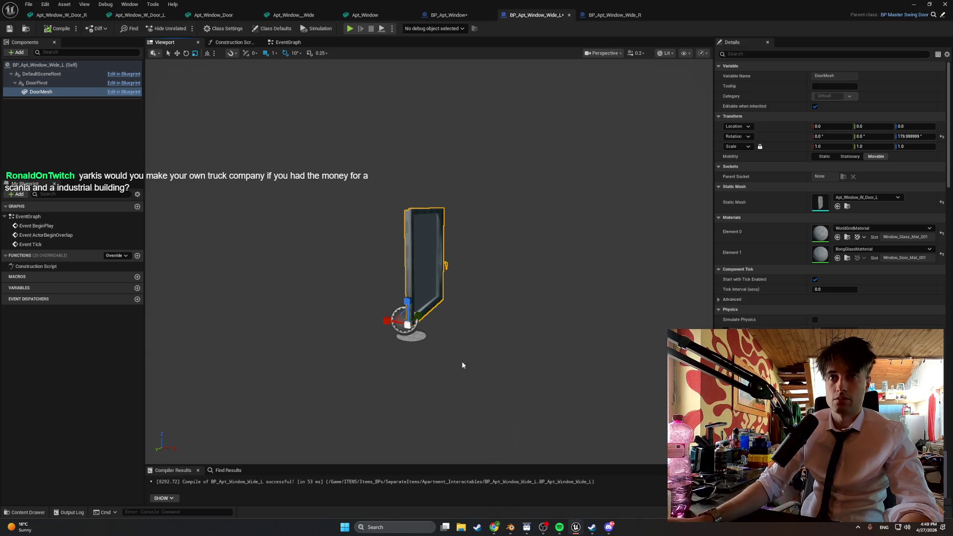
pyautogui.click(914, 5)
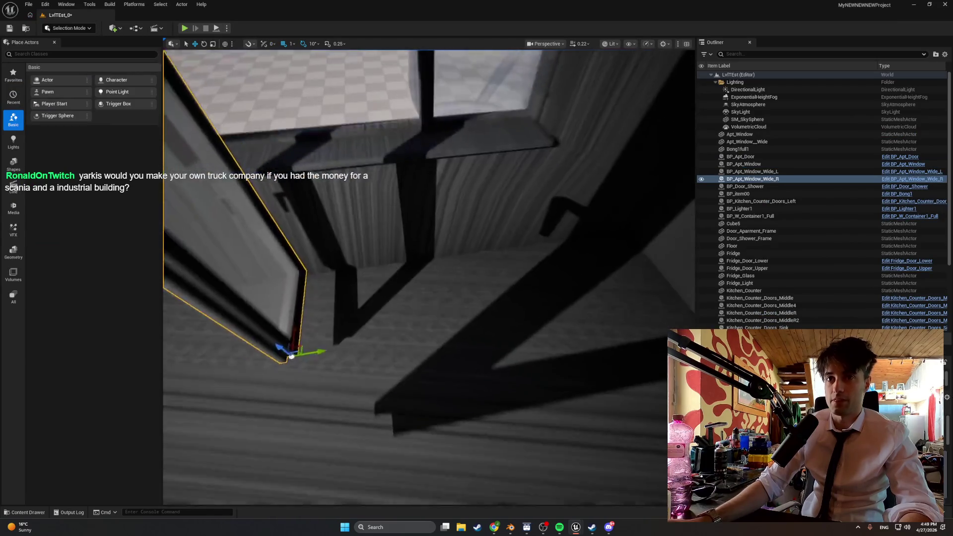
# Step: Rotate the BP_Apt_Window_Wide_R door -40° and raise it slightly into its wall frame
pyautogui.press('e')
pyautogui.moveTo(334, 358)
pyautogui.mouseDown()
pyautogui.moveTo(298, 317)
pyautogui.moveTo(333, 340)
pyautogui.moveTo(556, 287)
pyautogui.moveTo(472, 164)
pyautogui.moveTo(497, 204)
pyautogui.moveTo(517, 136)
pyautogui.mouseUp()
pyautogui.press('w')
pyautogui.press('f')
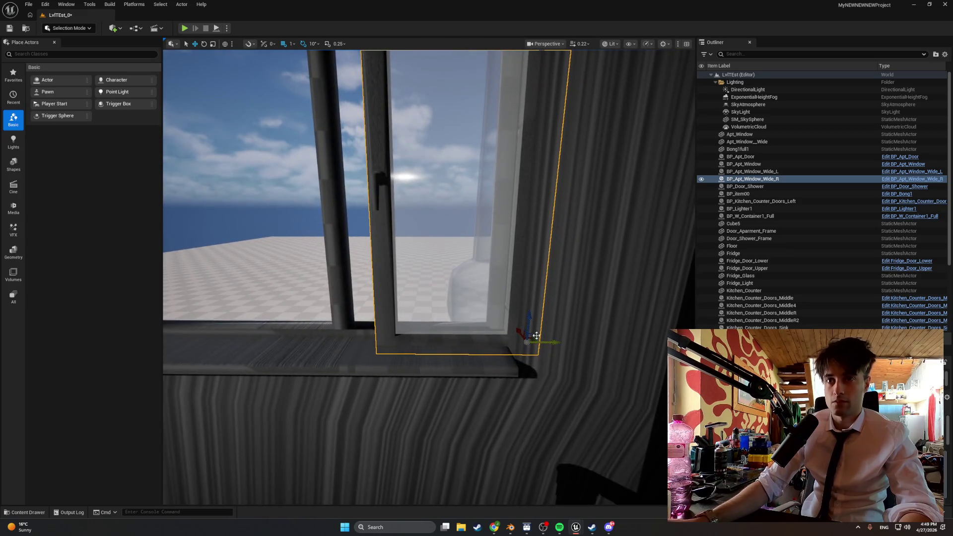
pyautogui.moveTo(527, 331)
pyautogui.mouseDown()
pyautogui.moveTo(528, 319)
pyautogui.moveTo(541, 320)
pyautogui.moveTo(521, 330)
pyautogui.mouseUp()
pyautogui.scroll(3, 522, 330)
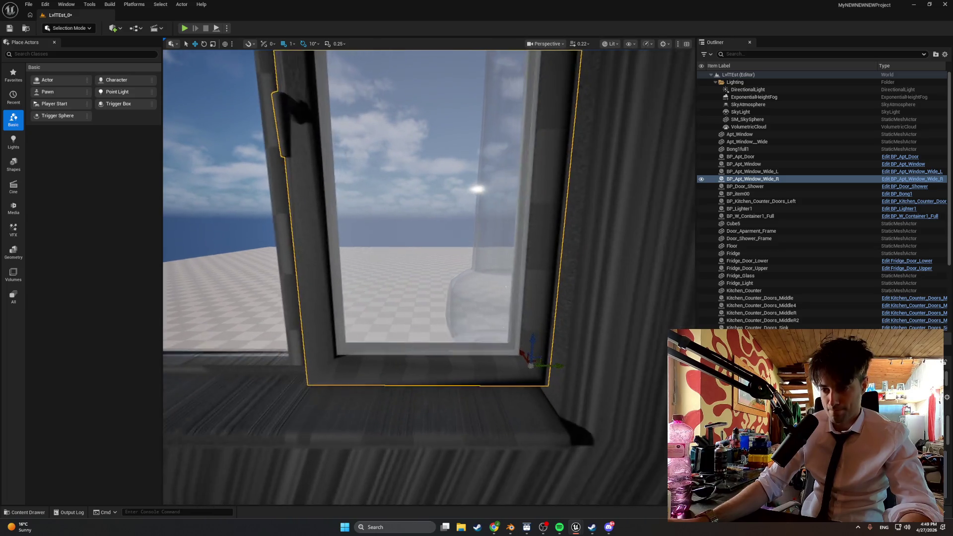
pyautogui.moveTo(528, 348)
pyautogui.mouseDown()
pyautogui.moveTo(471, 344)
pyautogui.moveTo(528, 341)
pyautogui.moveTo(515, 345)
pyautogui.moveTo(514, 368)
pyautogui.moveTo(474, 364)
pyautogui.moveTo(466, 350)
pyautogui.moveTo(447, 348)
pyautogui.moveTo(522, 336)
pyautogui.moveTo(501, 348)
pyautogui.moveTo(496, 382)
pyautogui.moveTo(329, 320)
pyautogui.mouseUp()
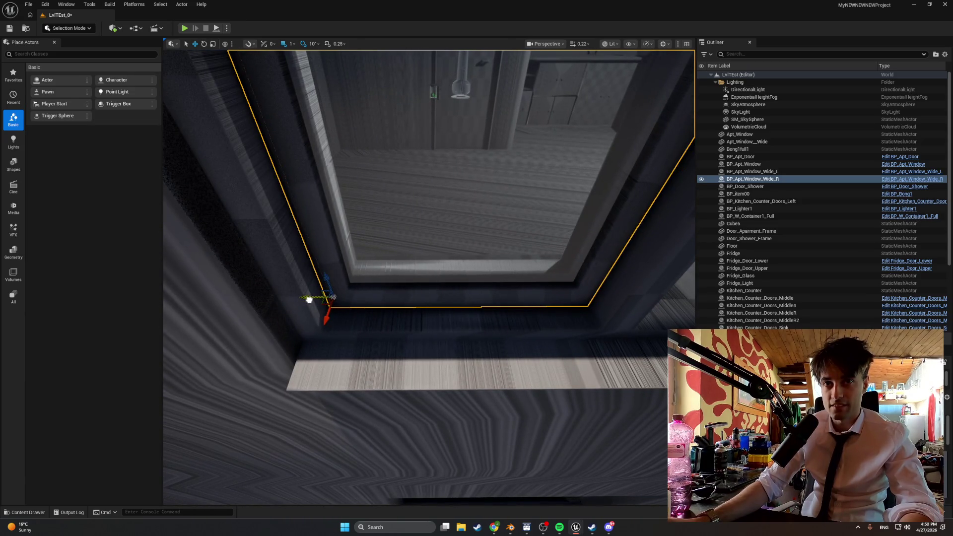
pyautogui.moveTo(309, 300)
pyautogui.mouseDown()
pyautogui.moveTo(278, 308)
pyautogui.moveTo(251, 295)
pyautogui.moveTo(248, 307)
pyautogui.moveTo(364, 337)
pyautogui.moveTo(427, 365)
pyautogui.moveTo(422, 377)
pyautogui.moveTo(336, 309)
pyautogui.mouseUp()
pyautogui.click(336, 308)
# Step: Swing BP_Apt_Window_Wide_L around its Z axis to a new angle, then select BP_Apt_Window
pyautogui.moveTo(399, 324); pyautogui.dragTo(400, 323)
pyautogui.press('e')
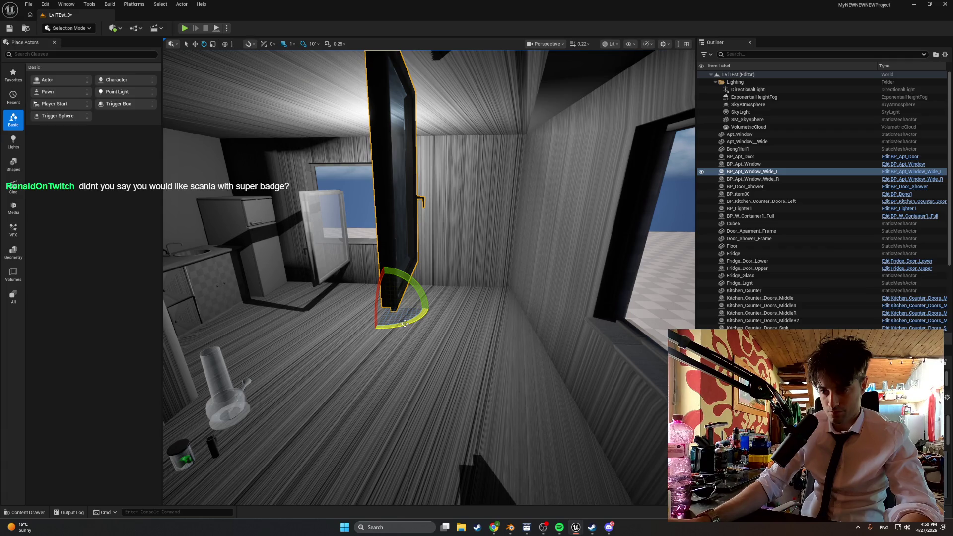
pyautogui.moveTo(434, 323); pyautogui.dragTo(407, 322)
pyautogui.moveTo(447, 381); pyautogui.dragTo(501, 377)
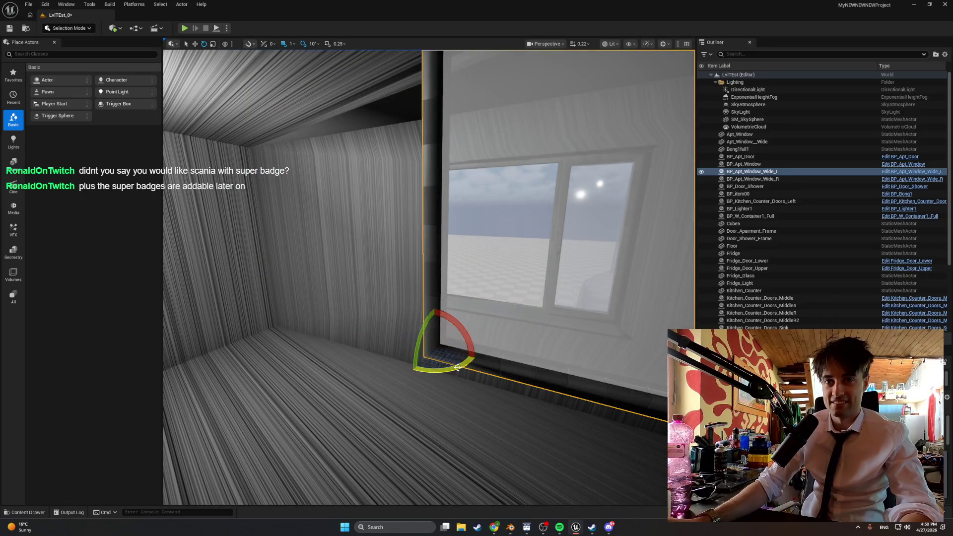
pyautogui.press('f')
pyautogui.press('w')
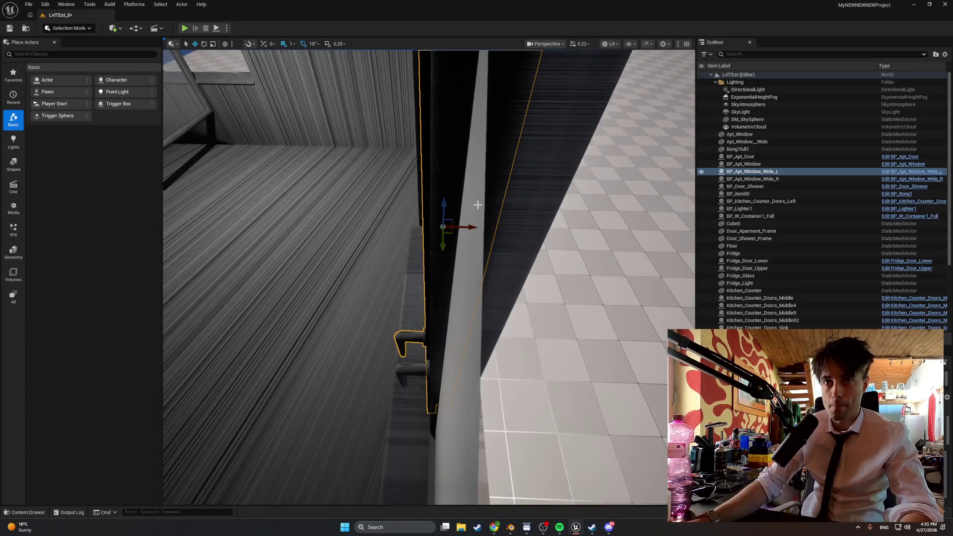
pyautogui.moveTo(472, 230); pyautogui.dragTo(473, 229)
pyautogui.click(377, 268)
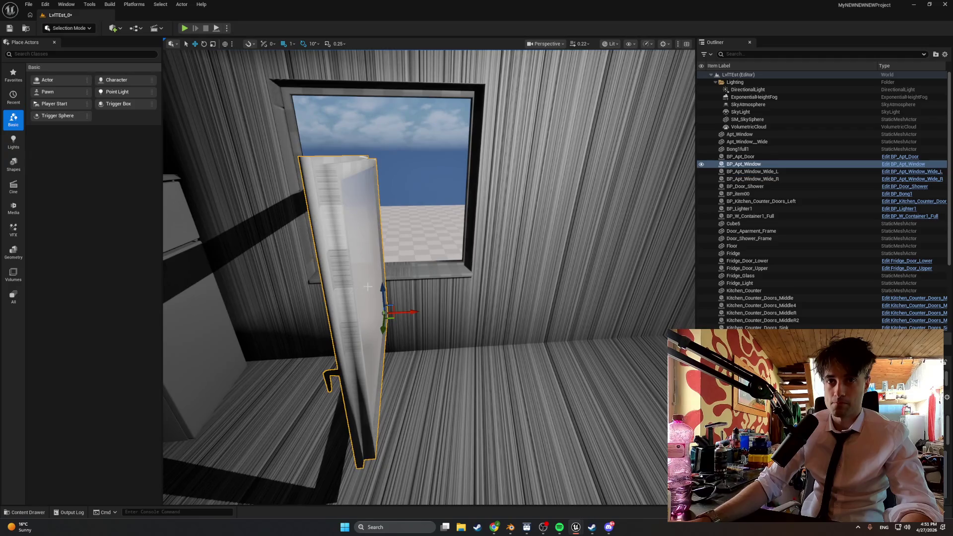
# Step: Turn BP_Apt_Window to -80° yaw to fit its opening, then launch a play test
pyautogui.moveTo(364, 306)
pyautogui.mouseDown()
pyautogui.moveTo(400, 275)
pyautogui.moveTo(355, 274)
pyautogui.moveTo(348, 227)
pyautogui.moveTo(306, 225)
pyautogui.mouseUp()
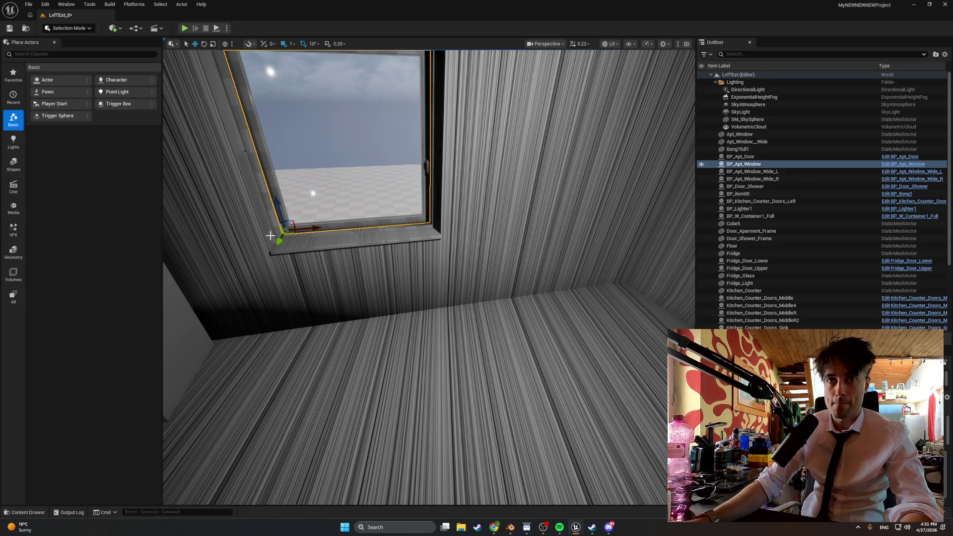
pyautogui.scroll(-5, 278, 241)
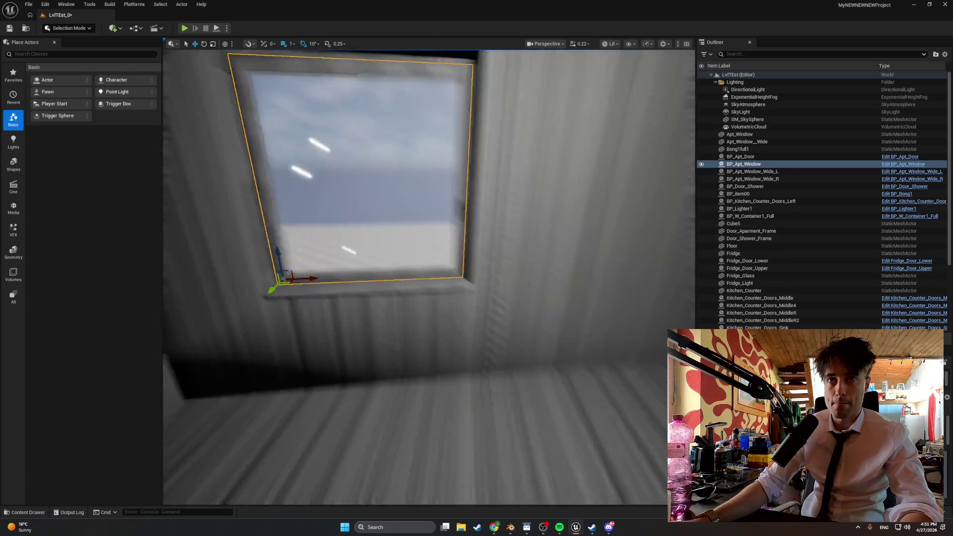
pyautogui.moveTo(278, 241); pyautogui.dragTo(357, 240)
pyautogui.moveTo(460, 333)
pyautogui.mouseDown()
pyautogui.moveTo(451, 345)
pyautogui.moveTo(477, 313)
pyautogui.moveTo(541, 350)
pyautogui.moveTo(479, 330)
pyautogui.moveTo(532, 351)
pyautogui.moveTo(495, 303)
pyautogui.moveTo(508, 316)
pyautogui.moveTo(437, 311)
pyautogui.mouseUp()
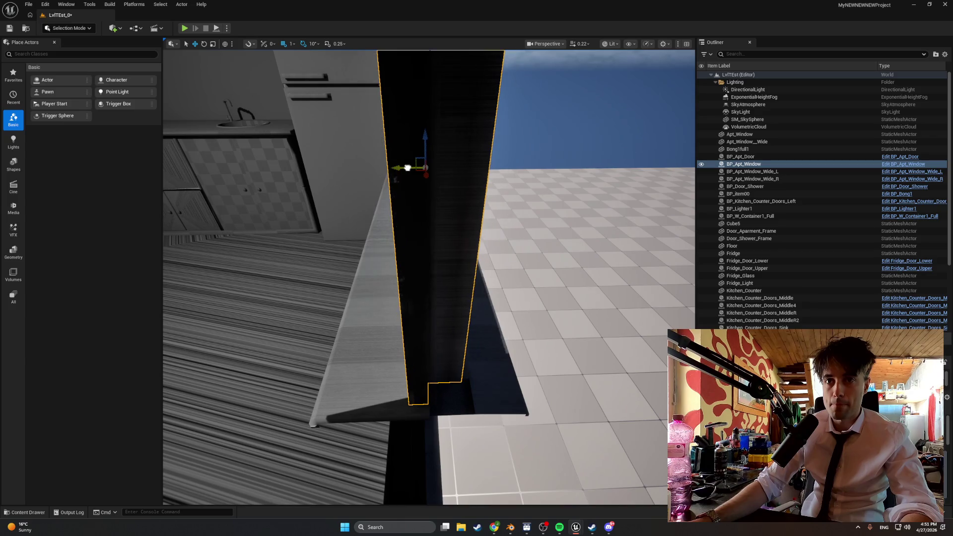
pyautogui.press('f')
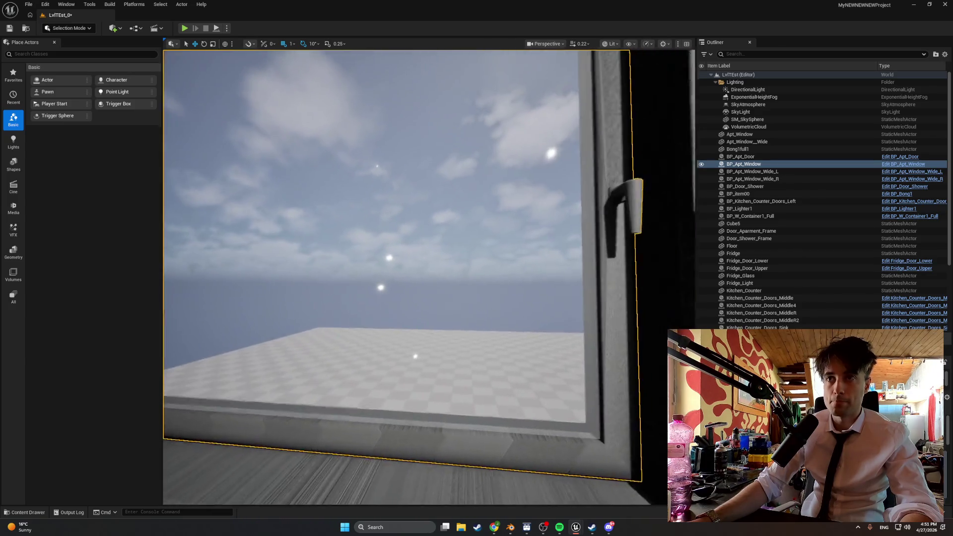
pyautogui.hotkey('alt', 'p')
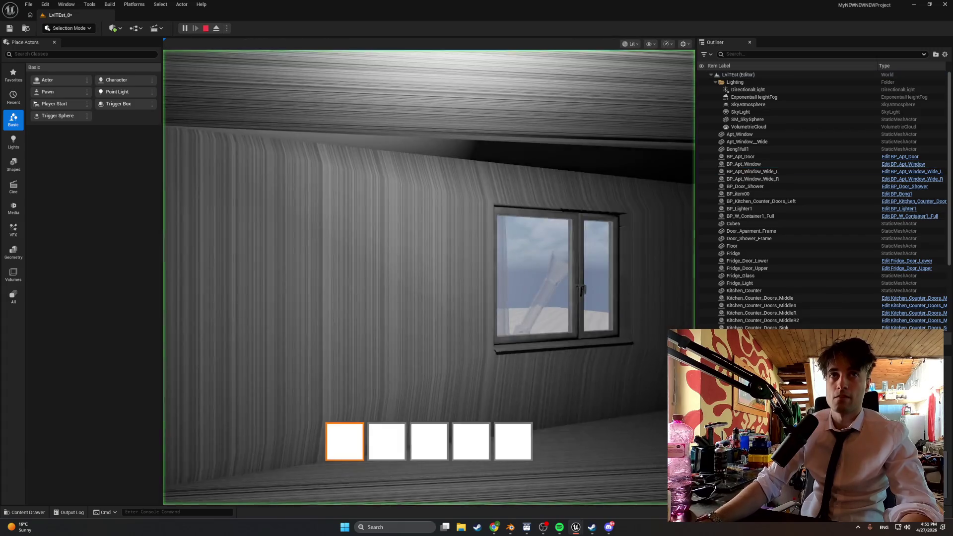
# Step: Walk up and try opening the window in play mode, then stop and browse to BP_Apt_Window
pyautogui.press('w')
pyautogui.press('e')
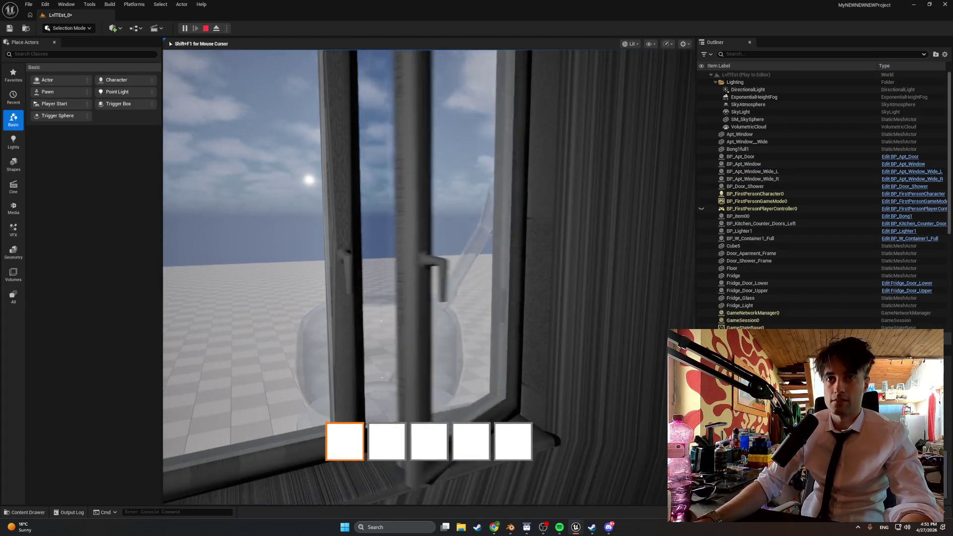
pyautogui.press('w')
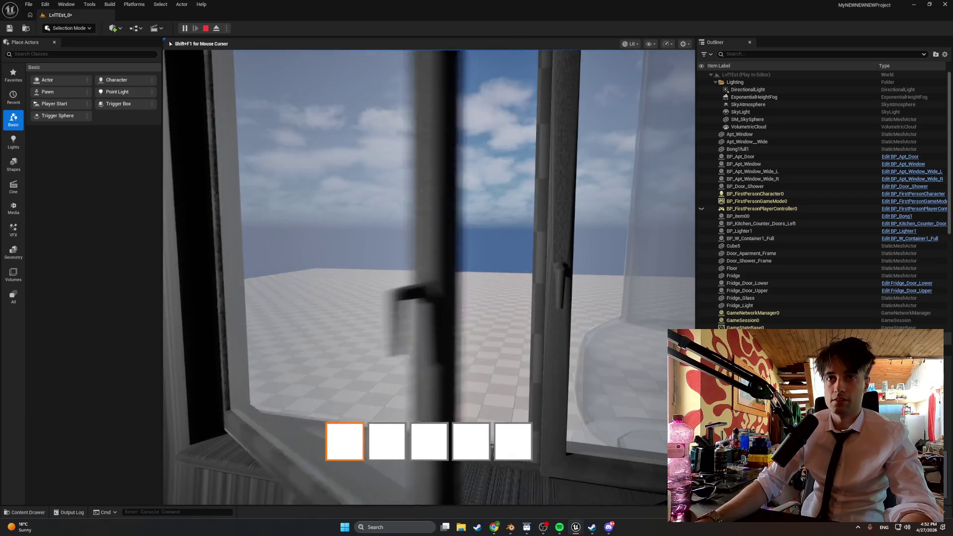
pyautogui.moveTo(429, 277)
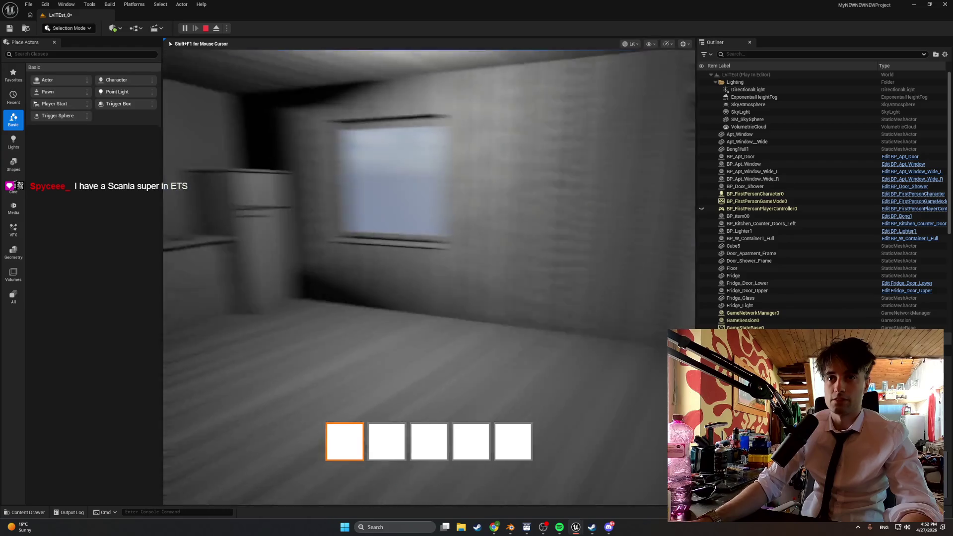
pyautogui.press('w')
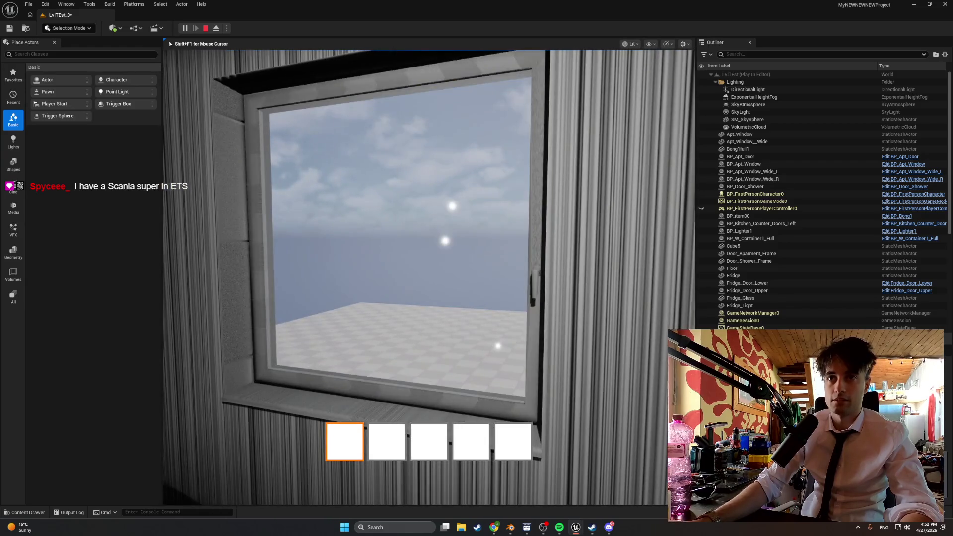
pyautogui.press('Escape')
pyautogui.hotkey('ctrl', 'b')
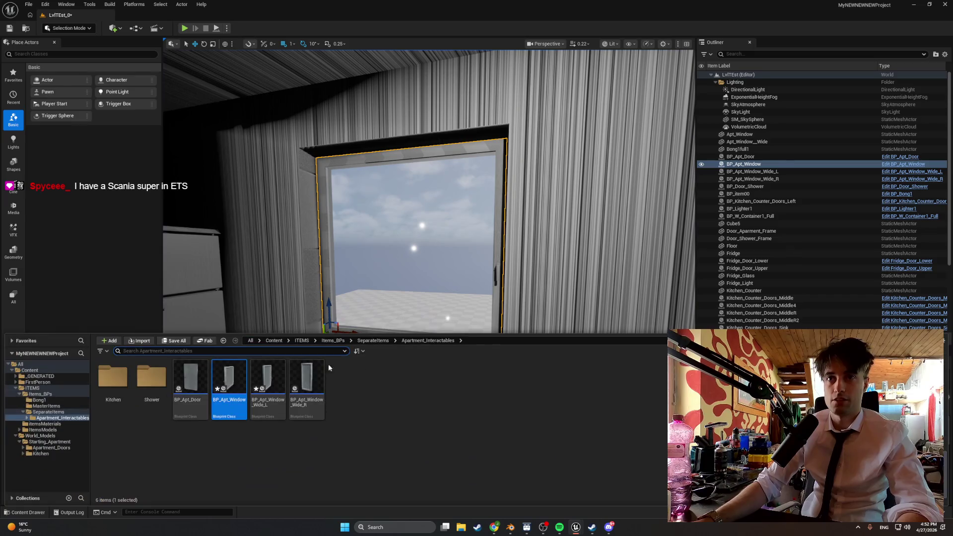
# Step: Give BP_Apt_Window Min Yaw 0 and Max Yaw 80, compile, and replay the level
pyautogui.doubleClick(228, 380)
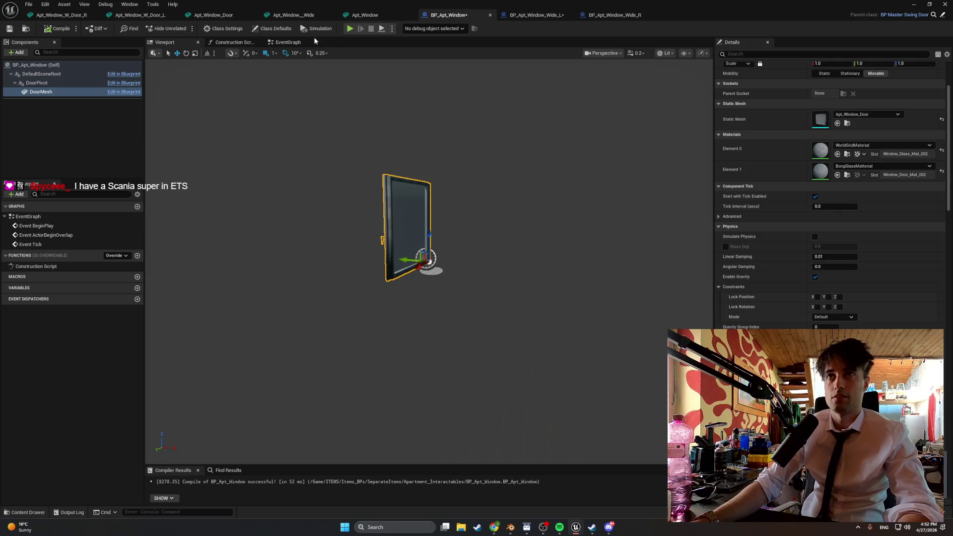
pyautogui.click(224, 30)
pyautogui.click(272, 28)
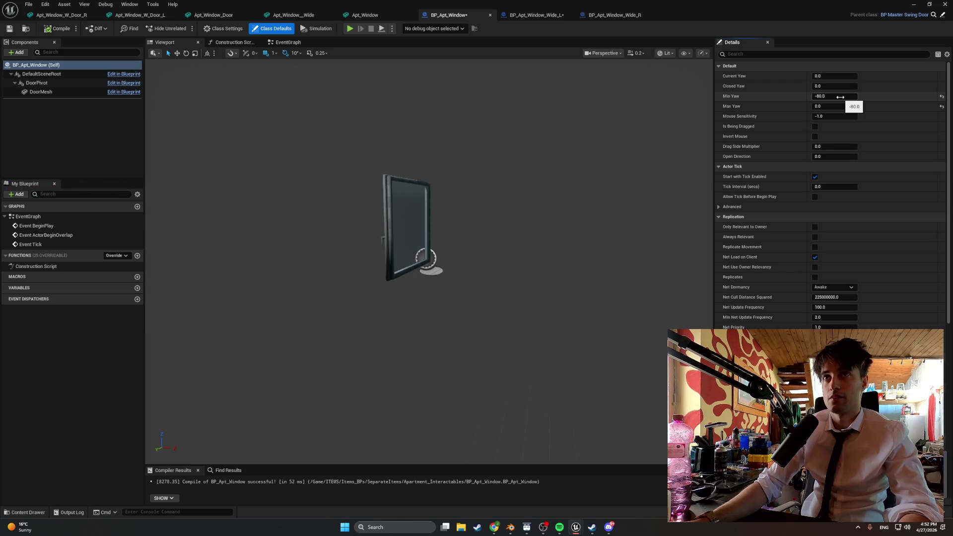
pyautogui.click(841, 97)
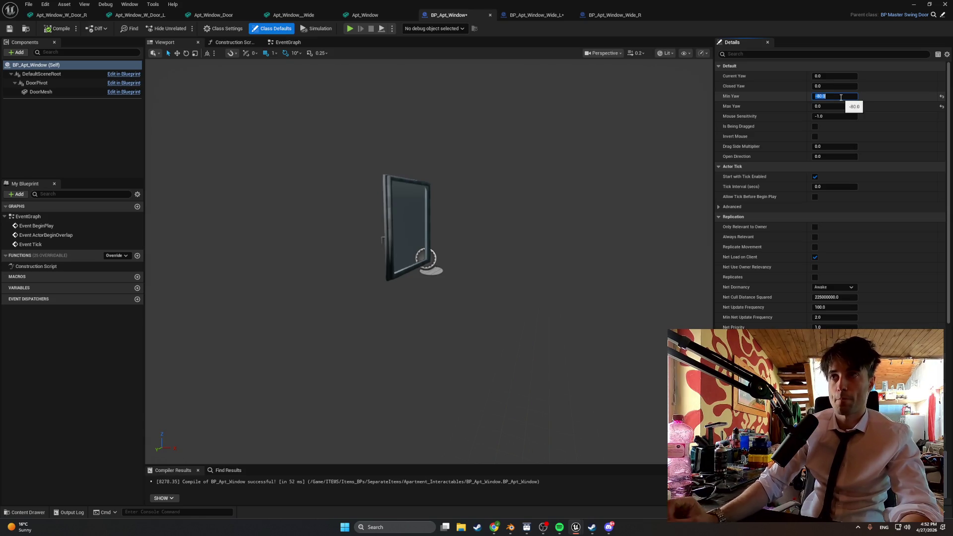
pyautogui.write('0')
pyautogui.click(839, 105)
pyautogui.write('80')
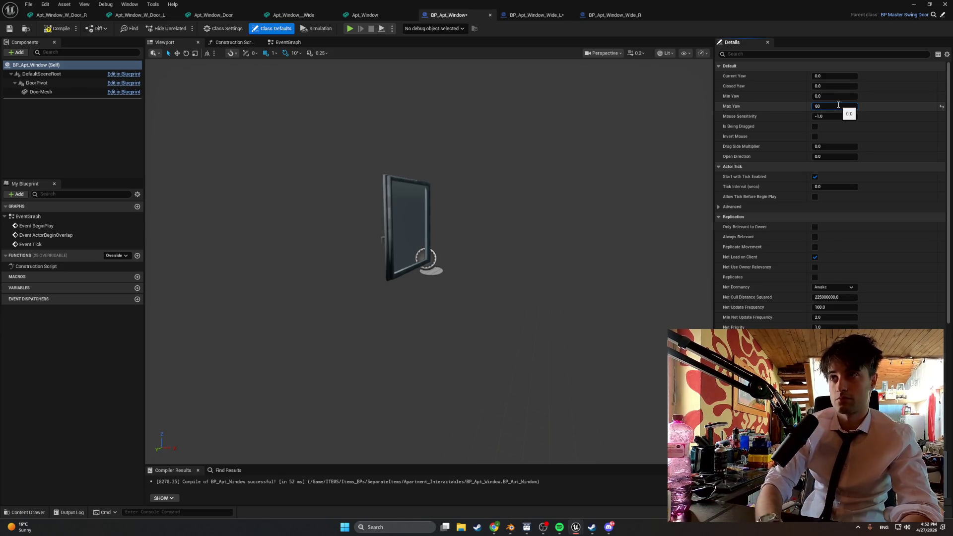
pyautogui.click(546, 70)
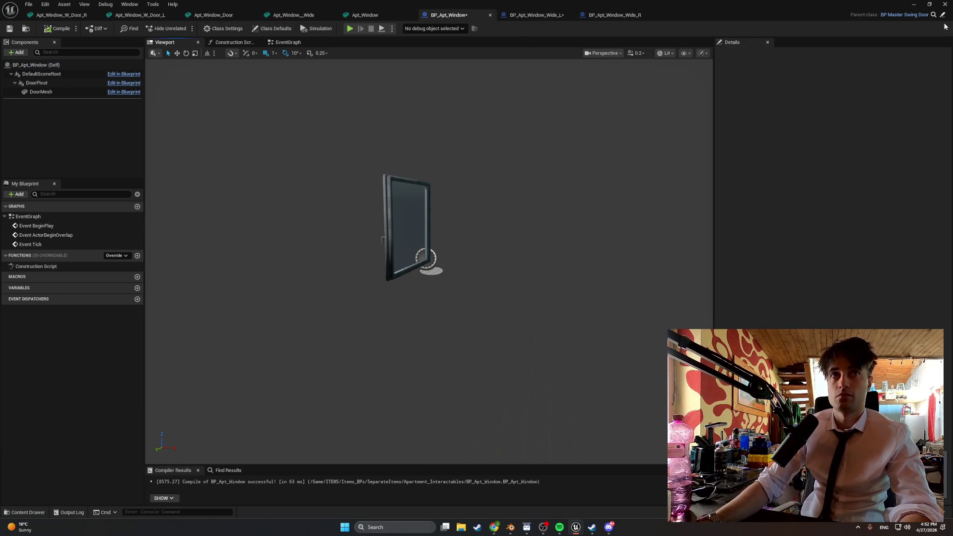
pyautogui.hotkey('alt', 'Tab')
pyautogui.click(184, 28)
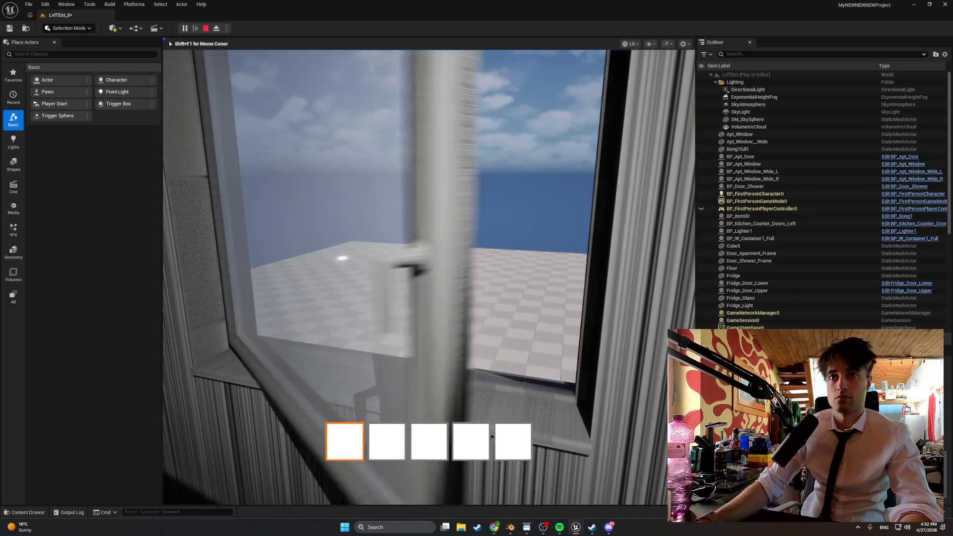
# Step: Stop the play test and reopen the BP_Apt_Window blueprint
pyautogui.press('Escape')
pyautogui.hotkey('ctrl', 'space')
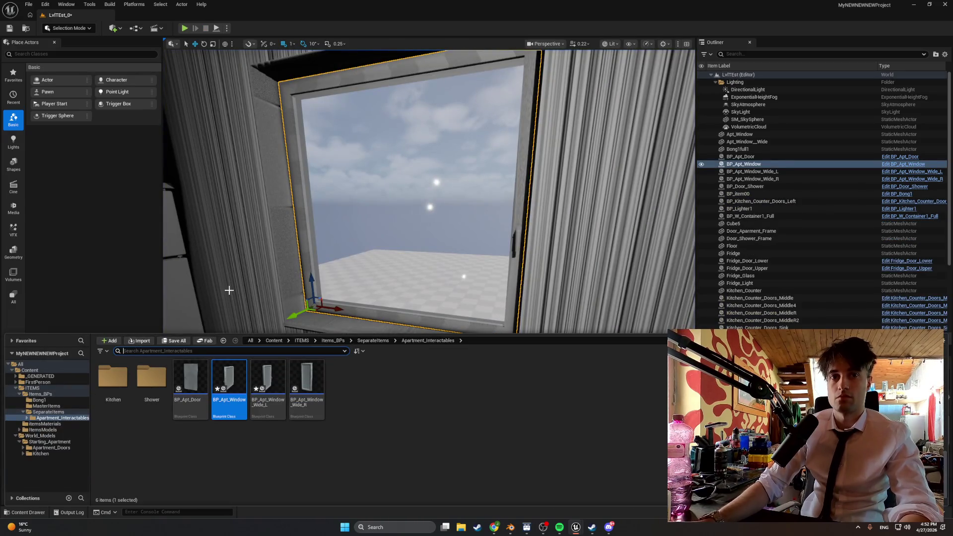
pyautogui.doubleClick(229, 385)
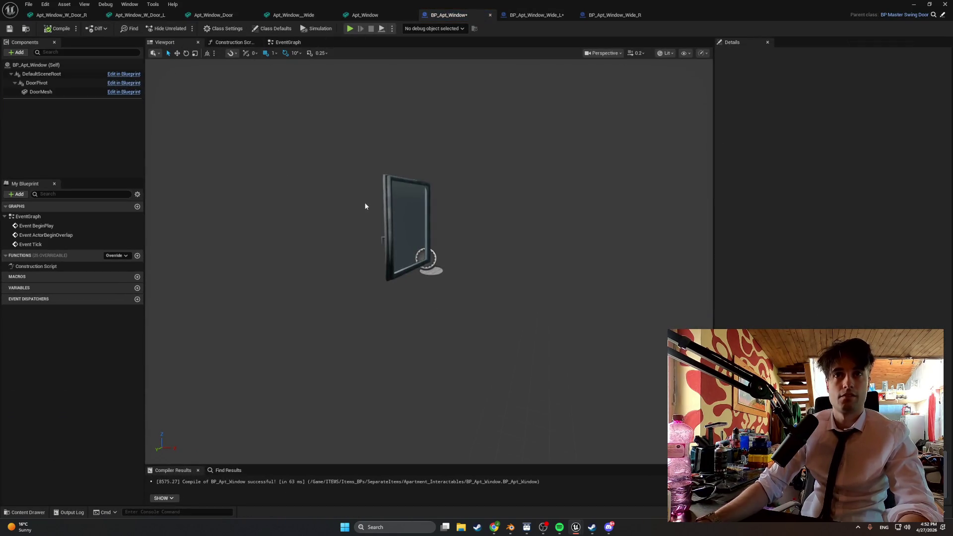
# Step: Rotate DoorMesh's yaw from 90° to about 180°, recompile, and return to the level editor
pyautogui.click(398, 213)
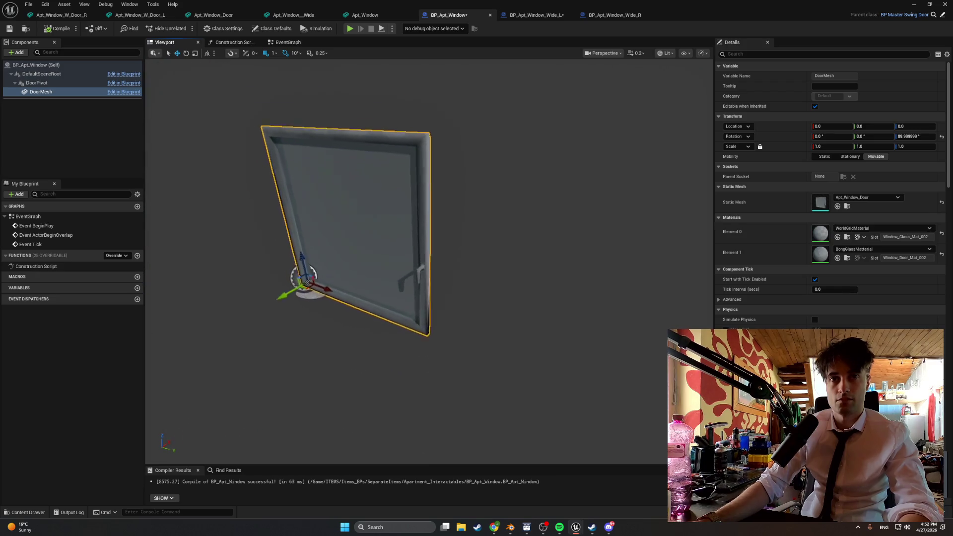
pyautogui.press('e')
pyautogui.moveTo(405, 280); pyautogui.dragTo(371, 282)
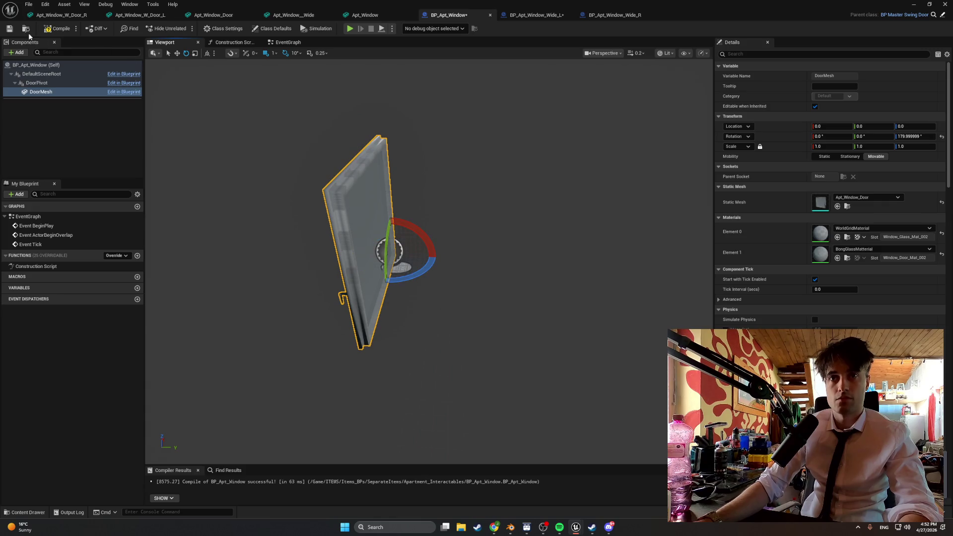
pyautogui.click(58, 28)
pyautogui.click(914, 4)
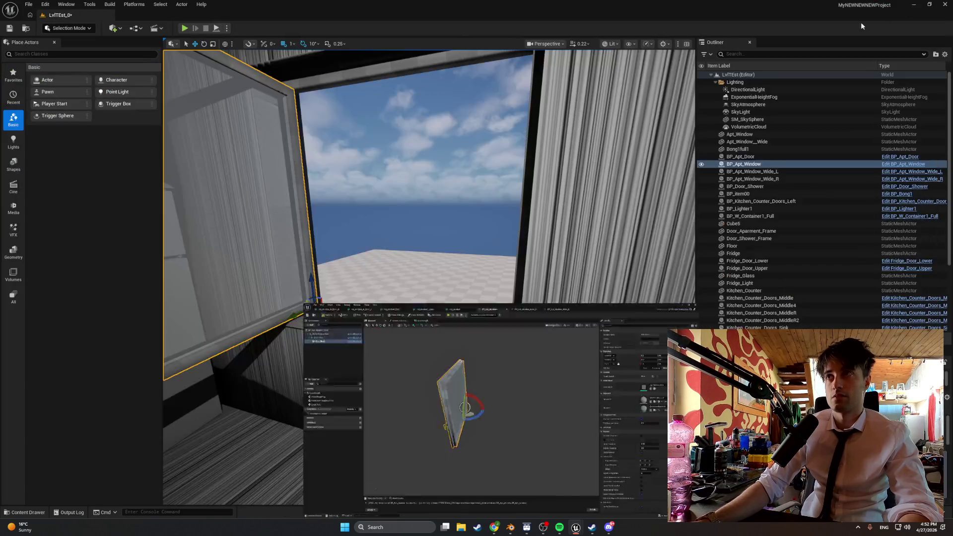
# Step: Rotate the window actor closed in its frame, then play-test swinging the sash open
pyautogui.moveTo(323, 318); pyautogui.dragTo(350, 305)
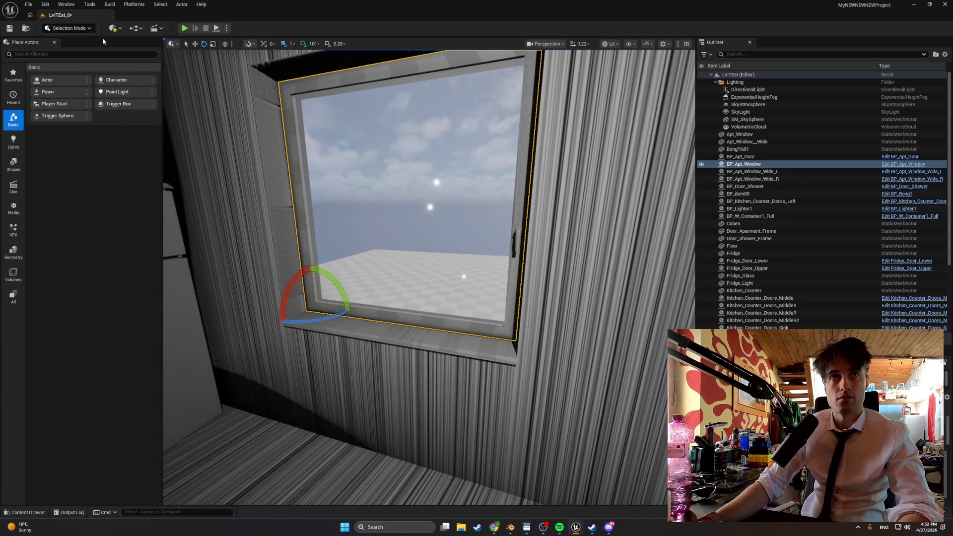
pyautogui.click(185, 28)
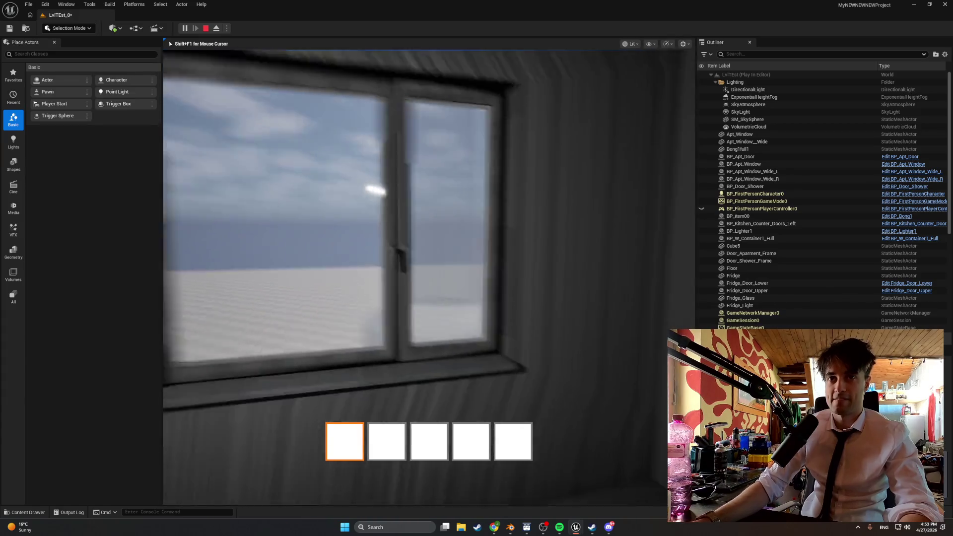
pyautogui.press('e')
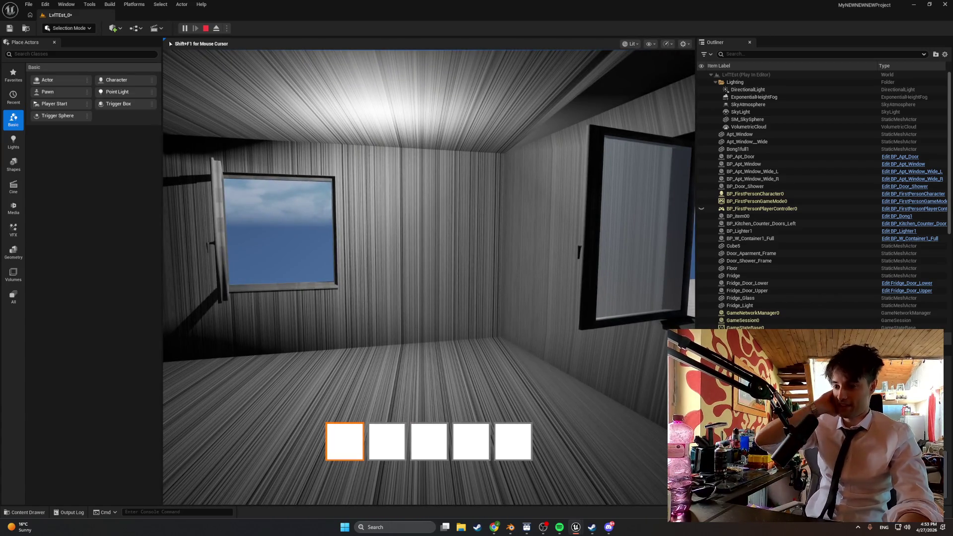
# Step: Walk up to the open window, end the play test, and face the door and bong
pyautogui.press('w')
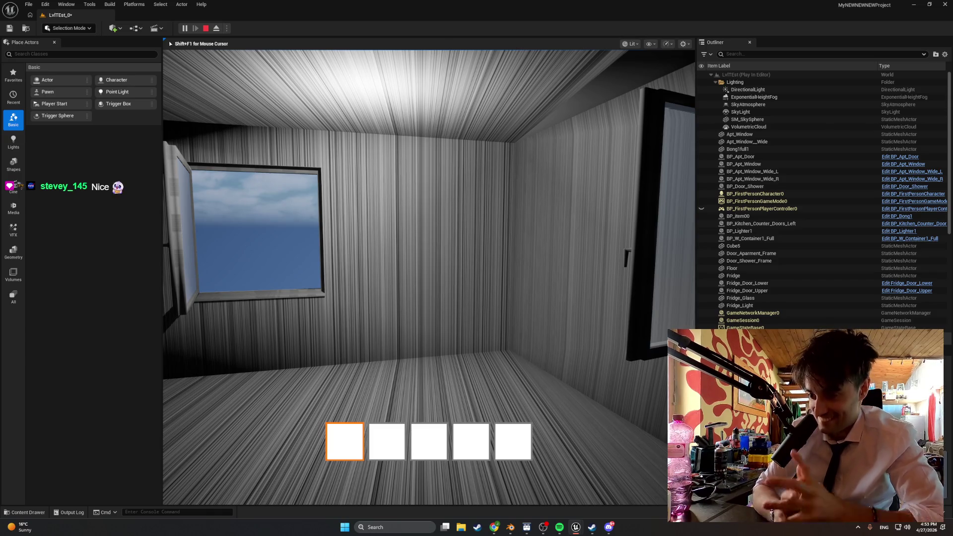
pyautogui.press('w')
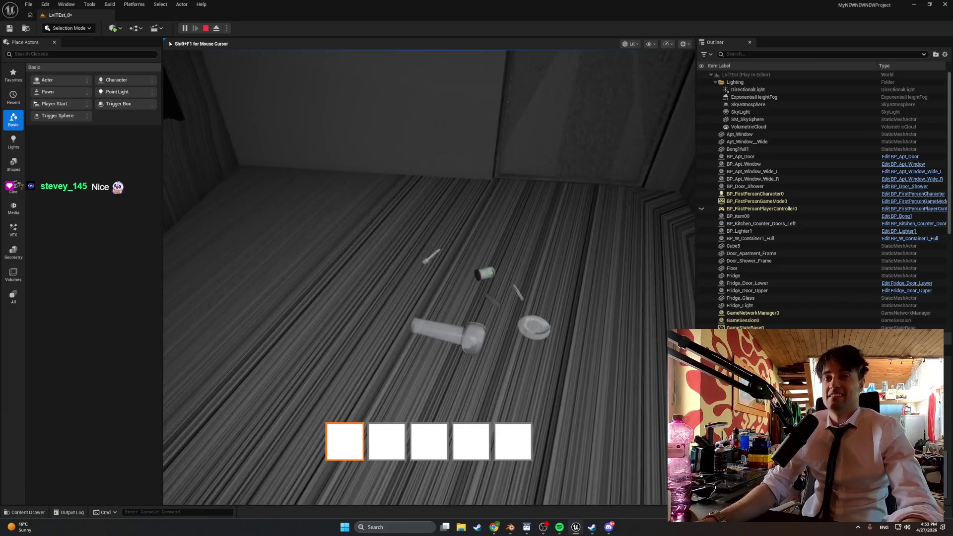
pyautogui.press('Escape')
pyautogui.moveTo(348, 198); pyautogui.dragTo(415, 109)
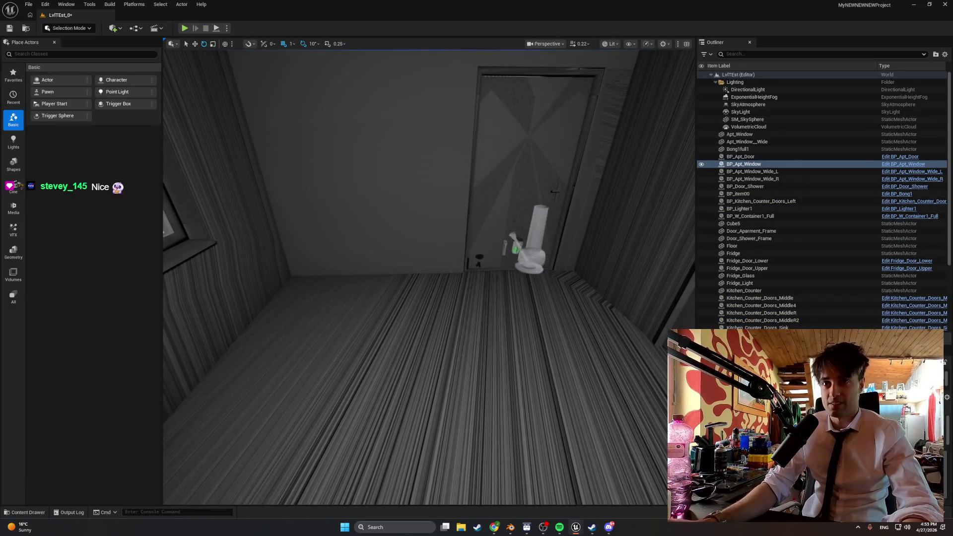
# Step: Select the bong, lighter, jar and remaining floor prop, and move them toward the window
pyautogui.click(540, 255)
pyautogui.moveTo(540, 256); pyautogui.dragTo(491, 265)
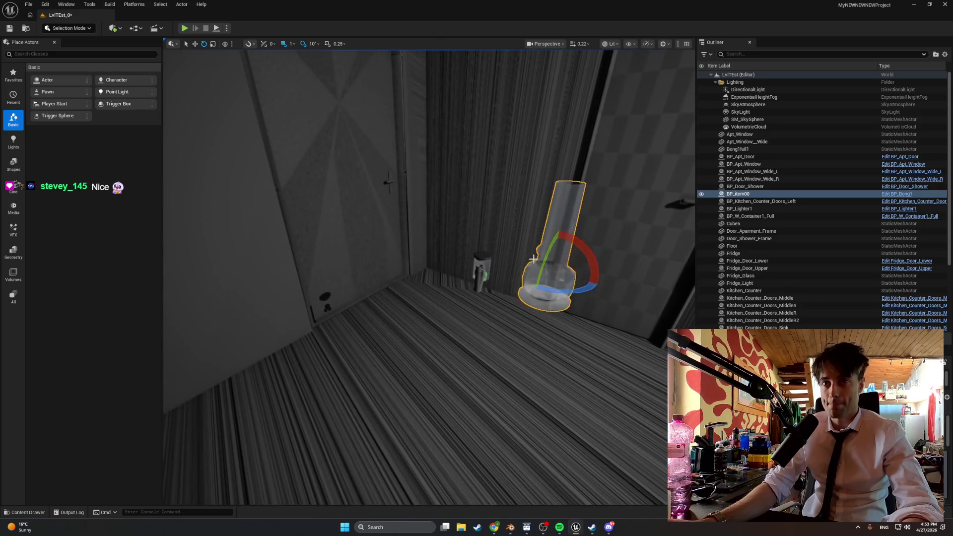
pyautogui.click(491, 265)
pyautogui.keyDown('ctrl'); pyautogui.click(484, 276); pyautogui.keyUp('ctrl')
pyautogui.keyDown('ctrl'); pyautogui.click(553, 248); pyautogui.keyUp('ctrl')
pyautogui.moveTo(553, 248); pyautogui.dragTo(522, 219)
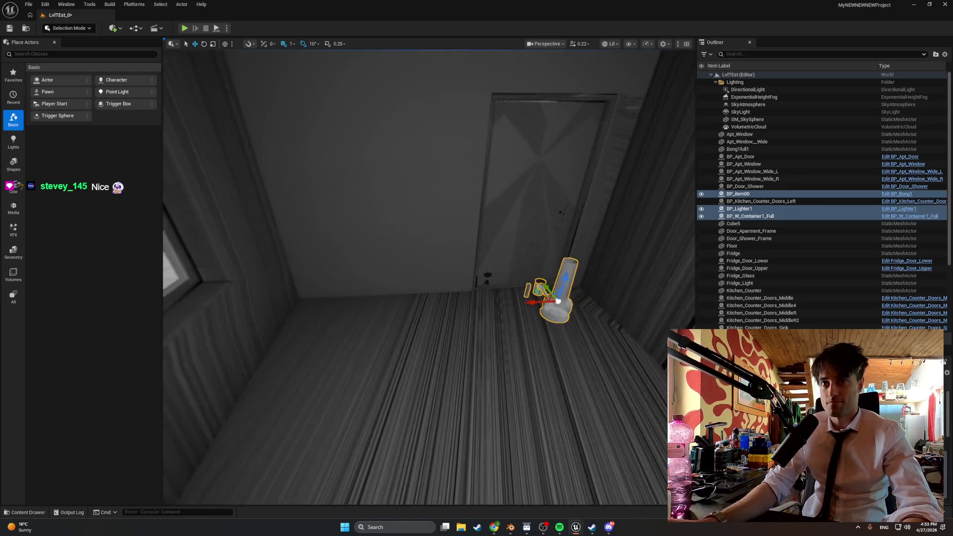
pyautogui.moveTo(556, 301); pyautogui.dragTo(554, 293)
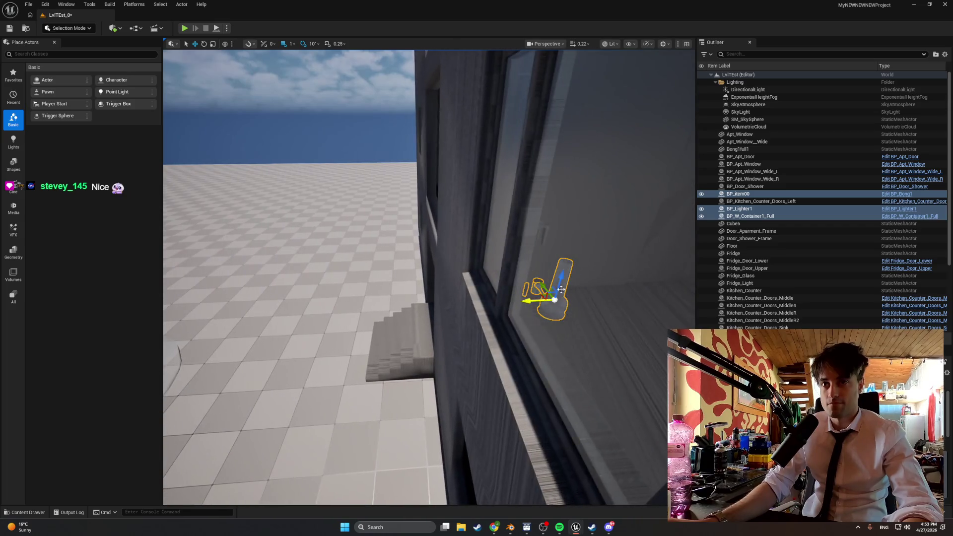
pyautogui.press('f')
# Step: Position the bong upright on the window sill
pyautogui.click(521, 361)
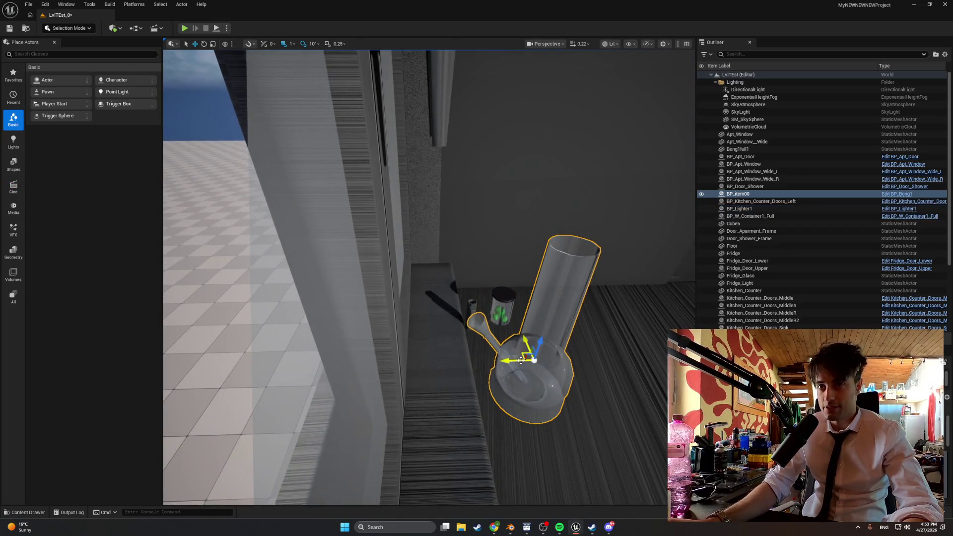
pyautogui.moveTo(521, 361)
pyautogui.mouseDown()
pyautogui.moveTo(531, 359)
pyautogui.moveTo(441, 358)
pyautogui.moveTo(432, 388)
pyautogui.moveTo(422, 390)
pyautogui.moveTo(392, 368)
pyautogui.mouseUp()
pyautogui.press('e')
pyautogui.press('w')
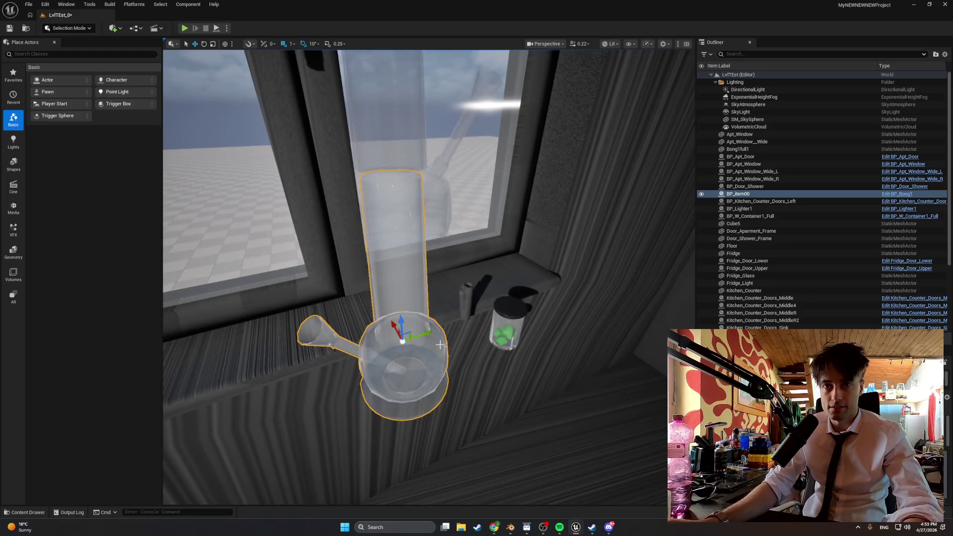
pyautogui.moveTo(365, 290)
pyautogui.mouseDown()
pyautogui.moveTo(348, 278)
pyautogui.moveTo(327, 283)
pyautogui.moveTo(417, 284)
pyautogui.moveTo(367, 297)
pyautogui.moveTo(442, 296)
pyautogui.moveTo(417, 278)
pyautogui.moveTo(418, 265)
pyautogui.mouseUp()
# Step: Check the jar and lighter beside the bong on the sill, then start a new play test
pyautogui.click(455, 291)
pyautogui.keyDown('ctrl'); pyautogui.click(430, 275); pyautogui.keyUp('ctrl')
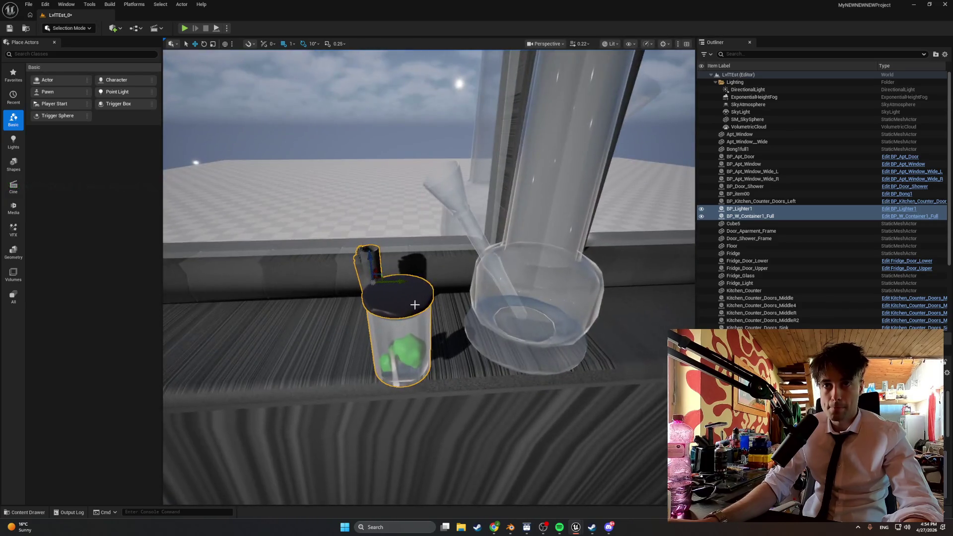
pyautogui.click(397, 303)
pyautogui.moveTo(397, 303)
pyautogui.mouseDown()
pyautogui.moveTo(429, 312)
pyautogui.moveTo(461, 289)
pyautogui.moveTo(456, 277)
pyautogui.mouseUp()
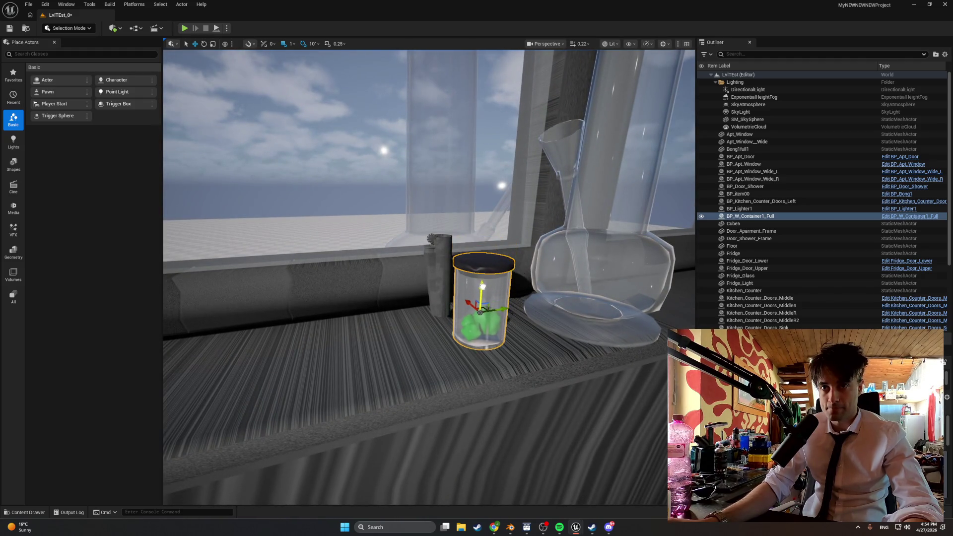
pyautogui.click(434, 269)
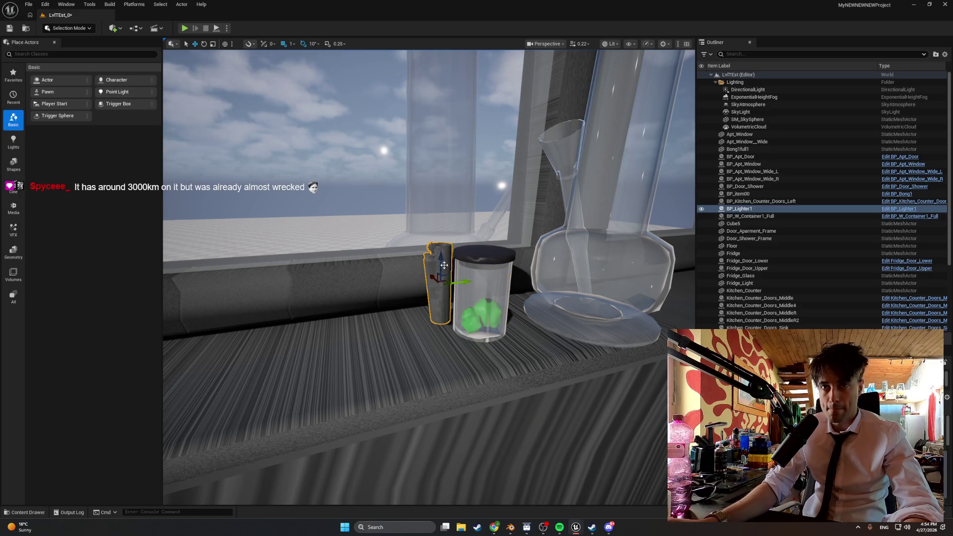
pyautogui.scroll(-8, 437, 258)
pyautogui.click(182, 27)
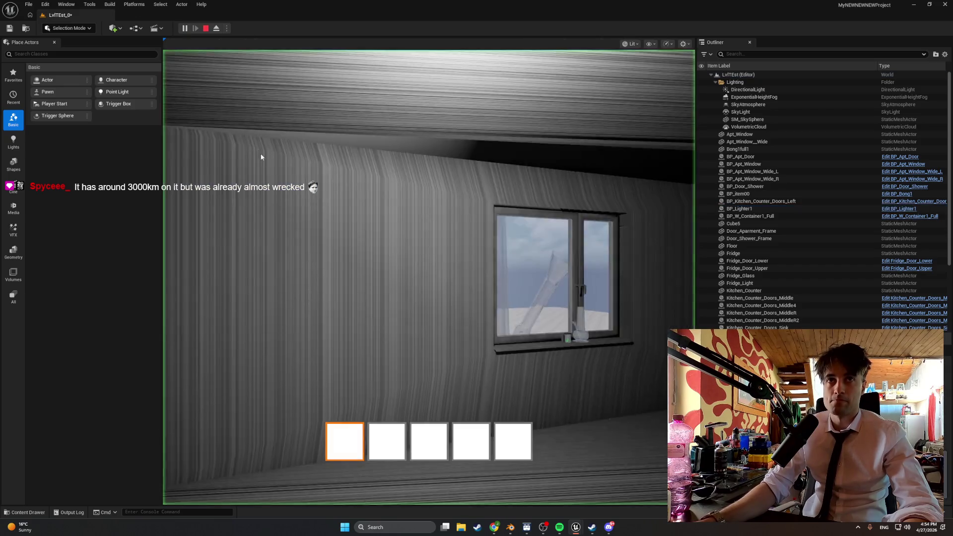
# Step: Walk up to the window sill and open the right window sash
pyautogui.press('w')
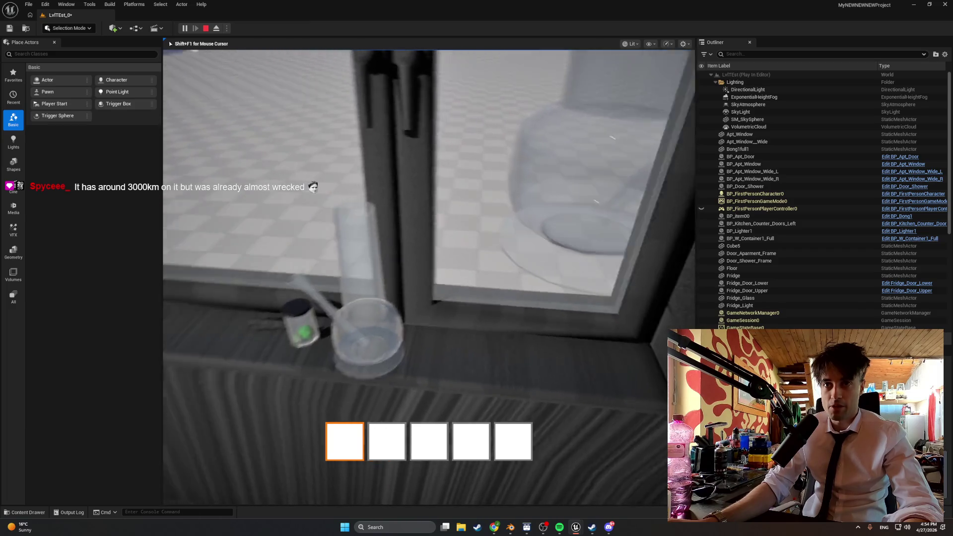
pyautogui.press('s')
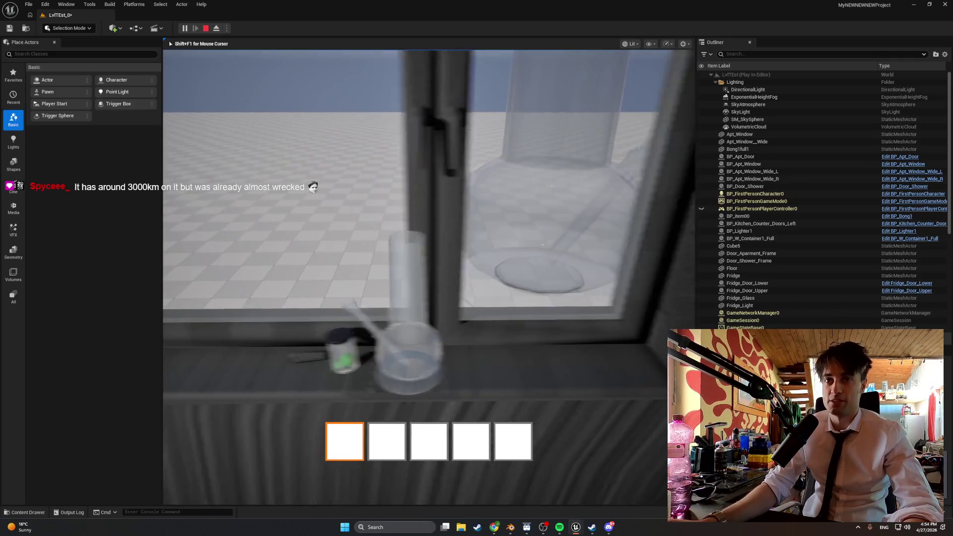
pyautogui.press('e')
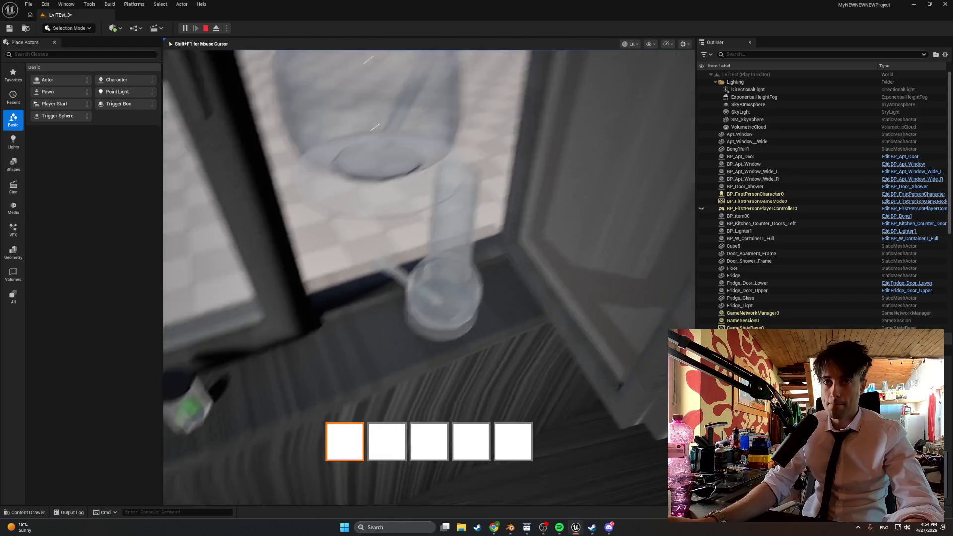
# Step: Use the jar and bong for the smoke interaction, then set the bong down on the sill
pyautogui.press('e')
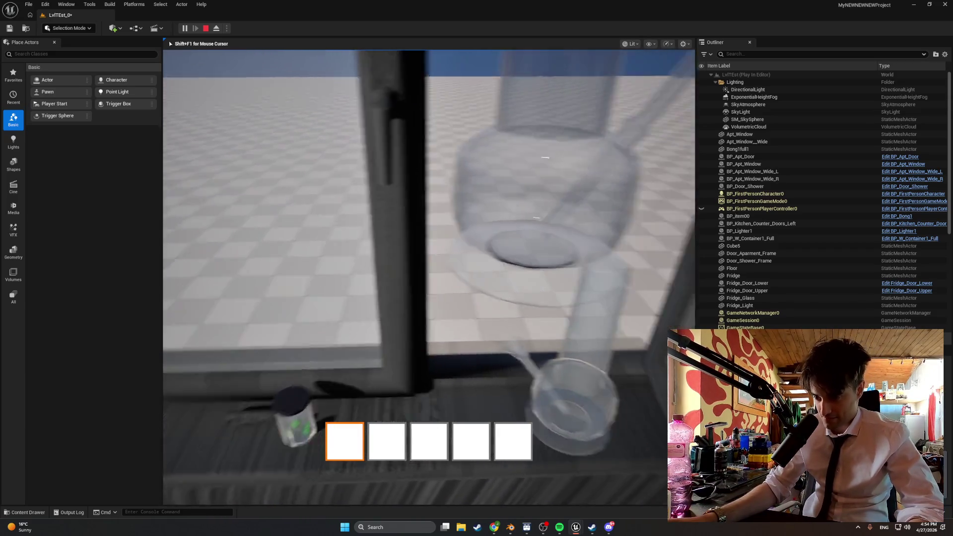
pyautogui.press('e')
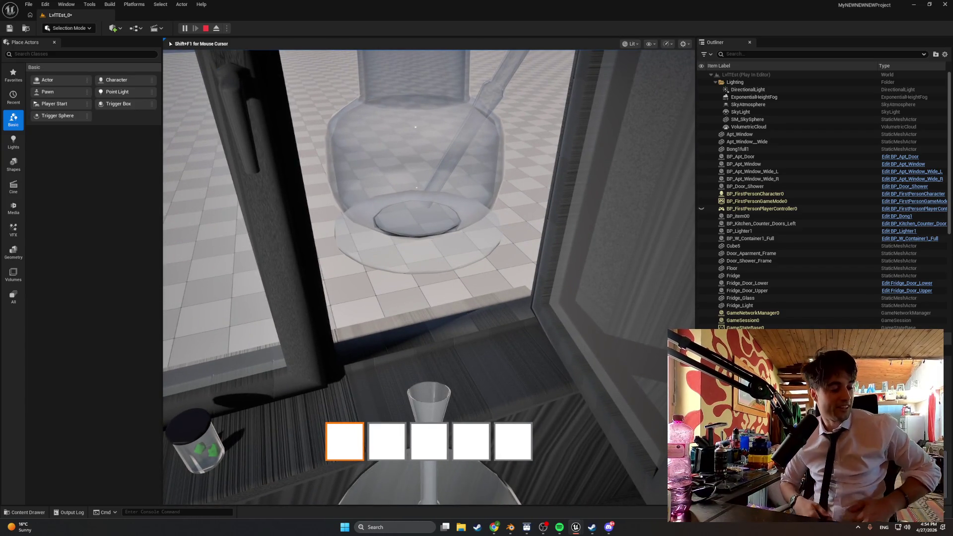
pyautogui.press('e')
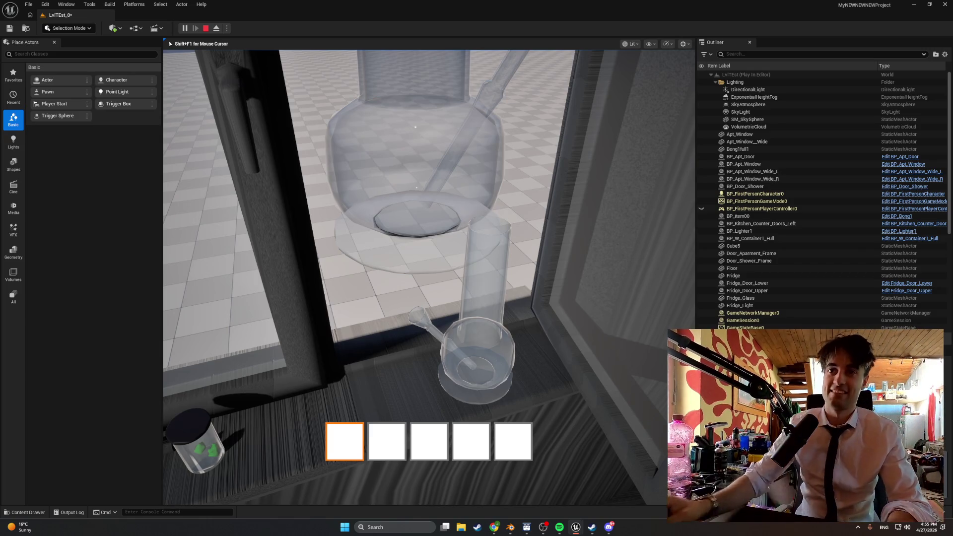
pyautogui.press('e')
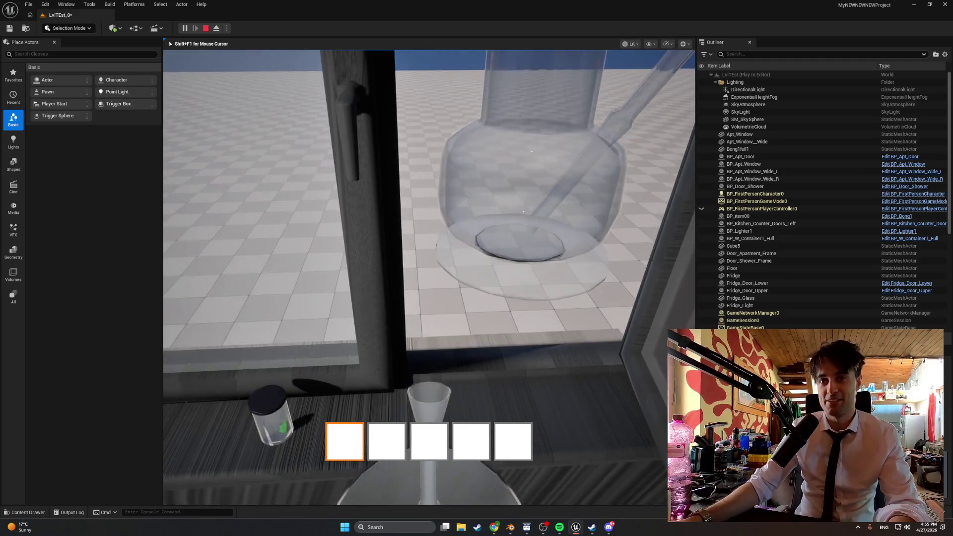
pyautogui.press('e')
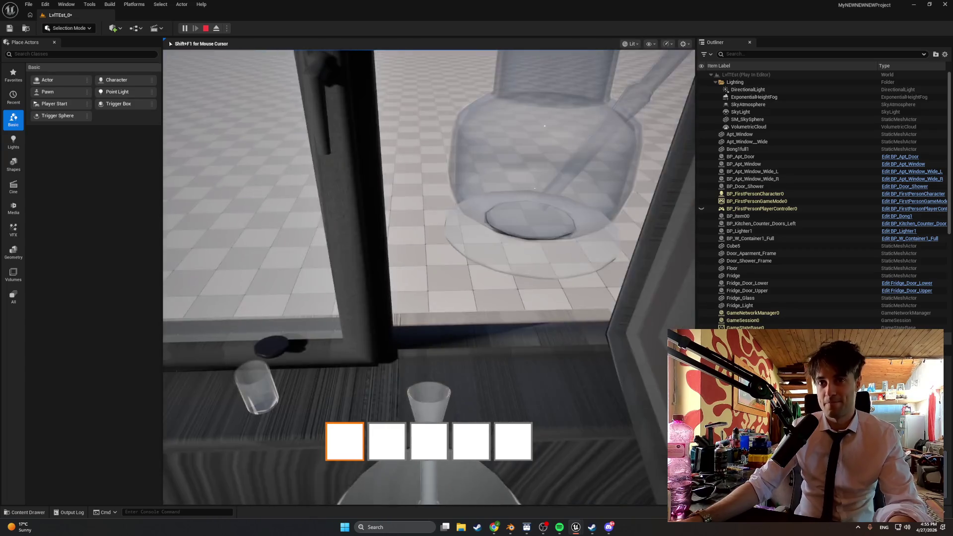
pyautogui.press('w')
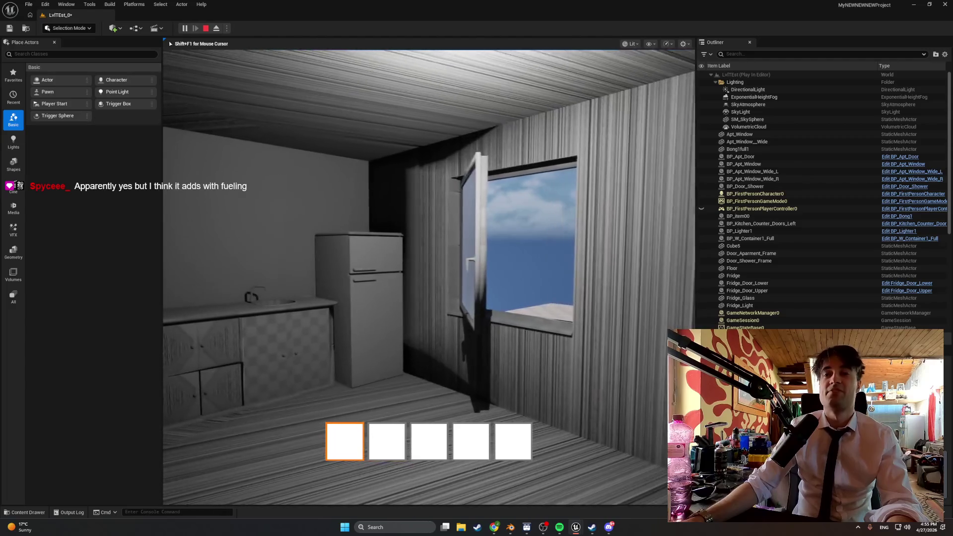
# Step: Walk around the apartment room, then close the window sash
pyautogui.press('a')
pyautogui.press('s')
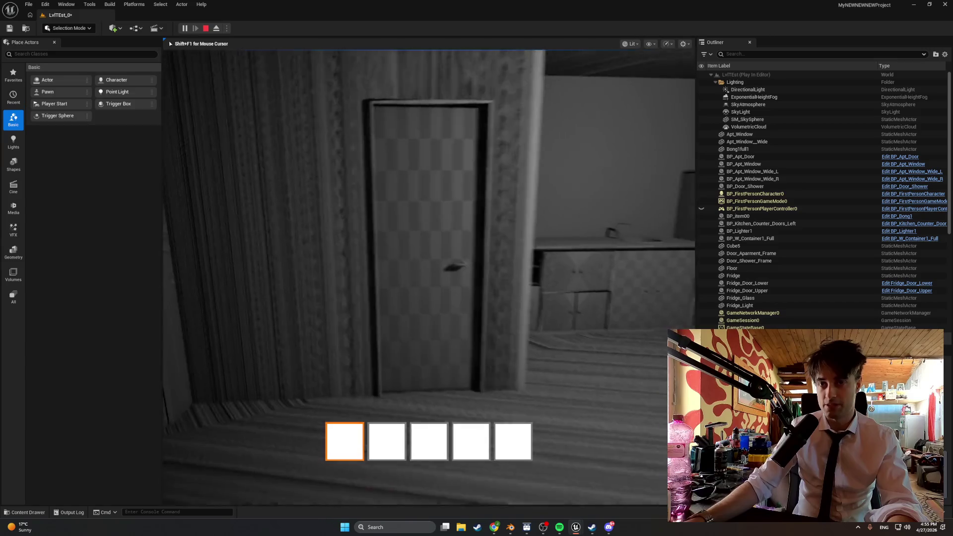
pyautogui.press('s')
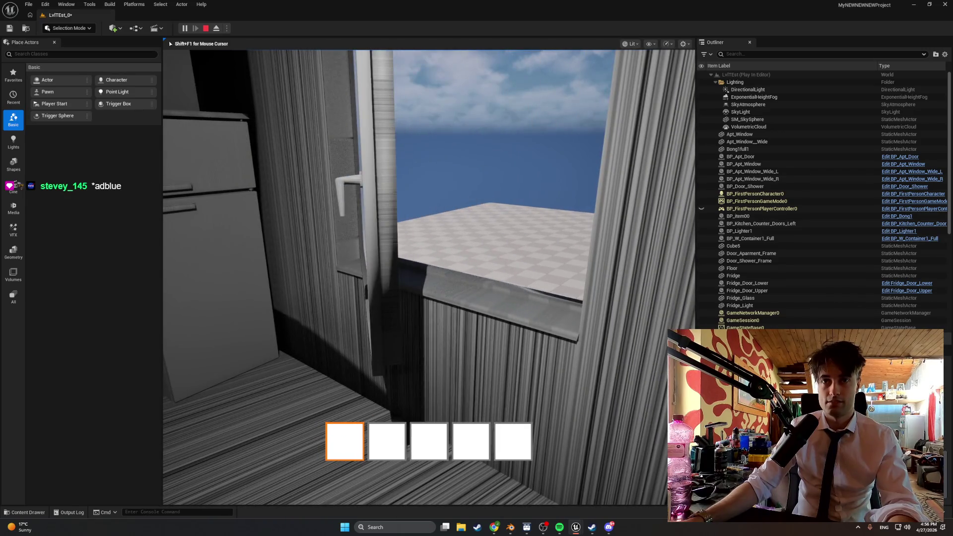
pyautogui.press('e')
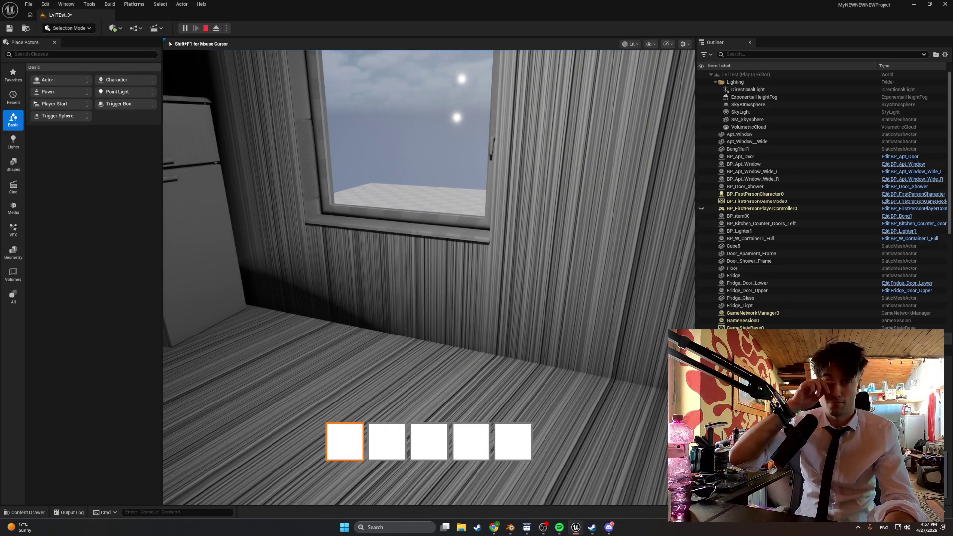
# Step: Walk between the fridge, sink and window wall, then end the play test
pyautogui.press('w')
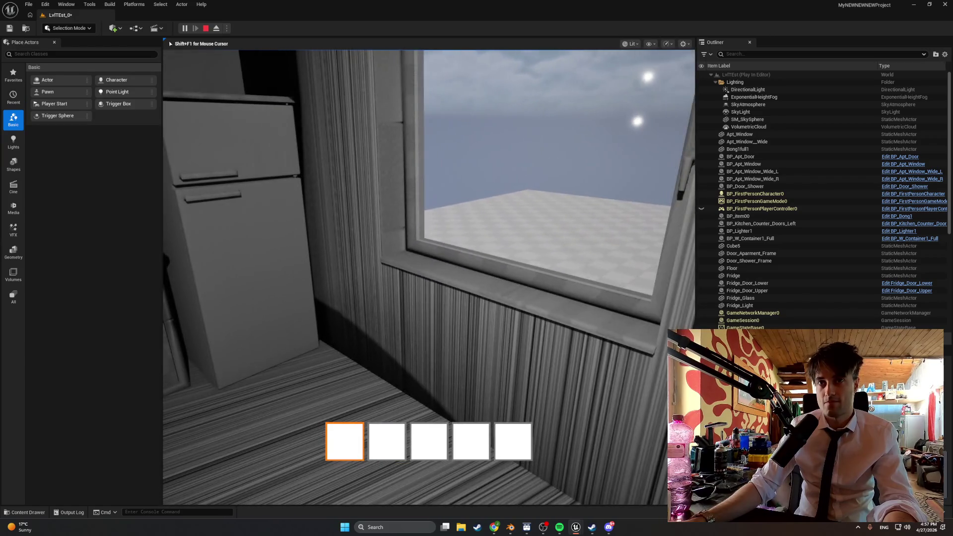
pyautogui.moveTo(429, 277)
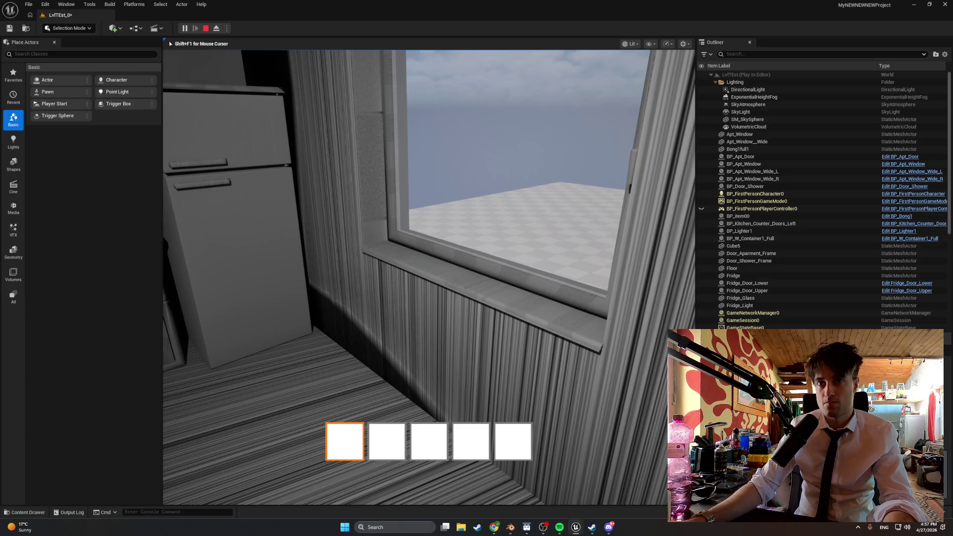
pyautogui.press('s')
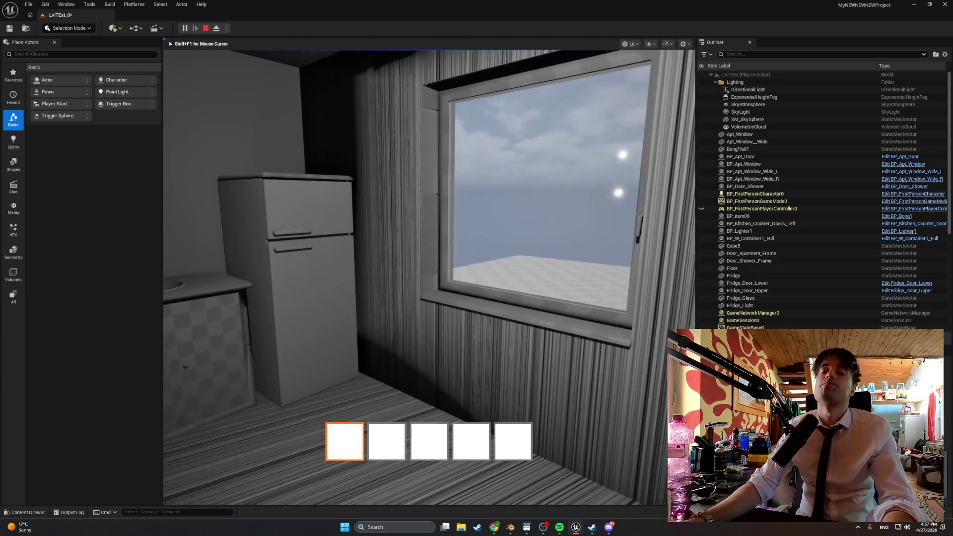
pyautogui.press('s')
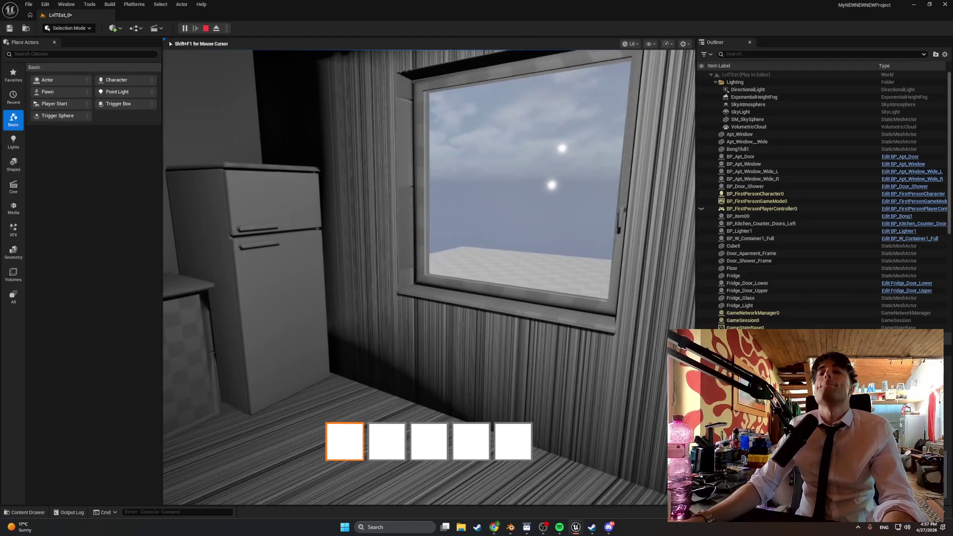
pyautogui.press('w')
pyautogui.press('s')
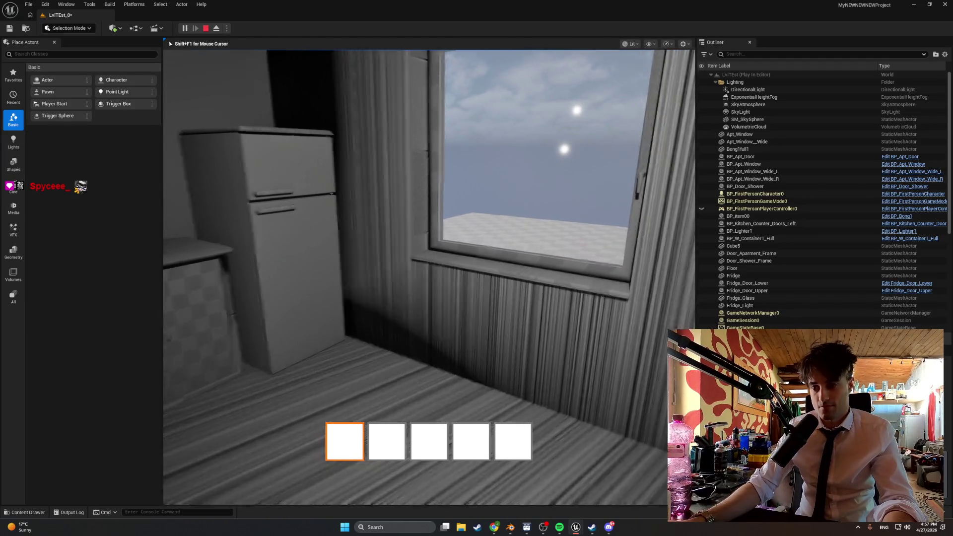
pyautogui.press('w')
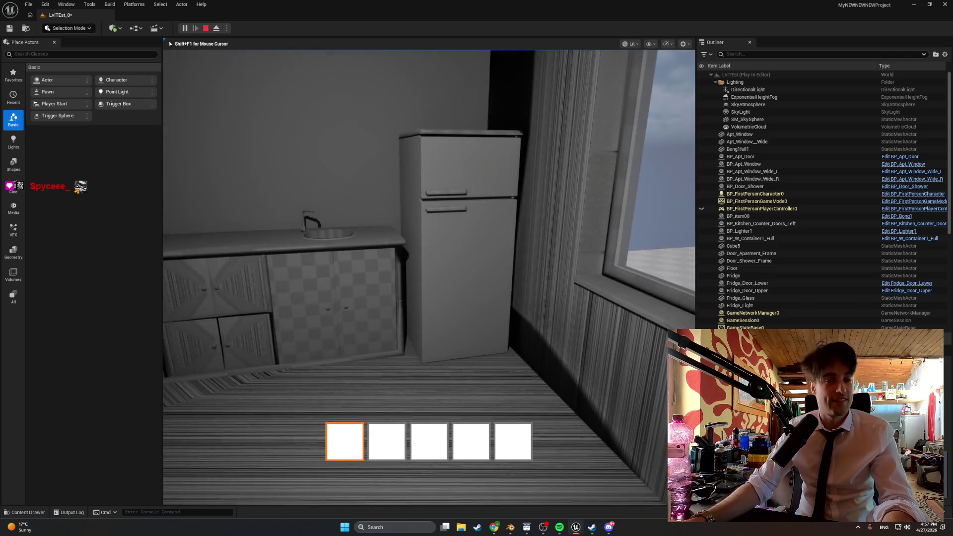
pyautogui.press('w')
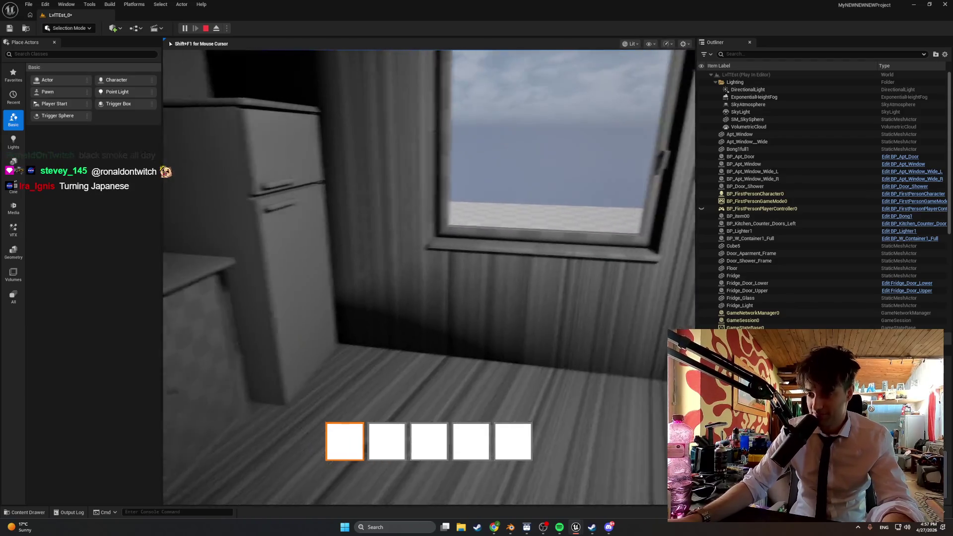
pyautogui.press('Escape')
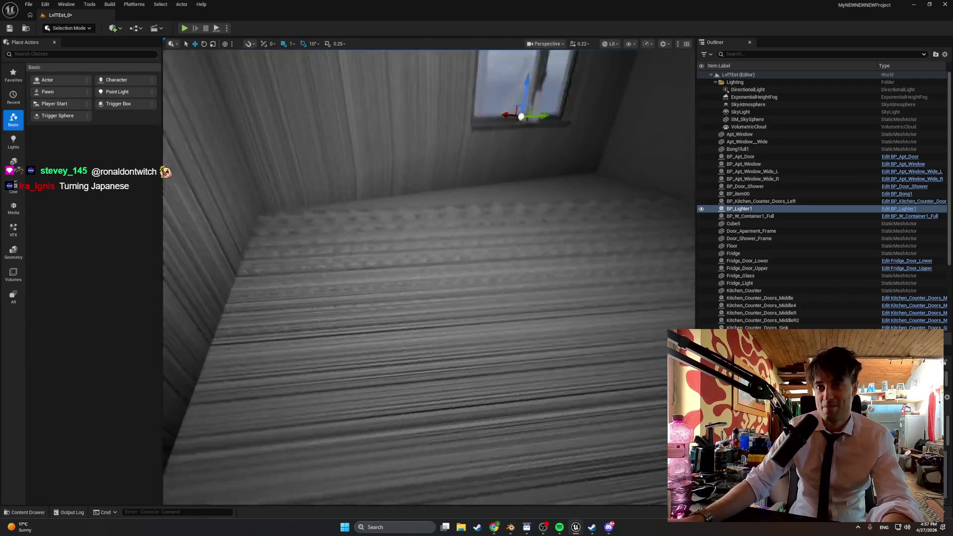
pyautogui.moveTo(429, 278)
pyautogui.mouseDown()
pyautogui.moveTo(428, 213)
pyautogui.moveTo(447, 213)
pyautogui.moveTo(377, 213)
pyautogui.moveTo(457, 213)
pyautogui.moveTo(486, 199)
pyautogui.moveTo(466, 219)
pyautogui.mouseUp()
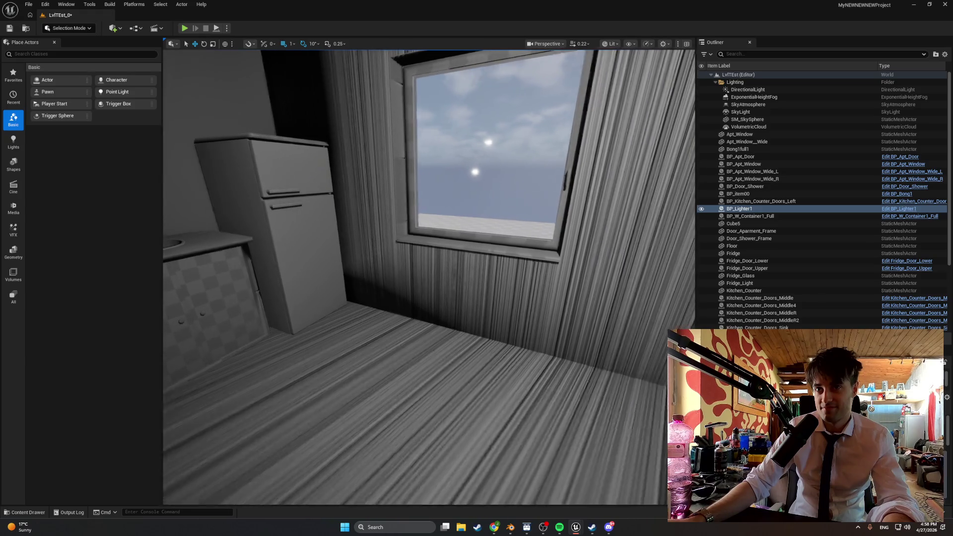
pyautogui.moveTo(467, 219); pyautogui.dragTo(571, 216)
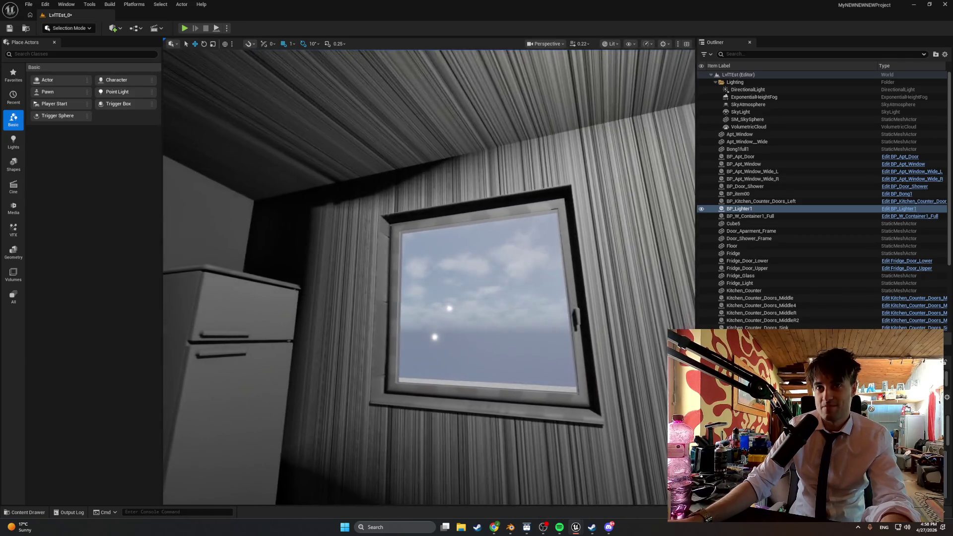
pyautogui.moveTo(571, 216)
pyautogui.mouseDown()
pyautogui.moveTo(546, 216)
pyautogui.moveTo(621, 216)
pyautogui.moveTo(197, 59)
pyautogui.mouseUp()
pyautogui.click(184, 28)
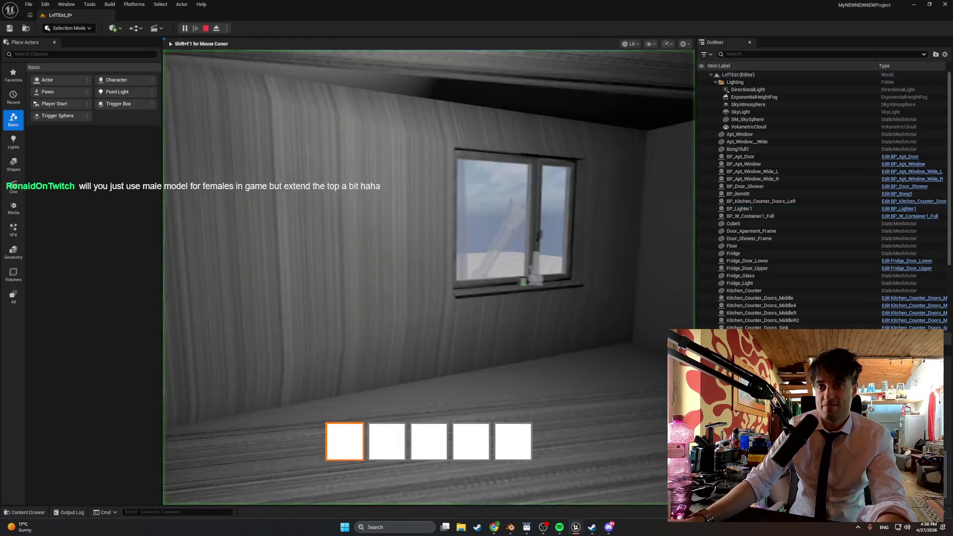
pyautogui.press('w')
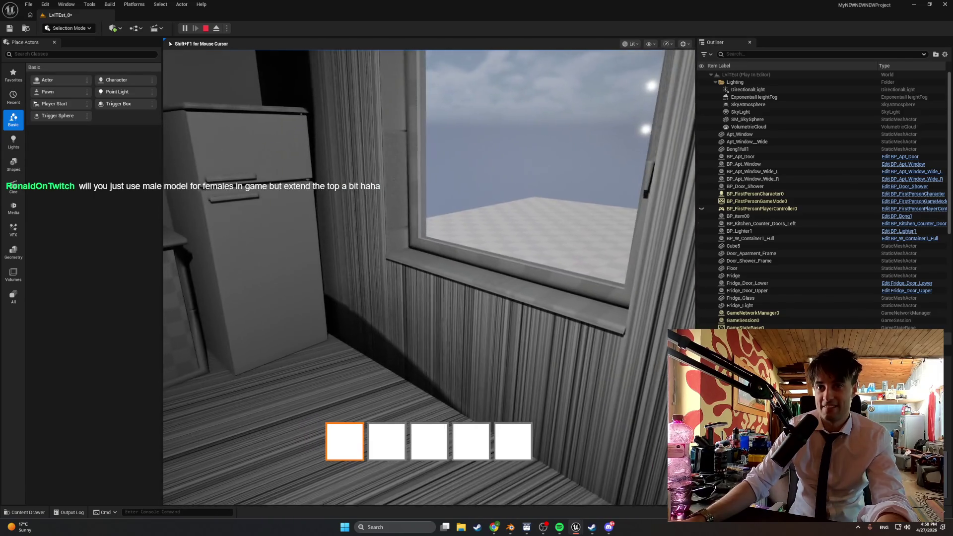
pyautogui.press('w')
pyautogui.press('w')
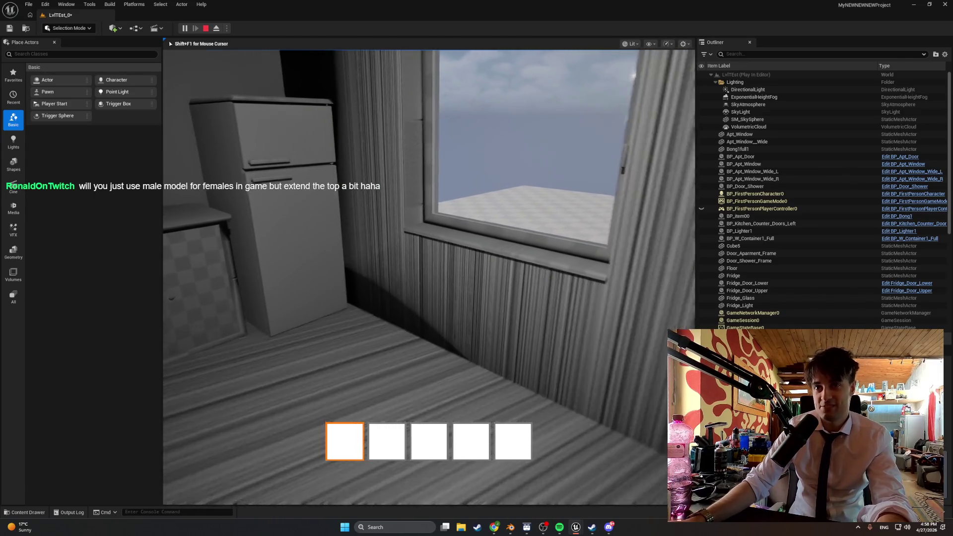
pyautogui.press('Escape')
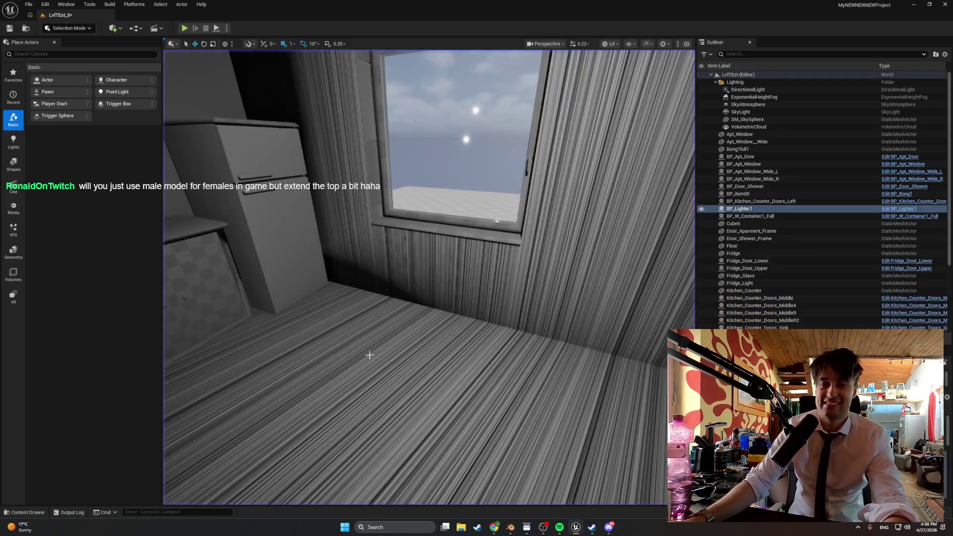
# Step: Save Apt_Windows.blend and open StartingAparatmentBASE1.blend
pyautogui.click(514, 527)
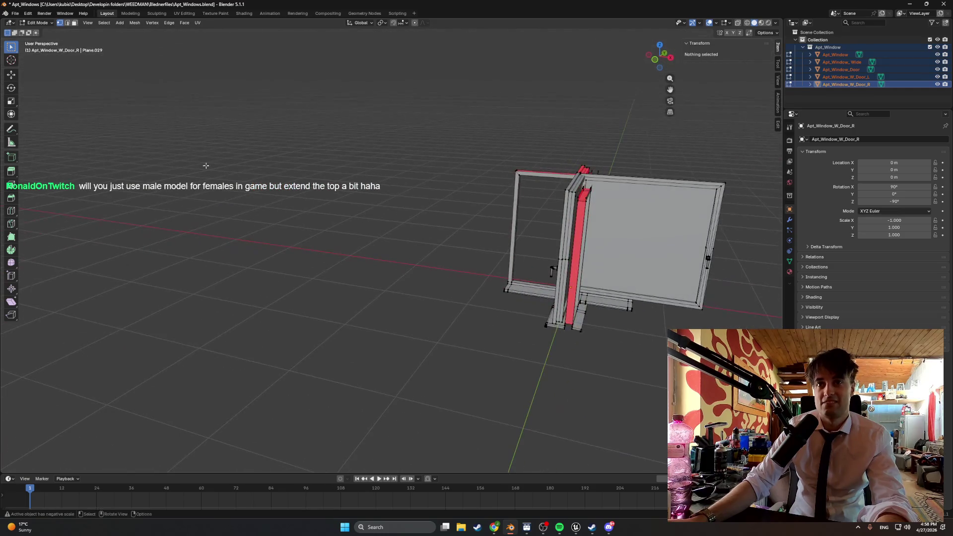
pyautogui.click(14, 14)
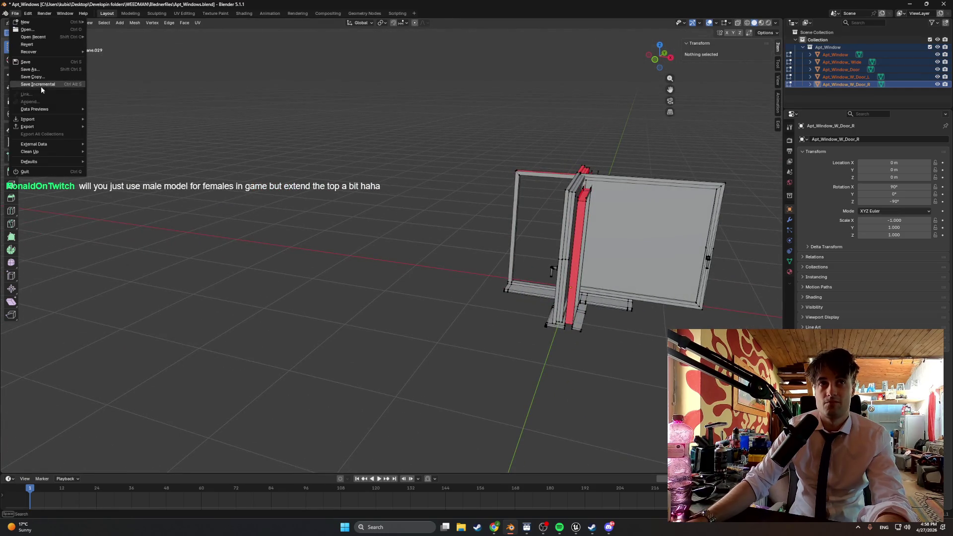
pyautogui.click(30, 62)
pyautogui.click(15, 14)
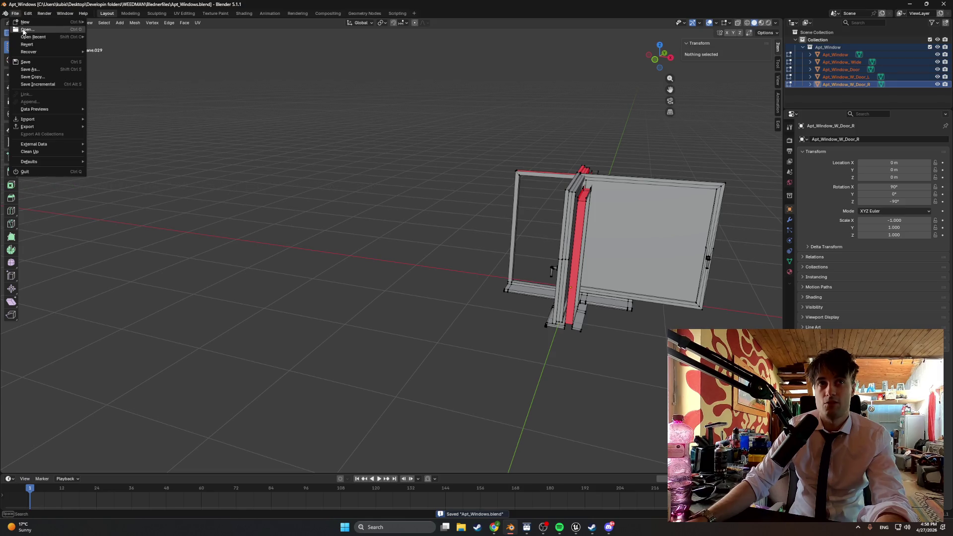
pyautogui.click(22, 32)
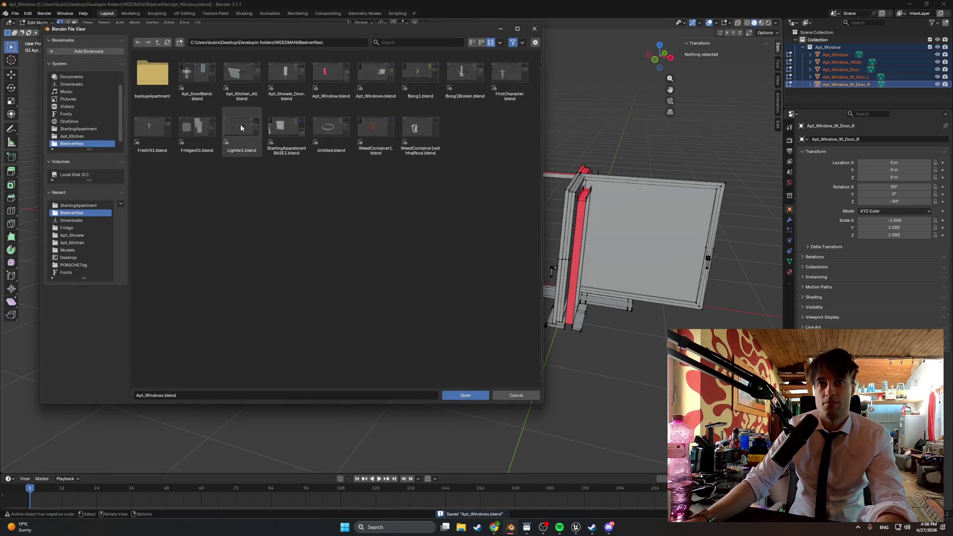
pyautogui.doubleClick(285, 129)
# Step: Bring the kitchen hood buttons into view and exclude the Apt_Window collection
pyautogui.moveTo(404, 190)
pyautogui.mouseDown()
pyautogui.moveTo(443, 198)
pyautogui.moveTo(336, 202)
pyautogui.moveTo(432, 215)
pyautogui.moveTo(315, 226)
pyautogui.moveTo(566, 234)
pyautogui.moveTo(566, 258)
pyautogui.moveTo(403, 257)
pyautogui.moveTo(412, 267)
pyautogui.moveTo(392, 341)
pyautogui.moveTo(494, 205)
pyautogui.mouseUp()
pyautogui.scroll(2, 412, 267)
pyautogui.moveTo(332, 371); pyautogui.dragTo(344, 383)
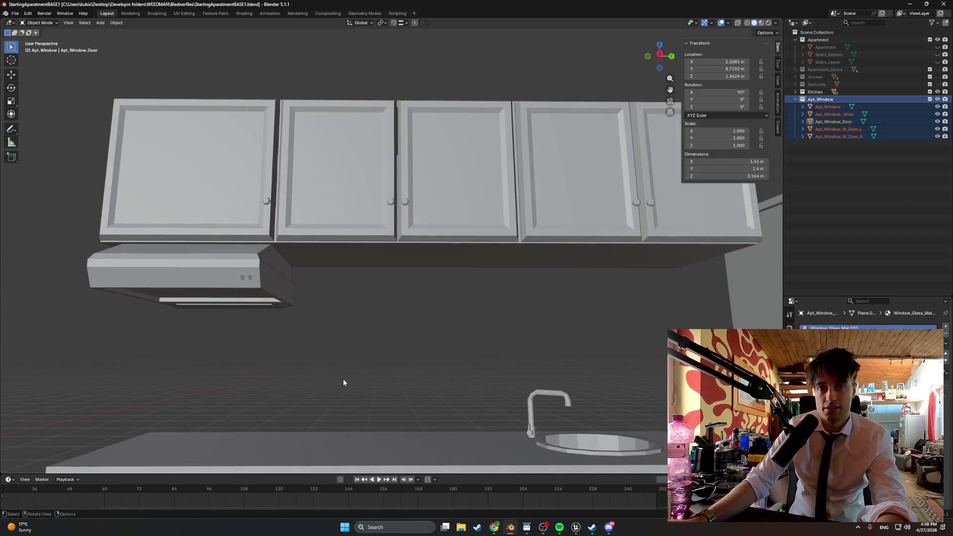
pyautogui.click(250, 279)
pyautogui.moveTo(248, 275)
pyautogui.mouseDown()
pyautogui.moveTo(370, 308)
pyautogui.moveTo(355, 306)
pyautogui.moveTo(412, 281)
pyautogui.moveTo(485, 342)
pyautogui.mouseUp()
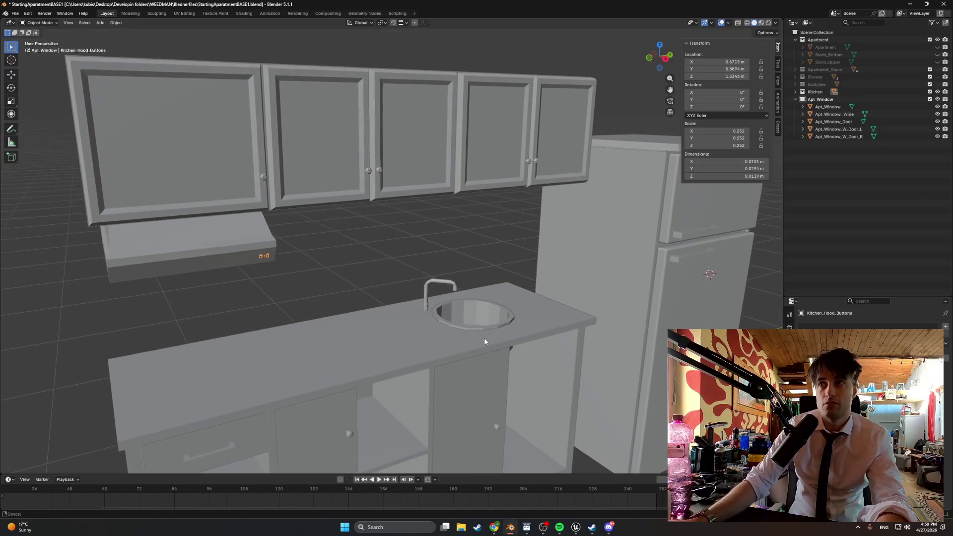
pyautogui.click(930, 99)
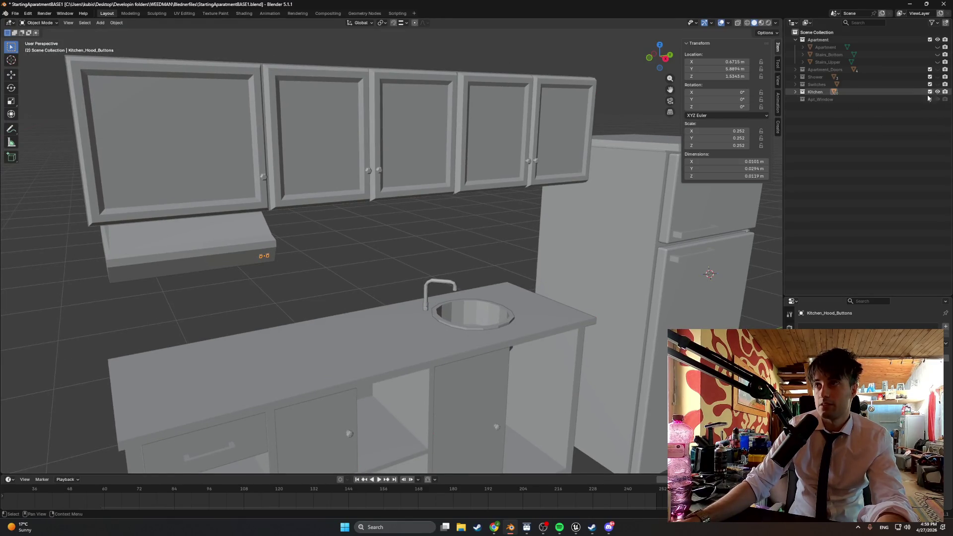
# Step: Compare the hood with its buttons hidden, then delete Kitchen_Hood_Buttons
pyautogui.click(796, 92)
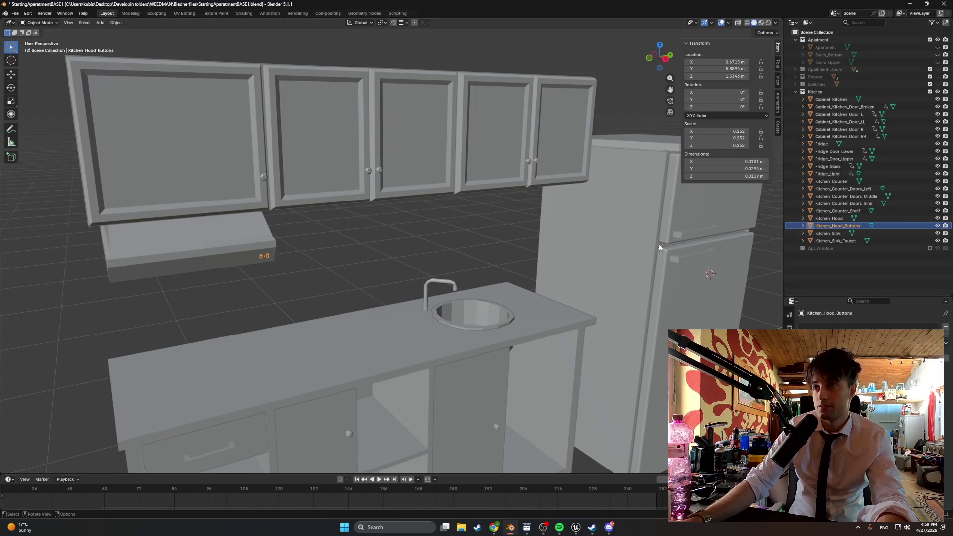
pyautogui.scroll(5, 462, 245)
pyautogui.moveTo(418, 276)
pyautogui.mouseDown()
pyautogui.moveTo(407, 276)
pyautogui.moveTo(460, 274)
pyautogui.moveTo(517, 291)
pyautogui.moveTo(427, 261)
pyautogui.moveTo(436, 258)
pyautogui.mouseUp()
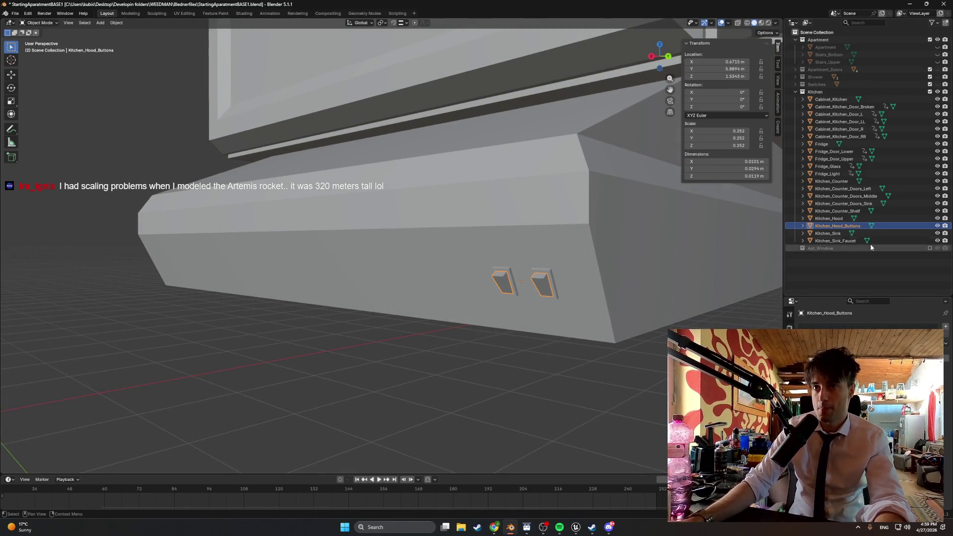
pyautogui.click(937, 226)
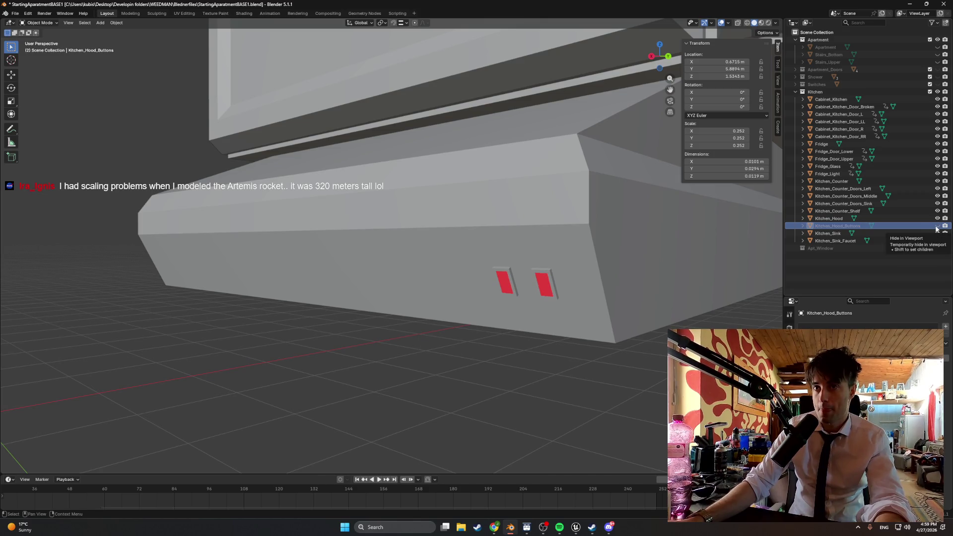
pyautogui.click(938, 226)
pyautogui.click(915, 225)
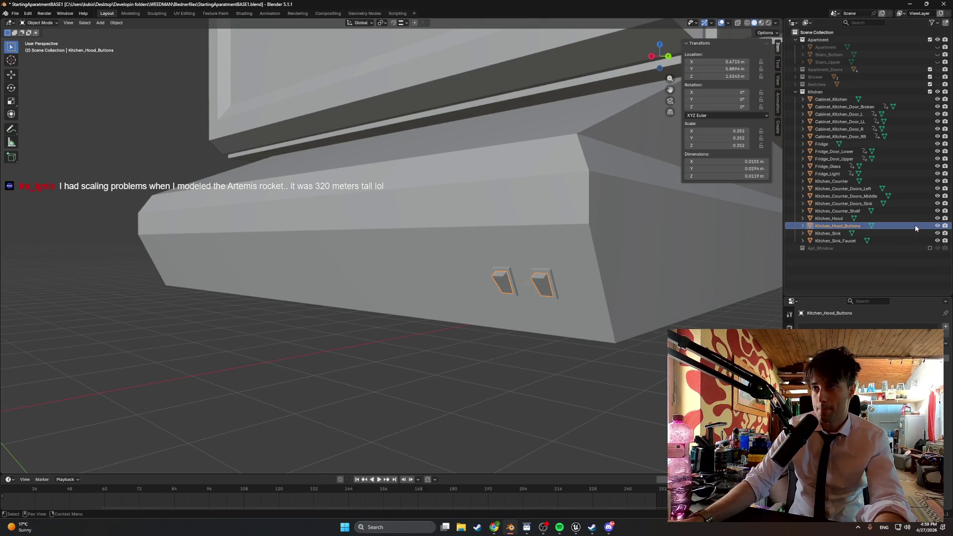
pyautogui.press('Delete')
pyautogui.press('Up')
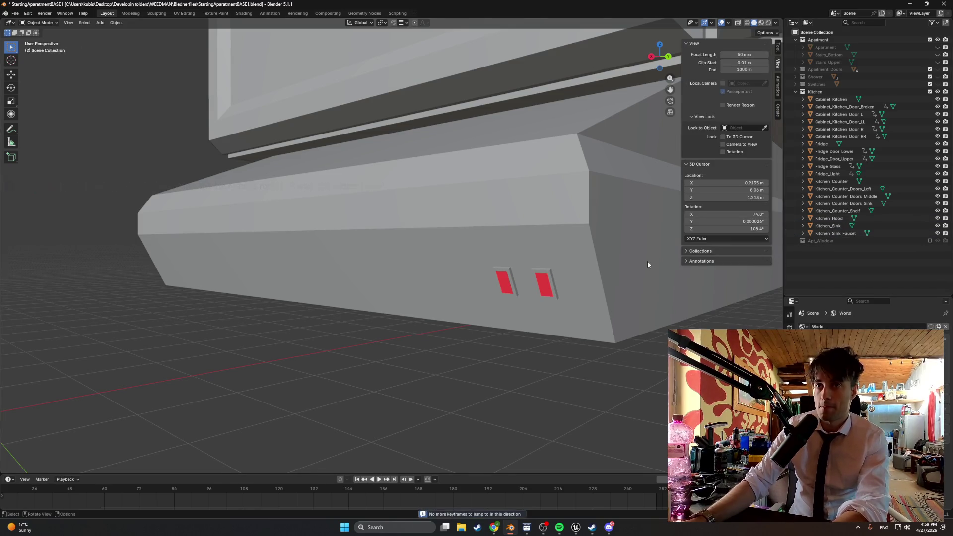
pyautogui.click(561, 528)
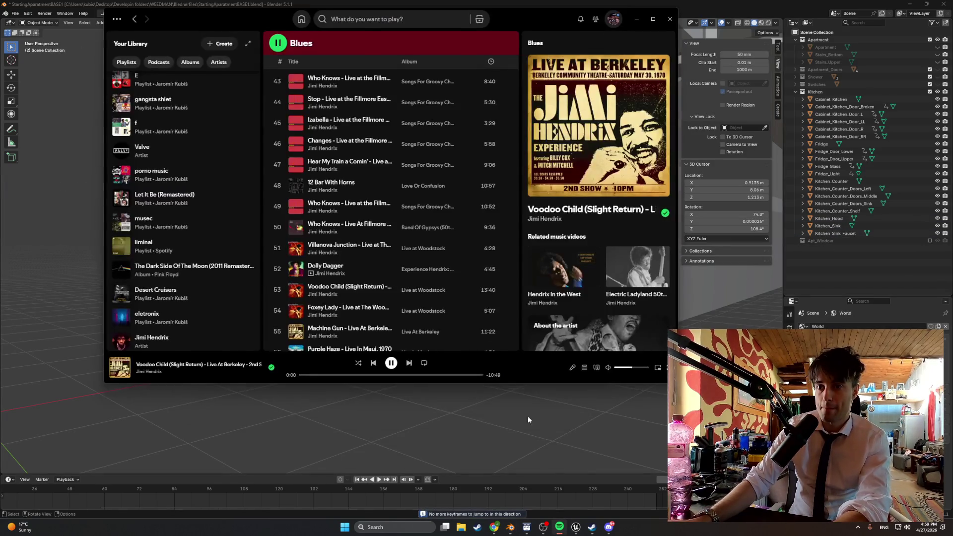
# Step: Skip Spotify to Turtle Blues, scrub within the song, and minimize Spotify
pyautogui.scroll(-1, 435, 279)
pyautogui.scroll(-2, 432, 277)
pyautogui.hotkey('ctrl', 'Right')
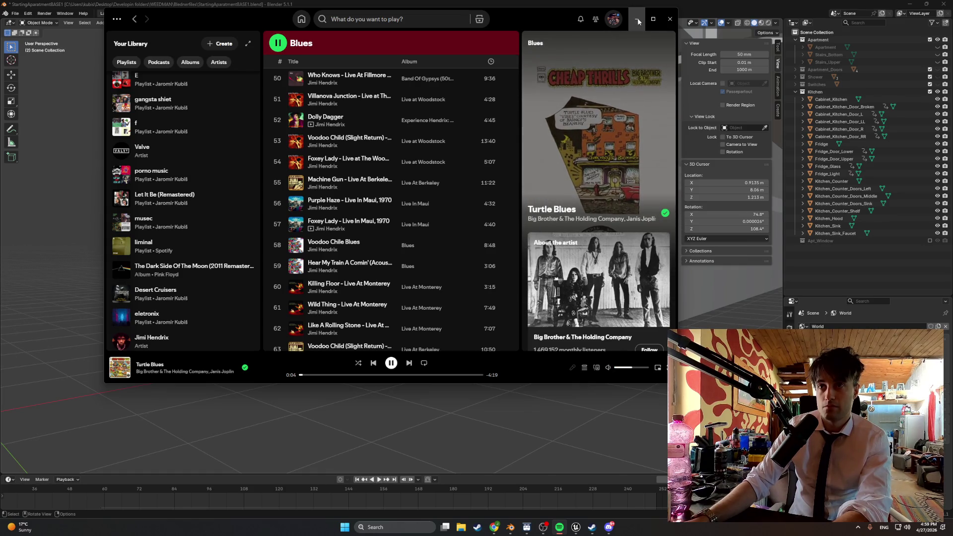
pyautogui.click(324, 375)
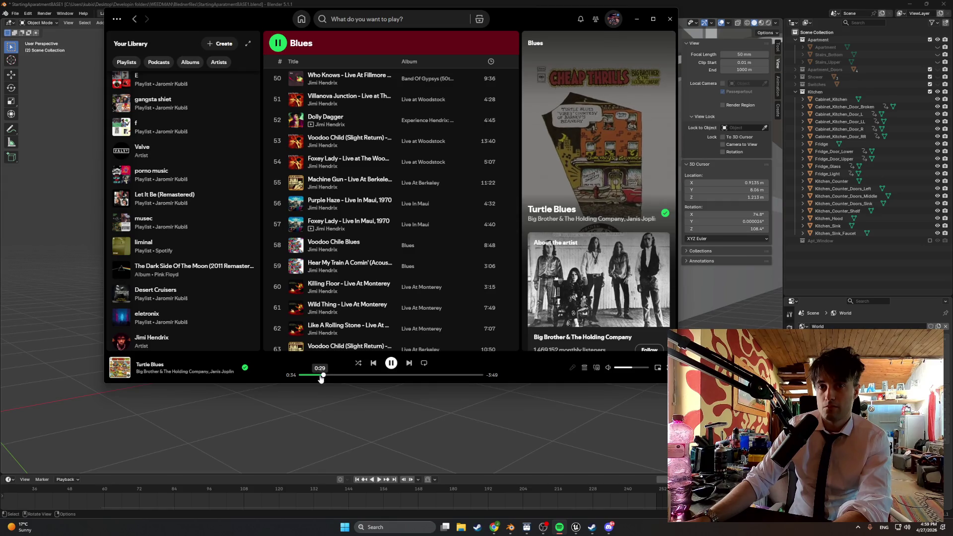
pyautogui.click(314, 376)
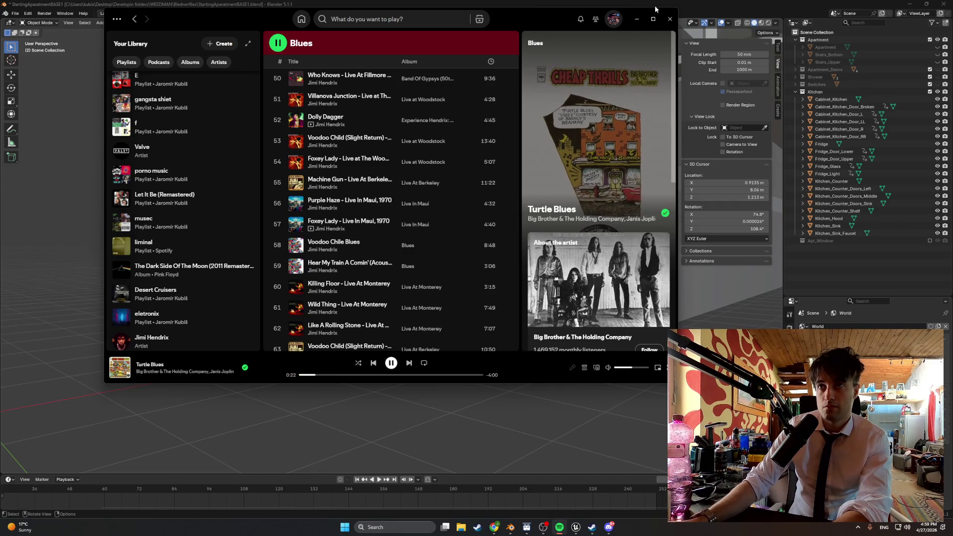
pyautogui.click(637, 19)
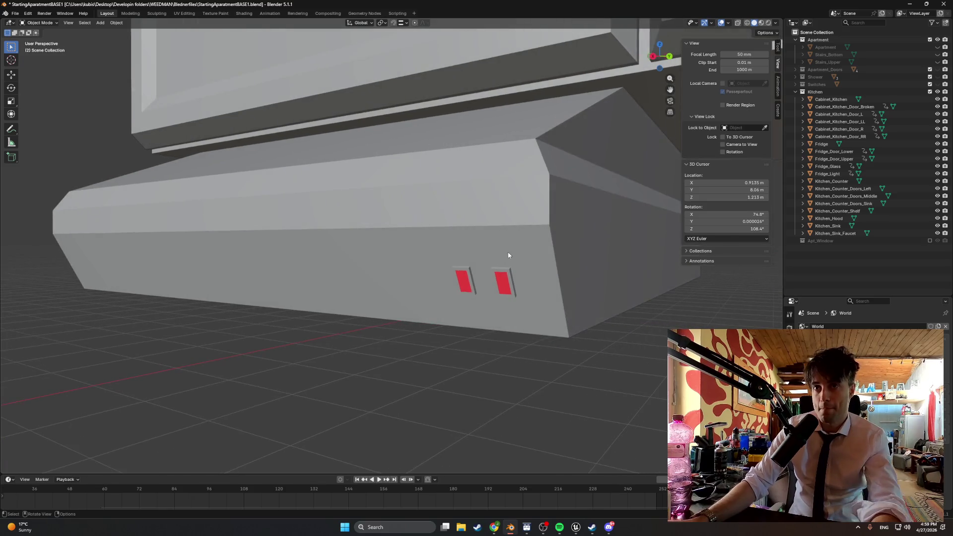
# Step: In the kitchen hood's mesh, select both button faces and extrude them outward
pyautogui.click(564, 285)
pyautogui.press('Tab')
pyautogui.scroll(2, 537, 285)
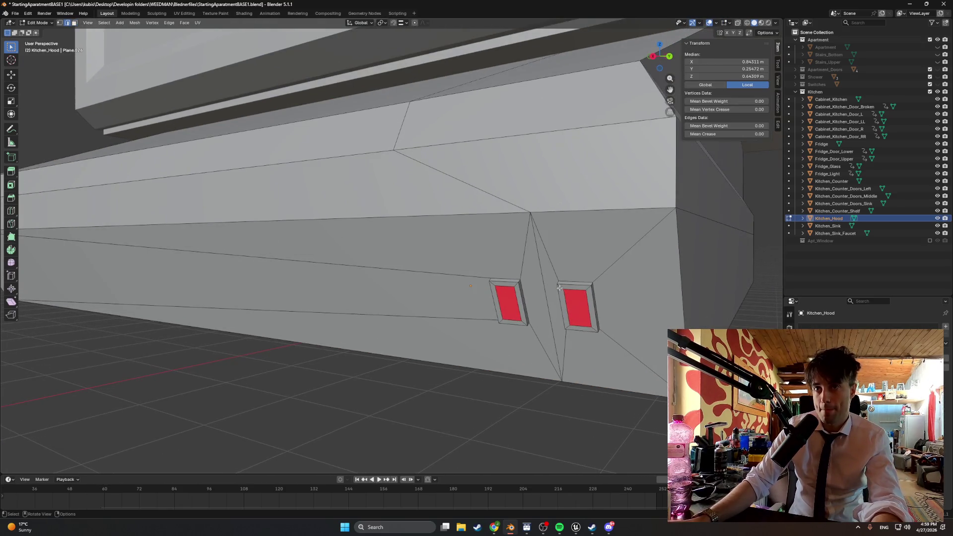
pyautogui.scroll(-2, 576, 323)
pyautogui.click(576, 293)
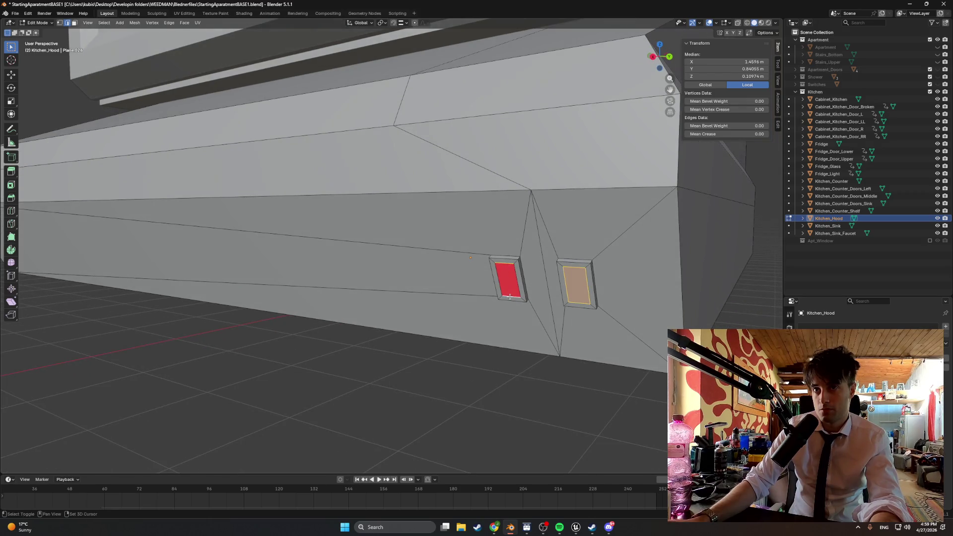
pyautogui.scroll(-1, 549, 288)
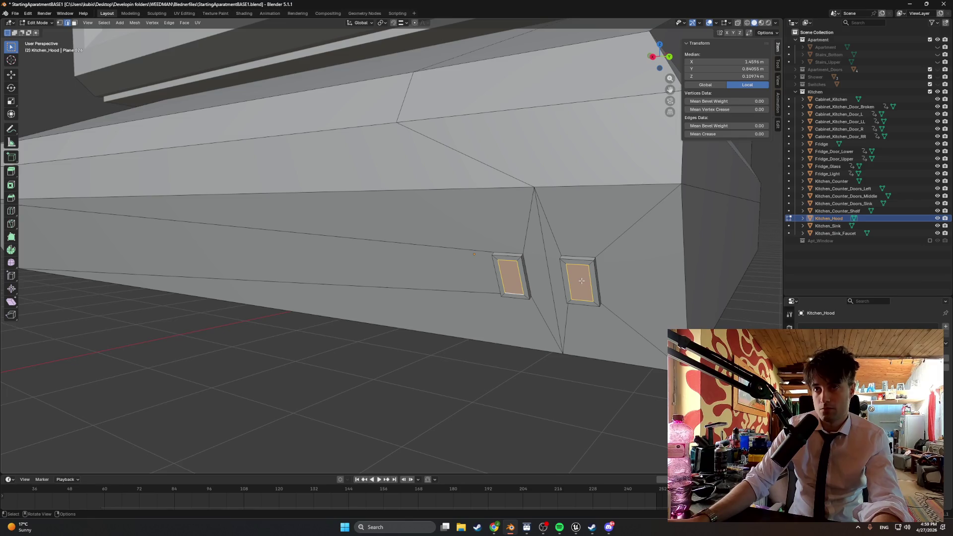
pyautogui.press('e')
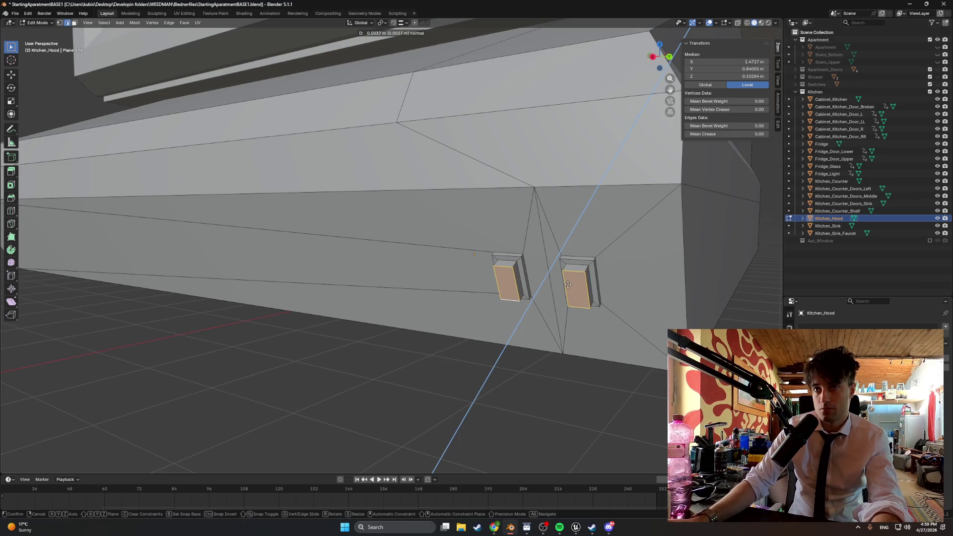
pyautogui.click(568, 285)
# Step: Undo the extrusion and separate the selected button faces into a new object
pyautogui.hscroll(-3, 576, 281)
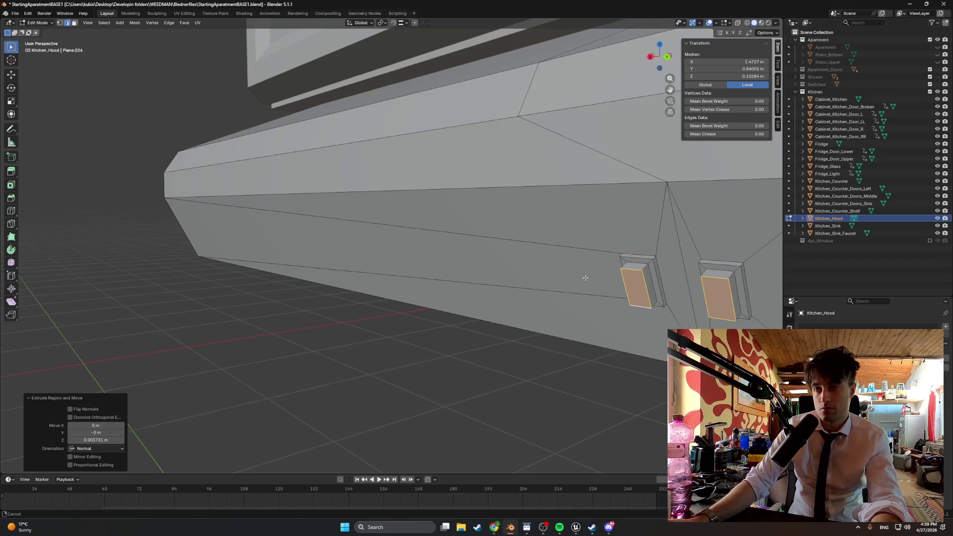
pyautogui.hscroll(3, 591, 278)
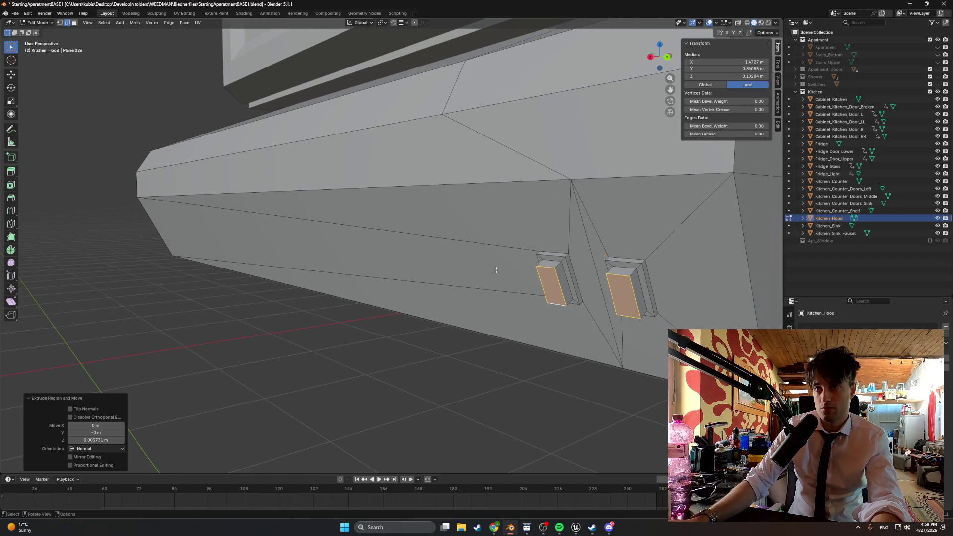
pyautogui.hscroll(3, 484, 270)
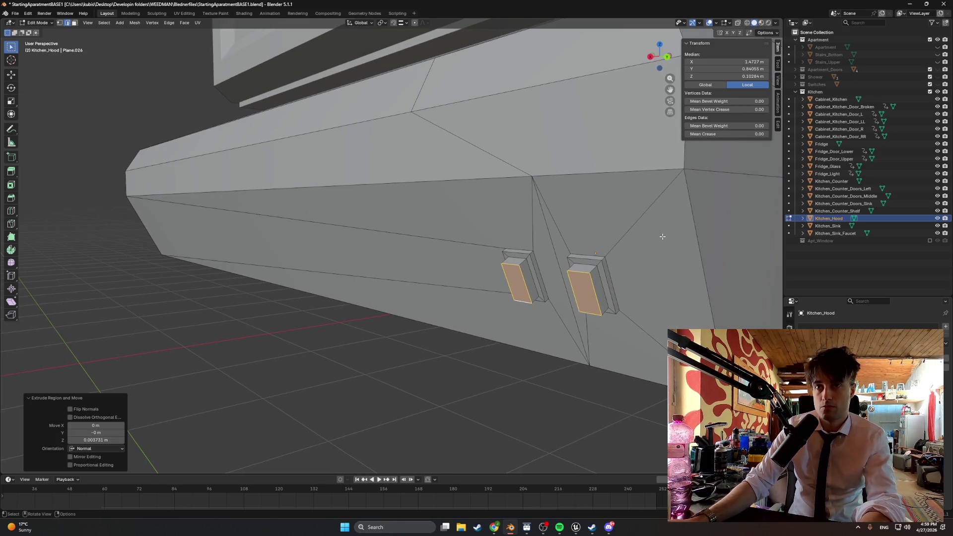
pyautogui.hotkey('ctrl', 'z')
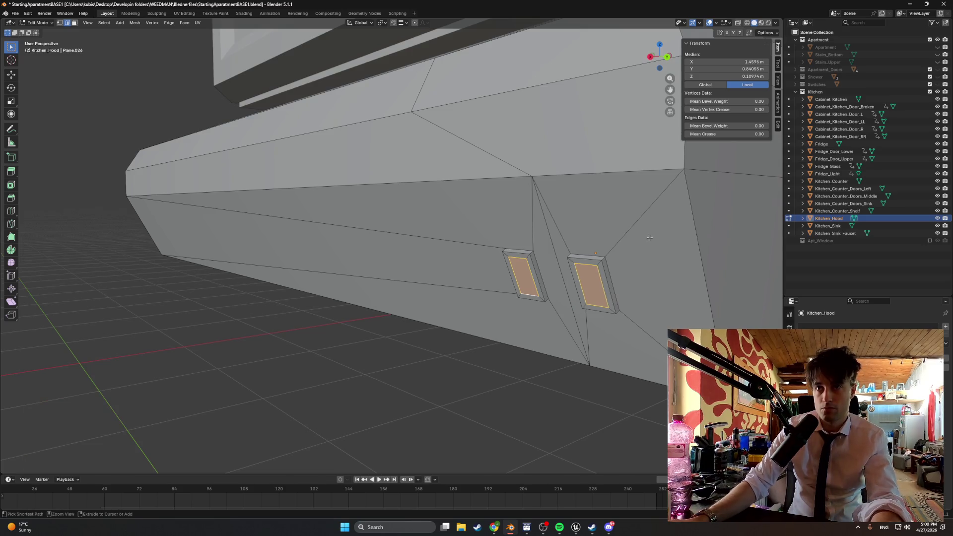
pyautogui.press('p')
pyautogui.click(602, 244)
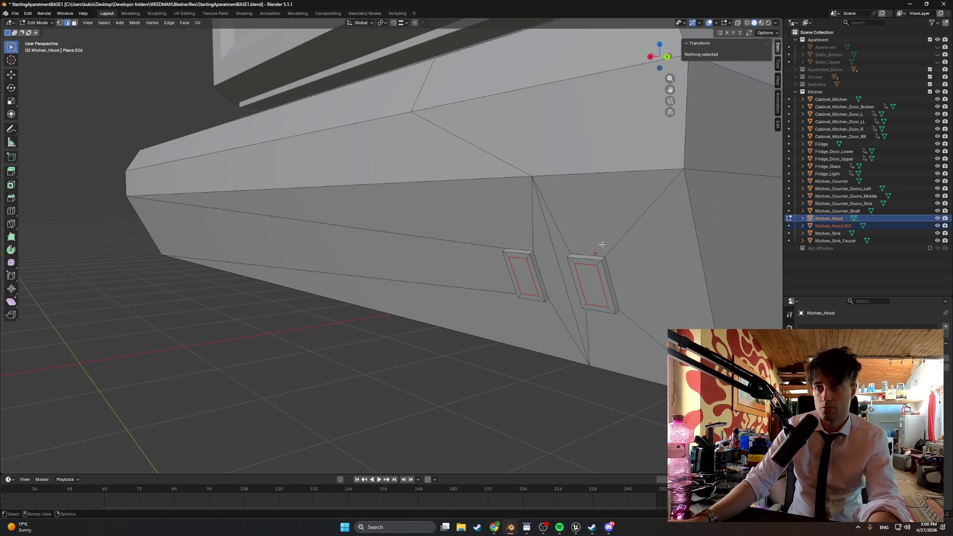
# Step: Rename the separated object to Kitchen_Hood_Buttons
pyautogui.doubleClick(836, 228)
pyautogui.write('_Button')
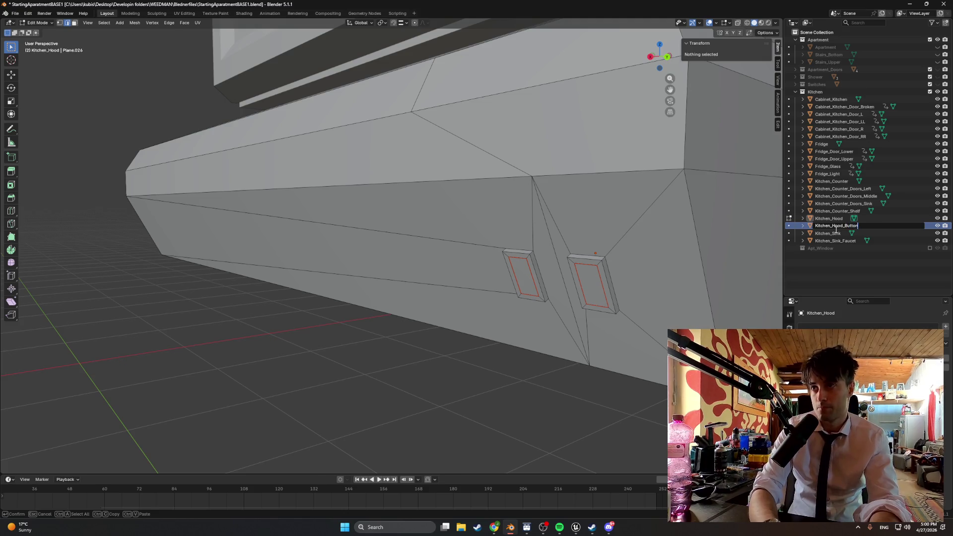
pyautogui.write('s')
pyautogui.press('Return')
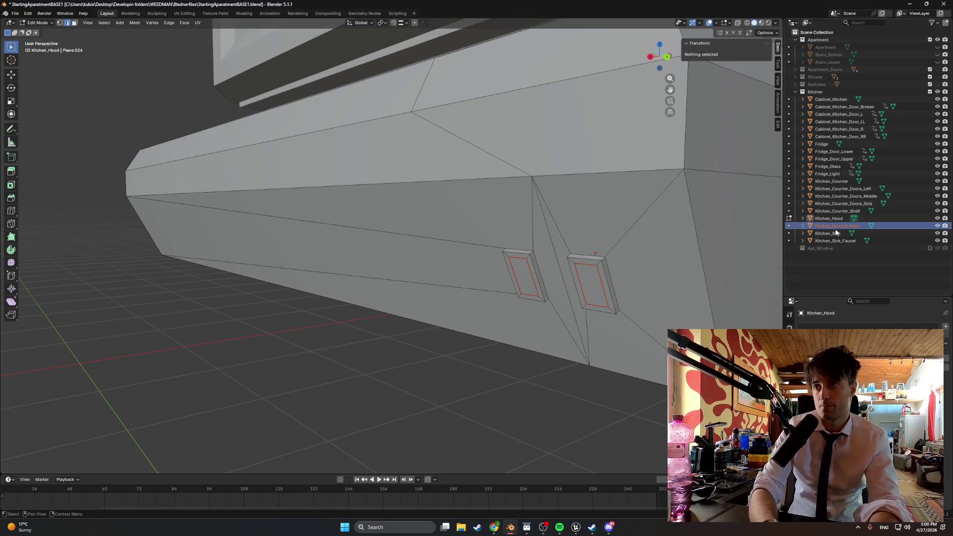
# Step: Extrude both button faces outward into small blocks and leave Edit Mode
pyautogui.click(594, 289)
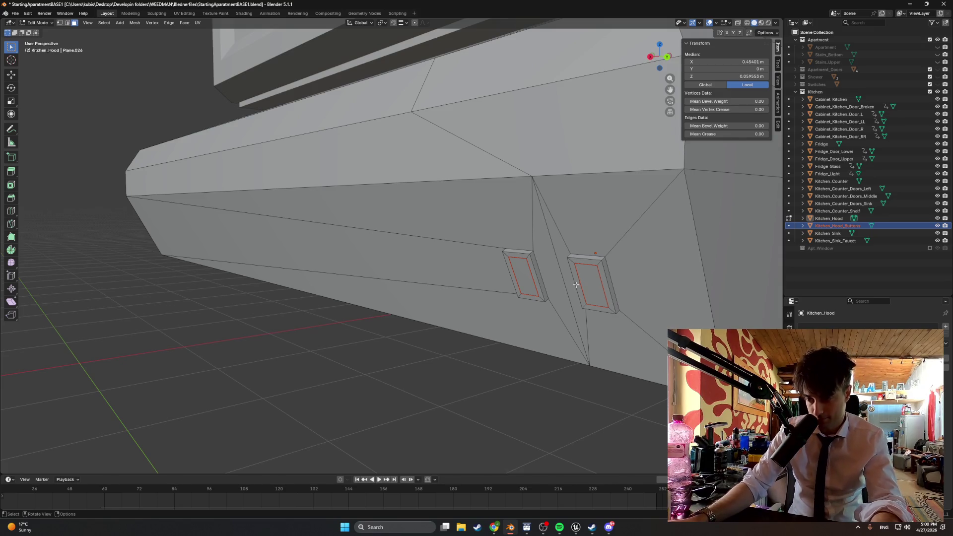
pyautogui.click(587, 282)
pyautogui.moveTo(554, 268); pyautogui.dragTo(560, 270)
pyautogui.press('e')
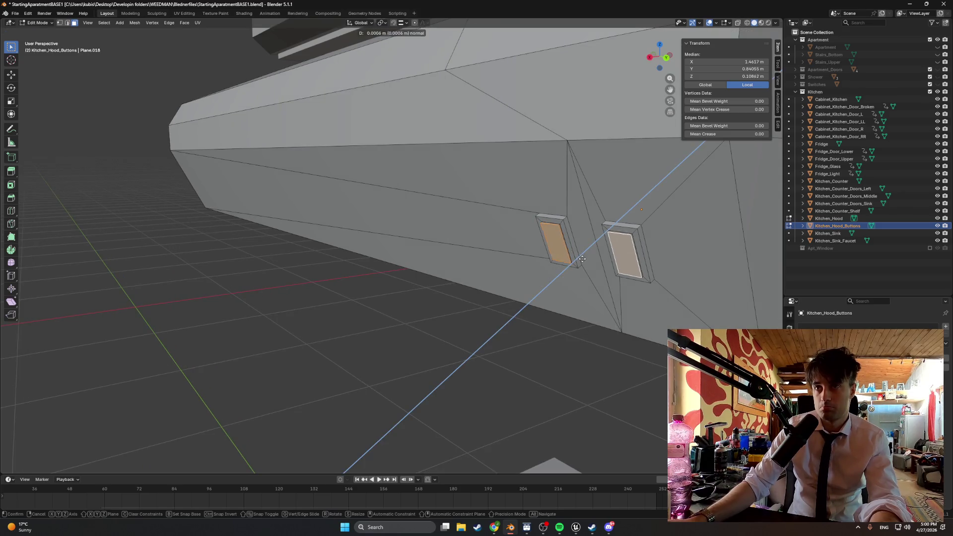
pyautogui.click(572, 264)
pyautogui.moveTo(571, 263)
pyautogui.mouseDown()
pyautogui.moveTo(585, 263)
pyautogui.moveTo(444, 242)
pyautogui.mouseUp()
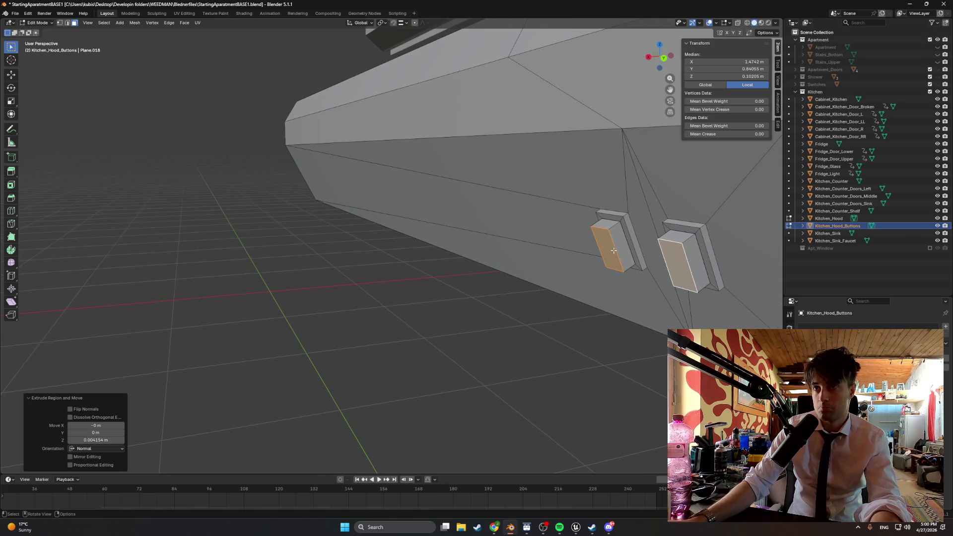
pyautogui.press('Tab')
pyautogui.moveTo(614, 255); pyautogui.dragTo(621, 254)
# Step: Set the Kitchen_Hood_Buttons origin to its own geometry
pyautogui.press('r')
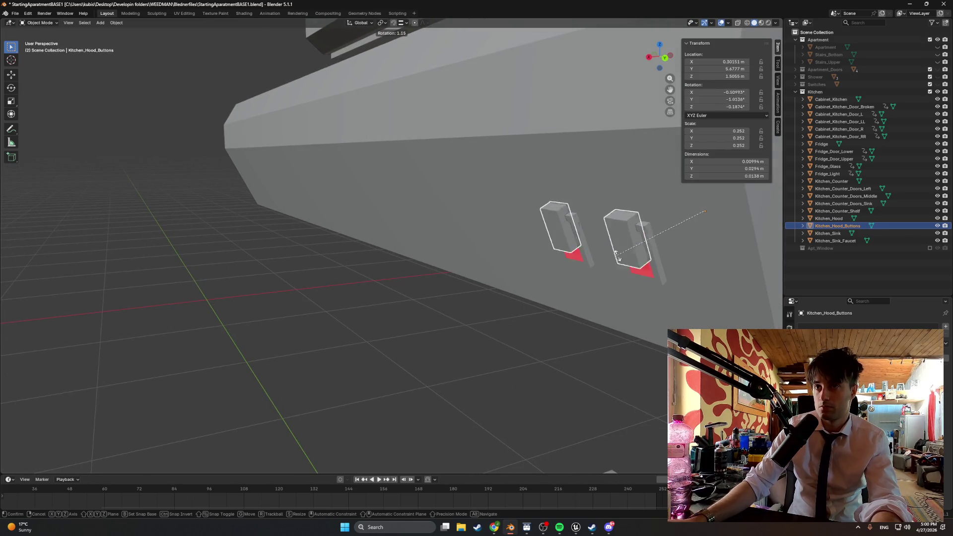
pyautogui.rightClick(624, 259)
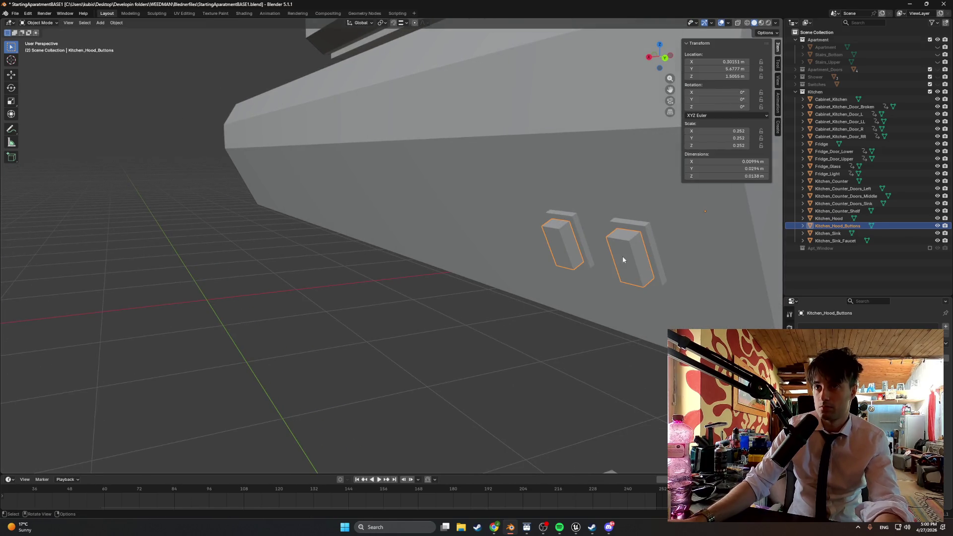
pyautogui.rightClick(592, 258)
pyautogui.moveTo(590, 258)
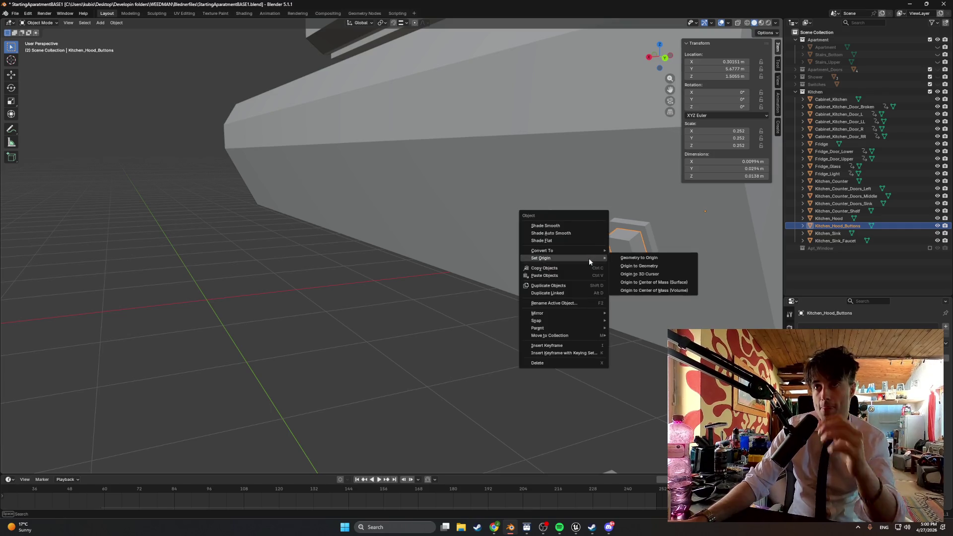
pyautogui.click(624, 267)
# Step: Tilt Kitchen_Hood_Buttons -24.7° around the Y axis
pyautogui.press('r')
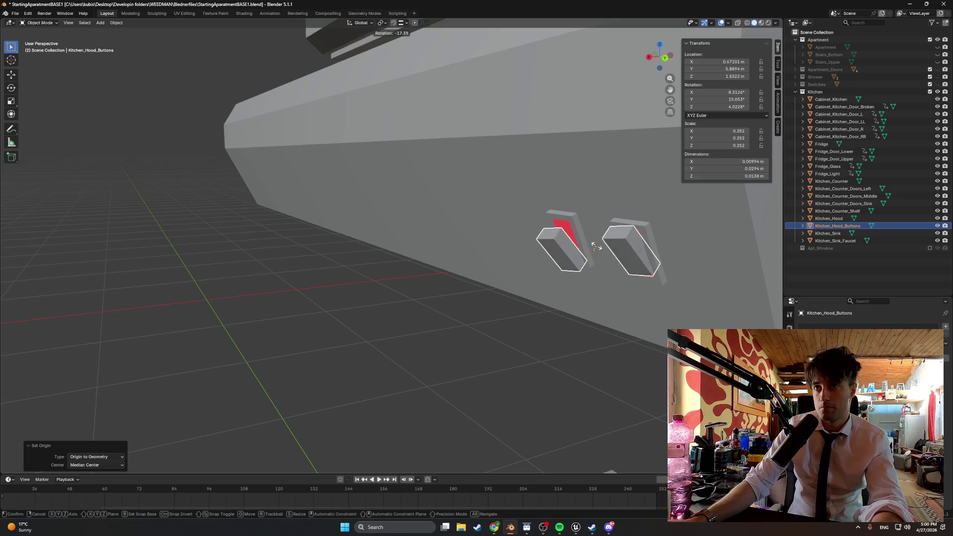
pyautogui.press('x')
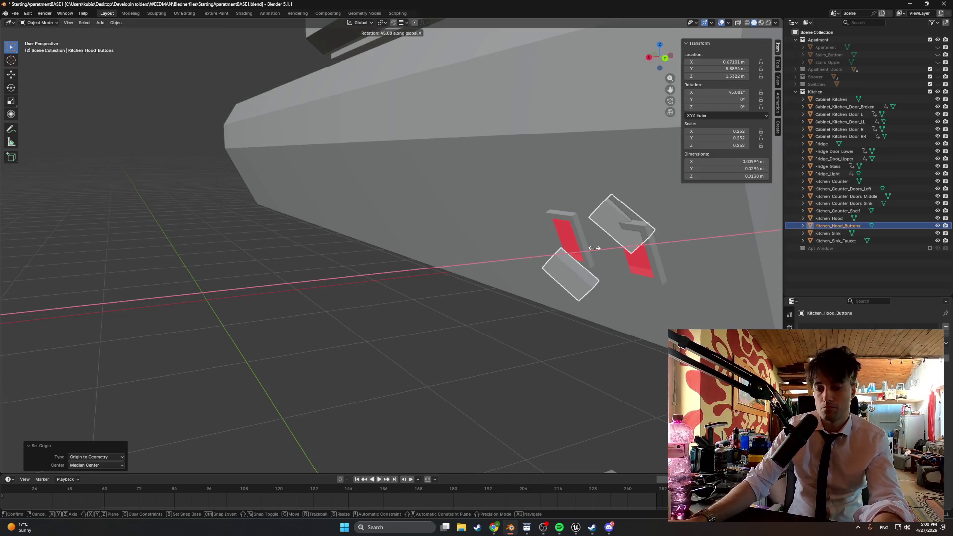
pyautogui.press('x')
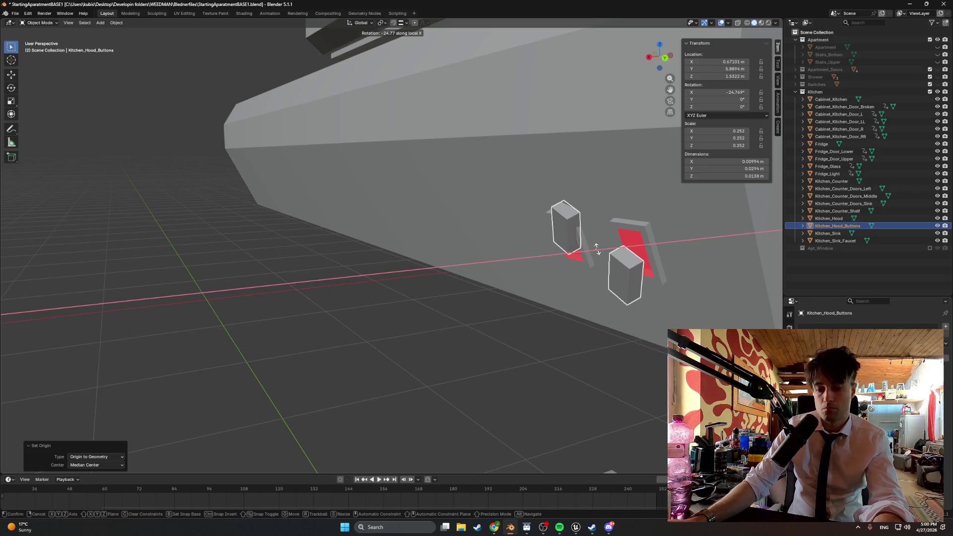
pyautogui.press('z')
pyautogui.press('x')
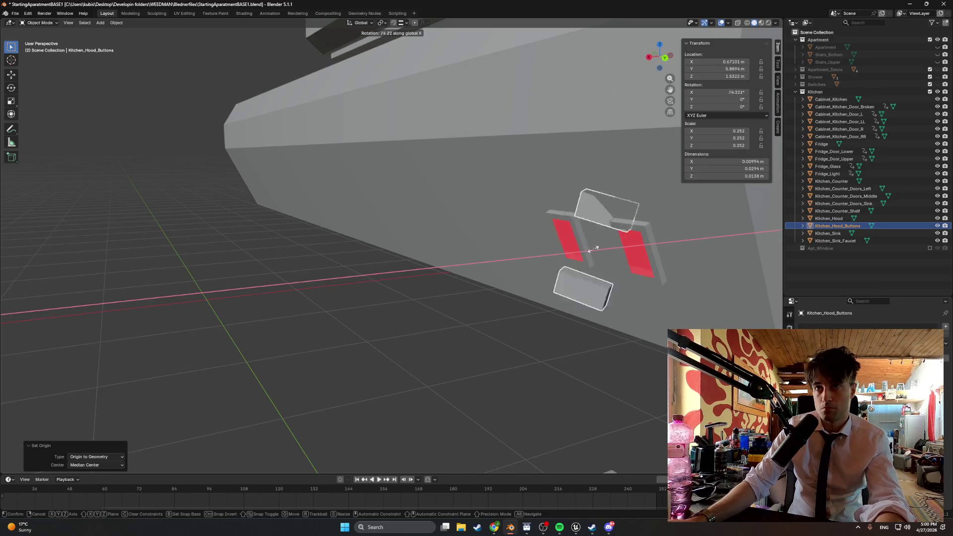
pyautogui.press('y')
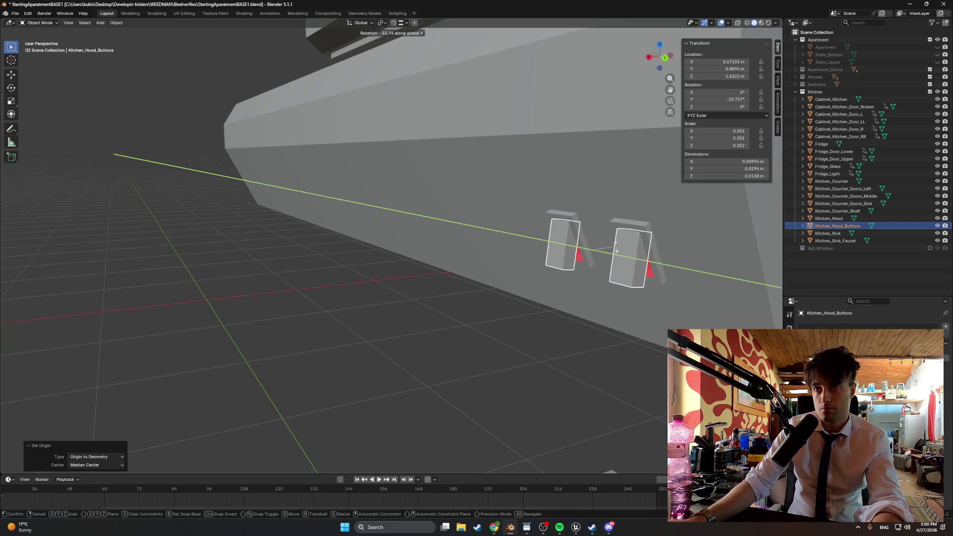
pyautogui.click(615, 244)
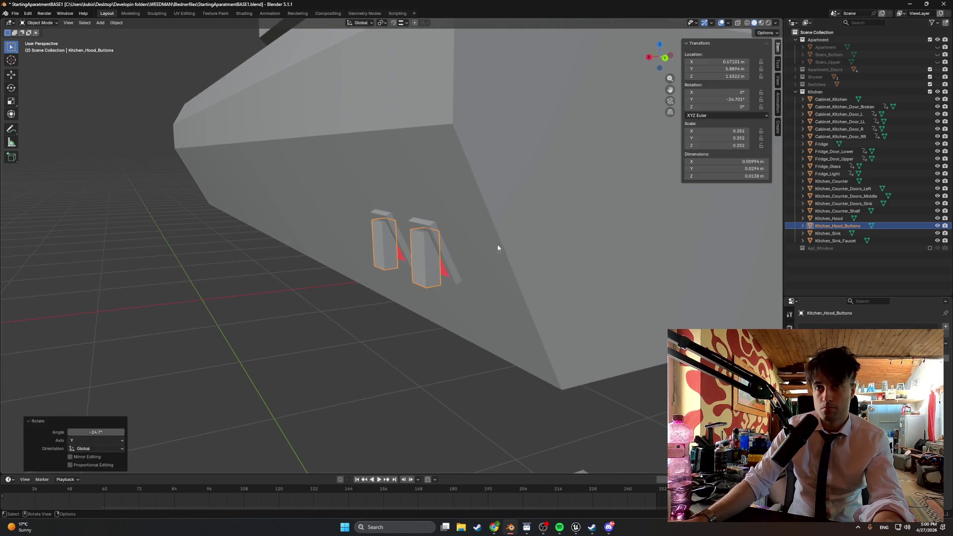
# Step: Shift the buttons slightly along X, then start moving a button face along X in Edit Mode
pyautogui.press('g')
pyautogui.press('x')
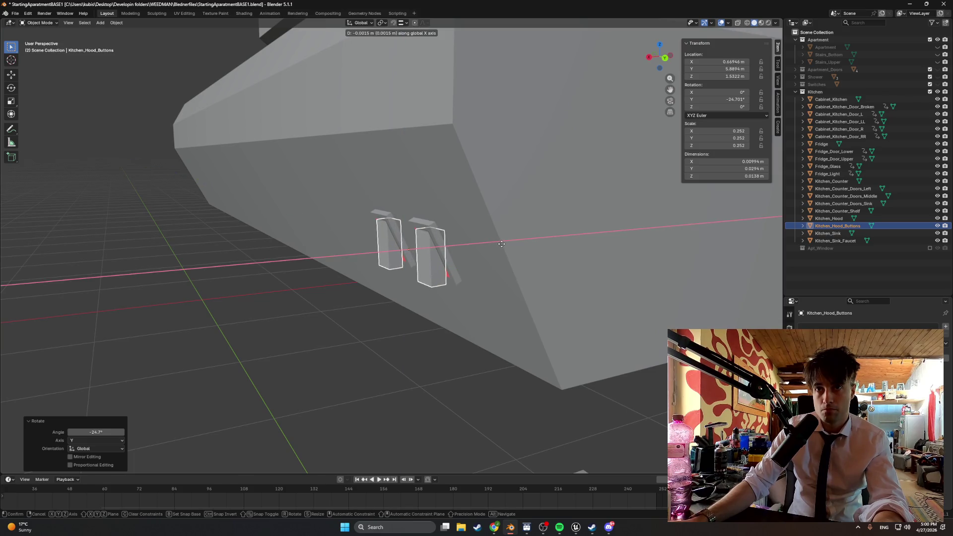
pyautogui.click(501, 244)
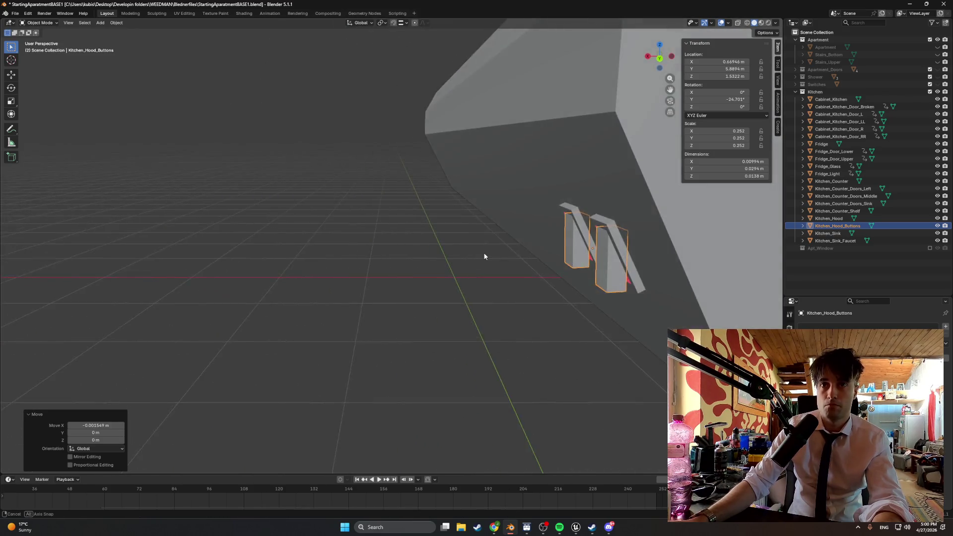
pyautogui.press('Tab')
pyautogui.press('g')
pyautogui.press('x')
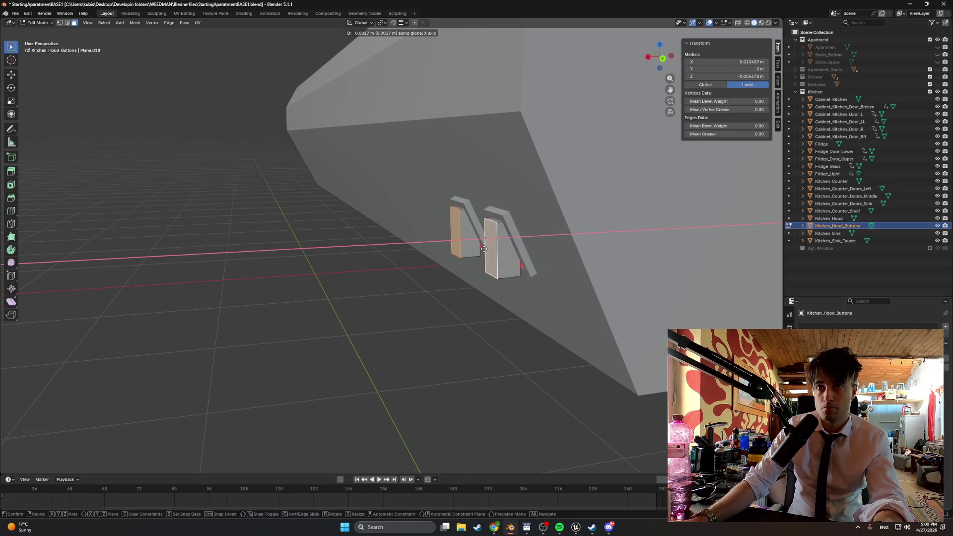
# Step: Finish the face offset along X, return to Object Mode and nudge the buttons along X
pyautogui.click(482, 248)
pyautogui.press('Tab')
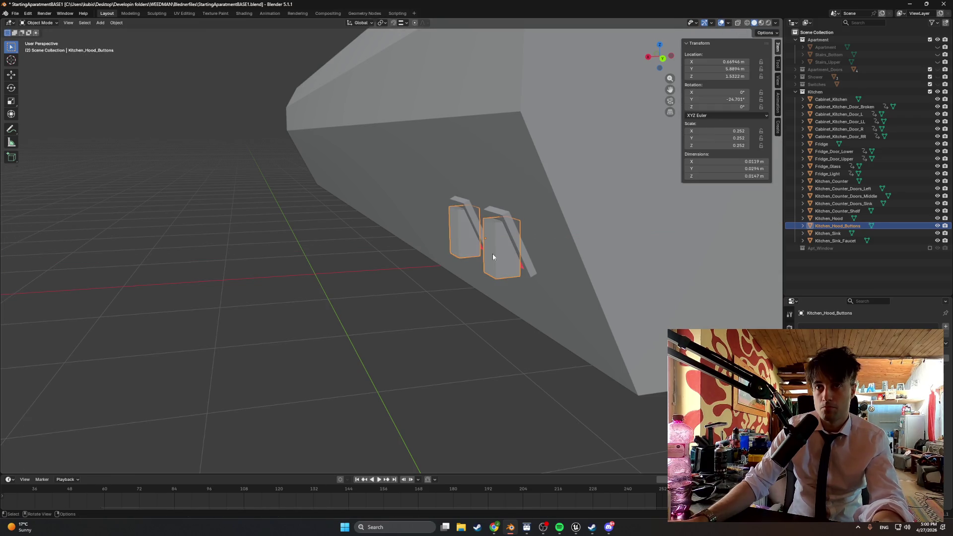
pyautogui.press('x')
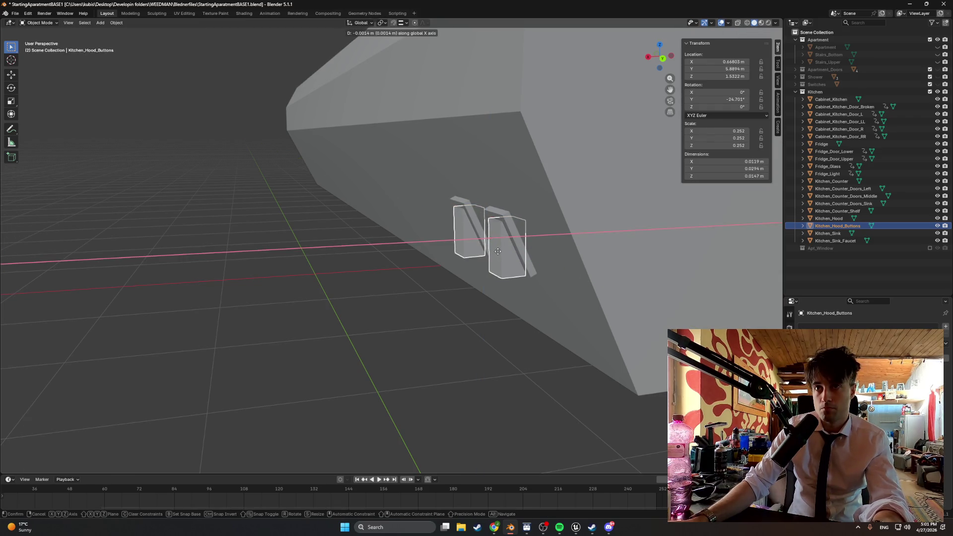
pyautogui.click(499, 250)
pyautogui.moveTo(499, 251); pyautogui.dragTo(552, 246)
pyautogui.moveTo(480, 269)
pyautogui.mouseDown()
pyautogui.moveTo(445, 266)
pyautogui.moveTo(449, 279)
pyautogui.moveTo(626, 244)
pyautogui.moveTo(494, 270)
pyautogui.mouseUp()
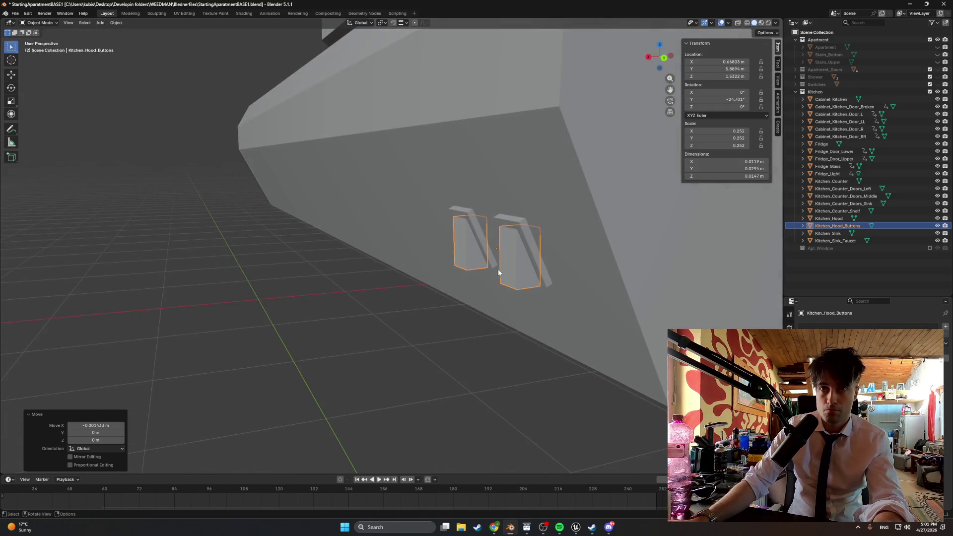
# Step: Refine the buttons' Y tilt by 0.127° to about -24.57°, then begin another Y rotation
pyautogui.press('r')
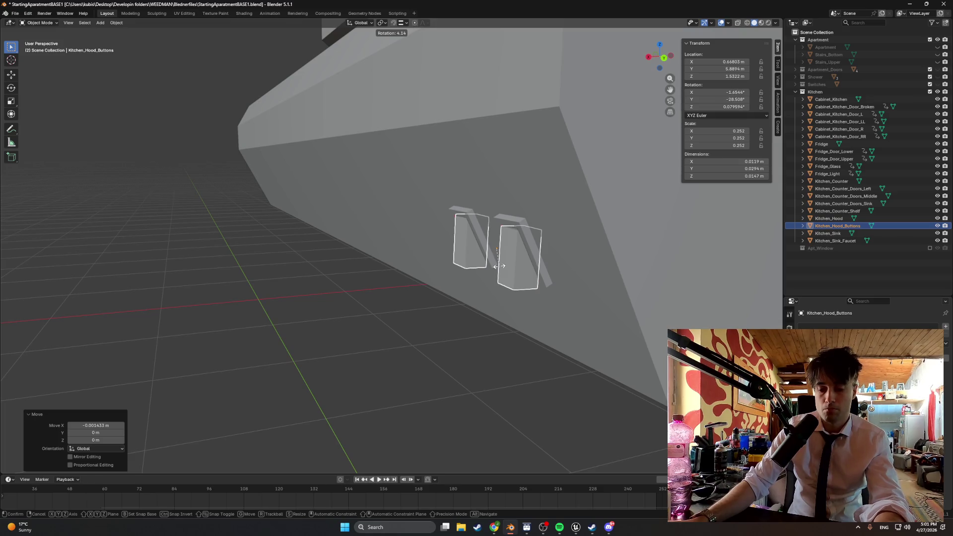
pyautogui.press('y')
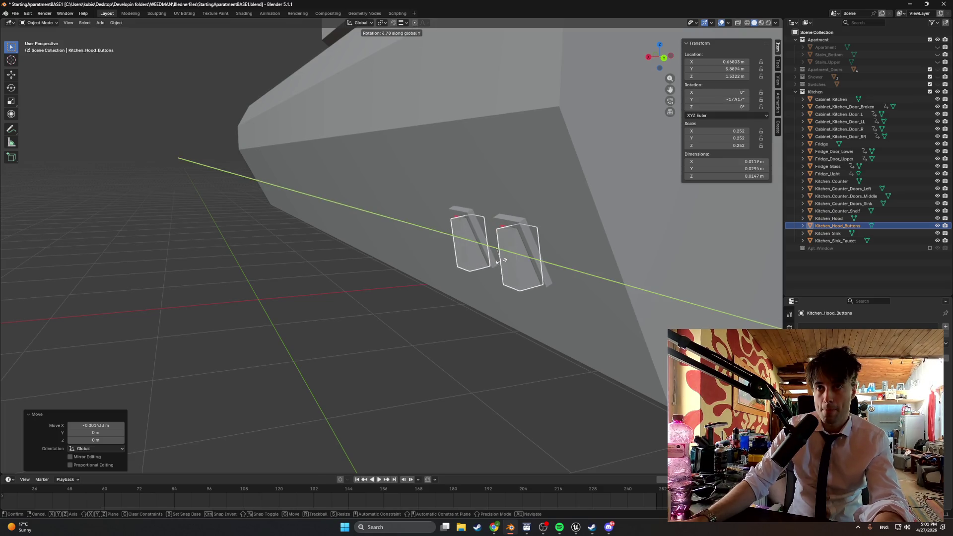
pyautogui.click(501, 263)
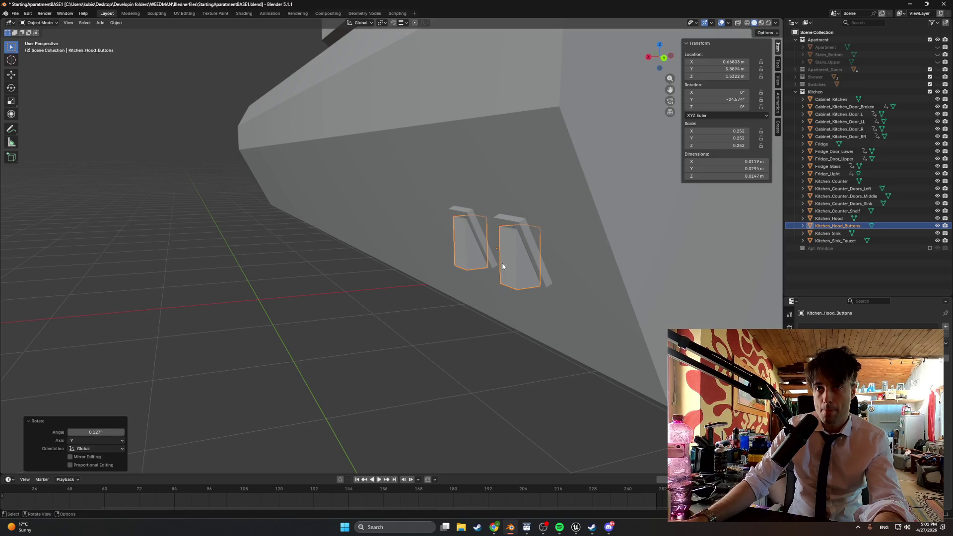
pyautogui.moveTo(535, 189)
pyautogui.mouseDown()
pyautogui.moveTo(548, 215)
pyautogui.moveTo(598, 197)
pyautogui.moveTo(417, 293)
pyautogui.moveTo(421, 281)
pyautogui.moveTo(606, 244)
pyautogui.moveTo(468, 287)
pyautogui.moveTo(606, 255)
pyautogui.moveTo(462, 283)
pyautogui.moveTo(500, 264)
pyautogui.mouseUp()
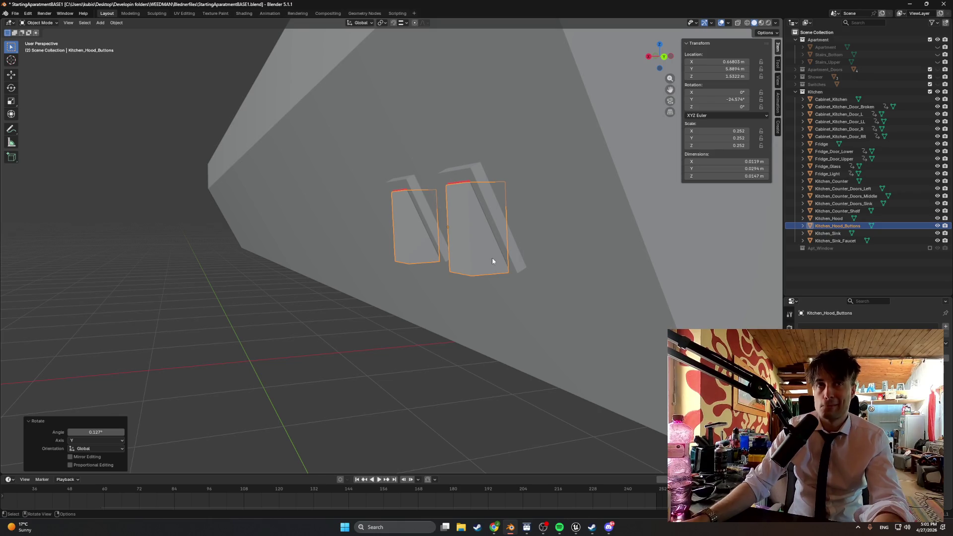
pyautogui.press('r')
pyautogui.press('y')
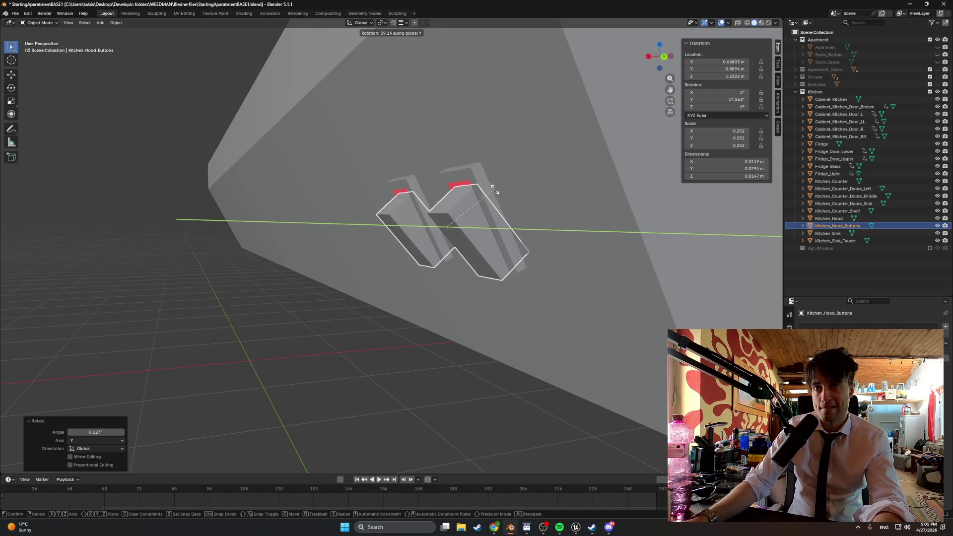
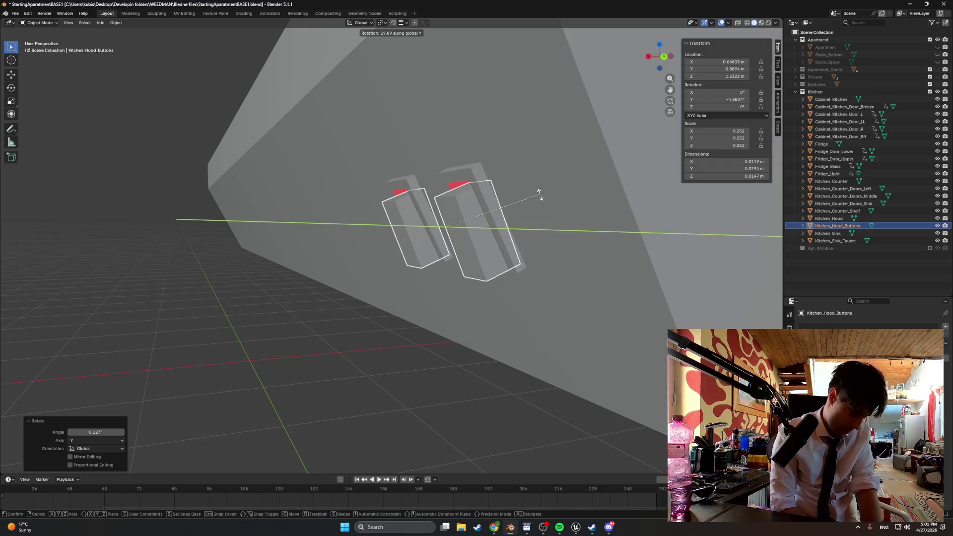
# Step: Confirm the buttons' -24.574° Y rotation and shift them slightly left along X
pyautogui.click(519, 225)
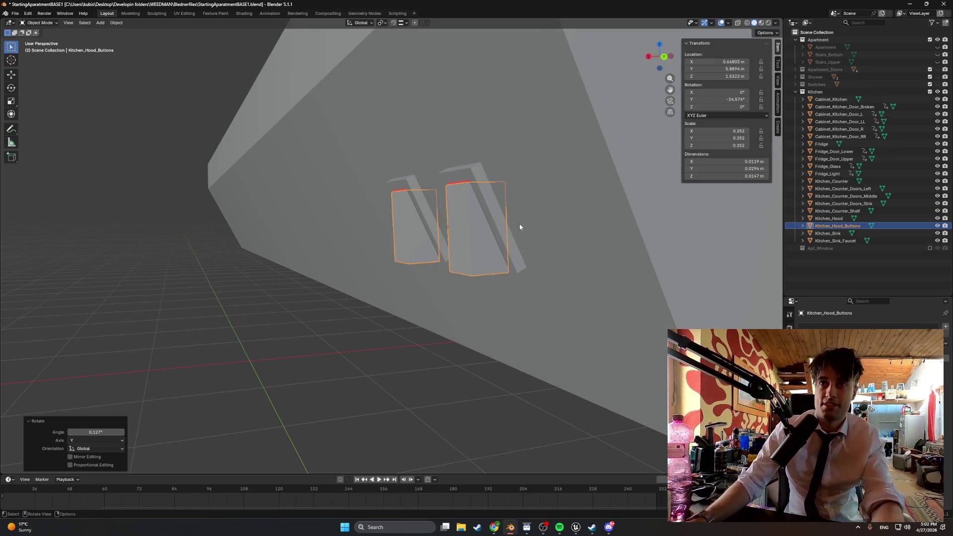
pyautogui.press('g')
pyautogui.press('x')
pyautogui.click(419, 224)
# Step: Inspect the Kitchen_Hood's sloped face edges in edge-select edit mode
pyautogui.press('Tab')
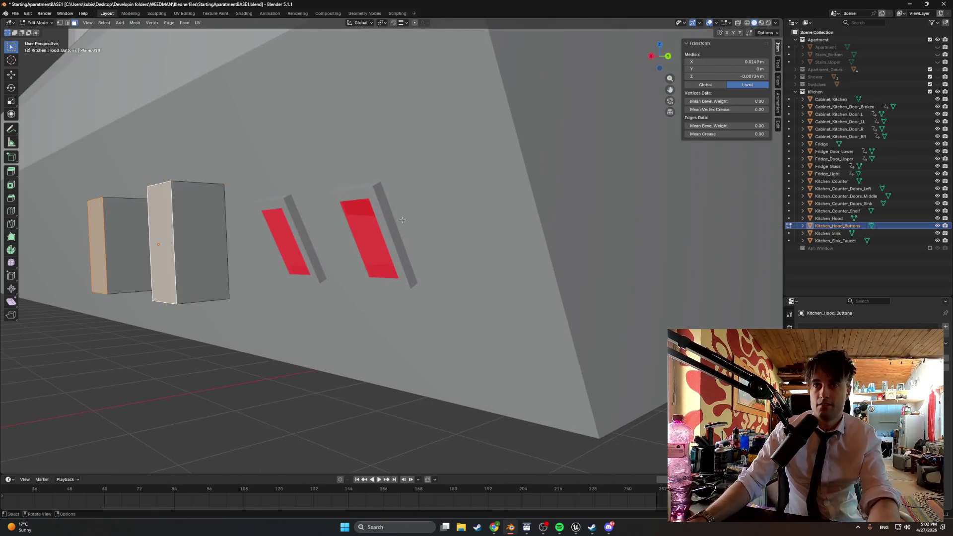
pyautogui.press('Tab')
pyautogui.click(421, 213)
pyautogui.press('Tab')
pyautogui.press('2')
pyautogui.keyDown('shift'); pyautogui.click(352, 199); pyautogui.keyUp('shift')
pyautogui.keyDown('shift'); pyautogui.click(378, 277); pyautogui.keyUp('shift')
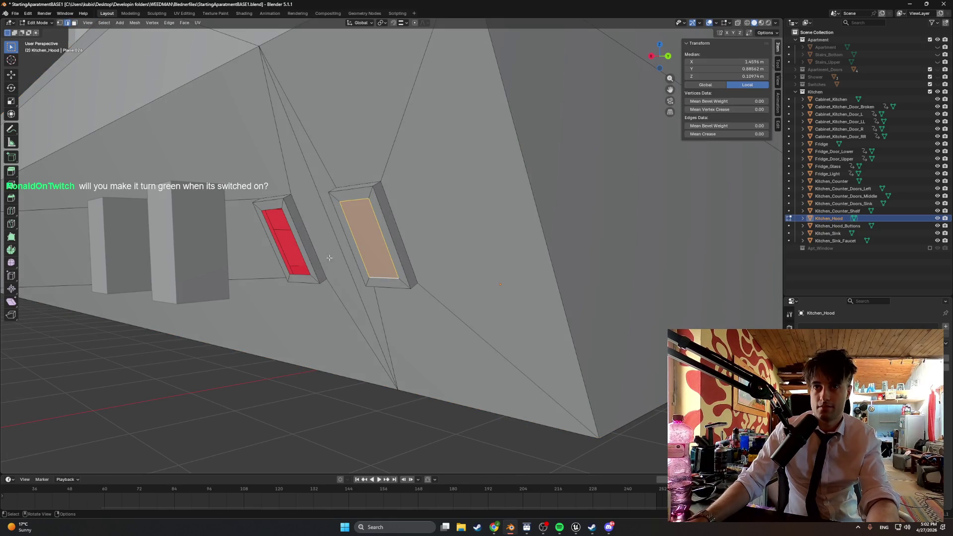
pyautogui.click(269, 210)
pyautogui.scroll(-5, 295, 274)
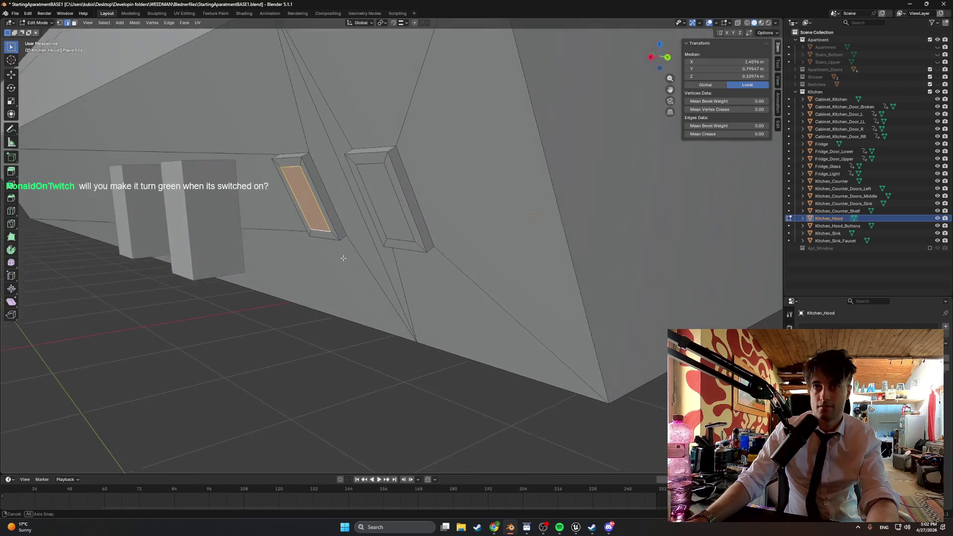
pyautogui.press('Tab')
# Step: Select Kitchen_Hood_Buttons, frame it, and view it from the back
pyautogui.click(180, 211)
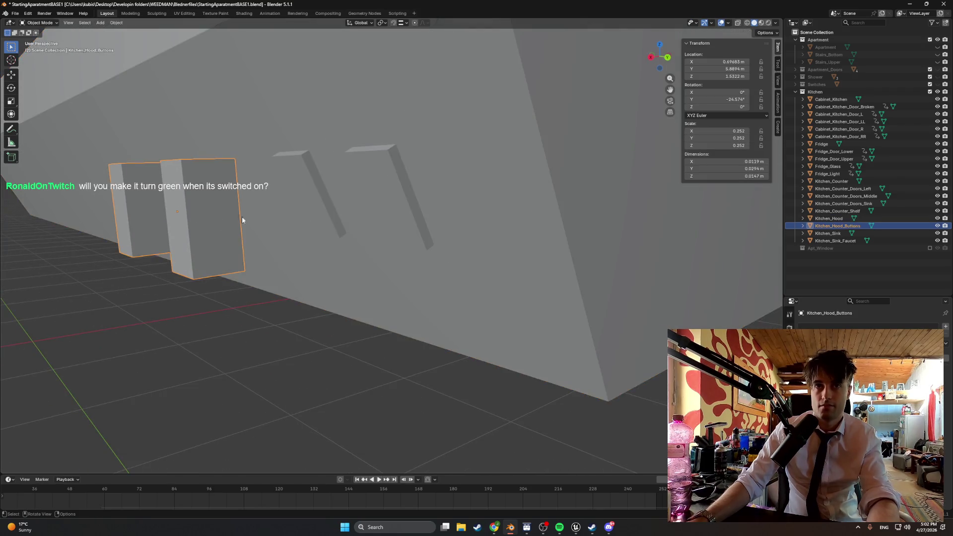
pyautogui.press('KP_Decimal')
pyautogui.moveTo(305, 204)
pyautogui.mouseDown()
pyautogui.moveTo(260, 212)
pyautogui.moveTo(383, 219)
pyautogui.moveTo(349, 229)
pyautogui.mouseUp()
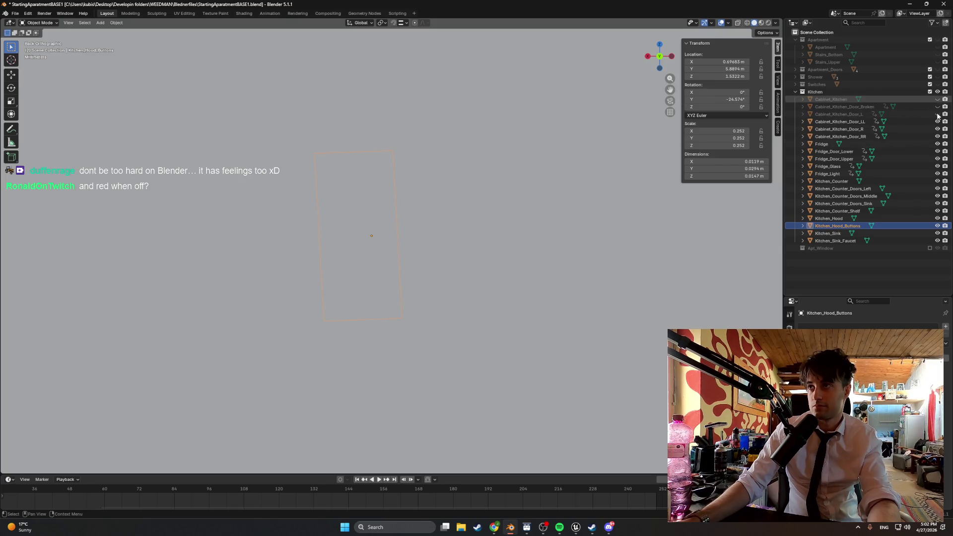
# Step: Hide the cabinet door and fridge objects, then nudge the buttons along X and raise them on Z
pyautogui.moveTo(940, 133); pyautogui.dragTo(940, 151)
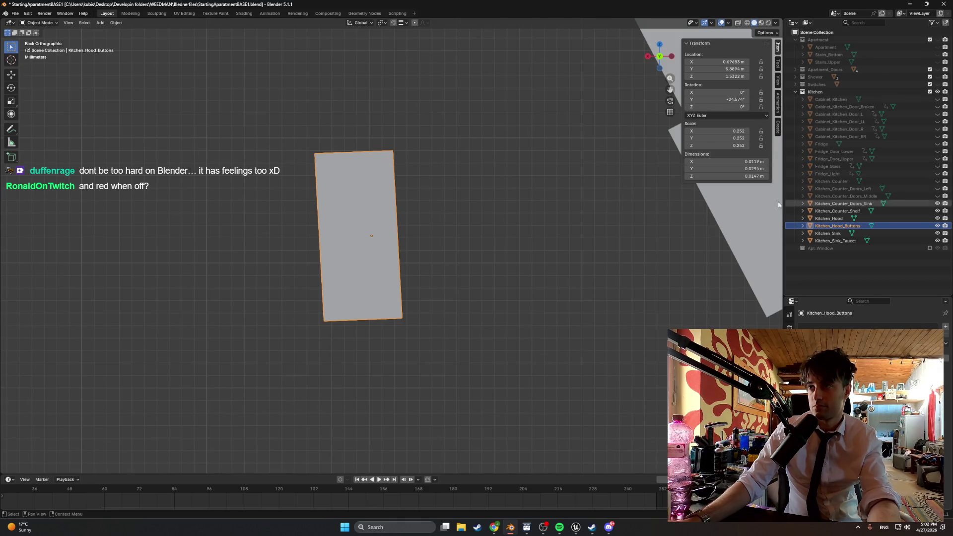
pyautogui.scroll(-2, 600, 202)
pyautogui.press('g')
pyautogui.press('x')
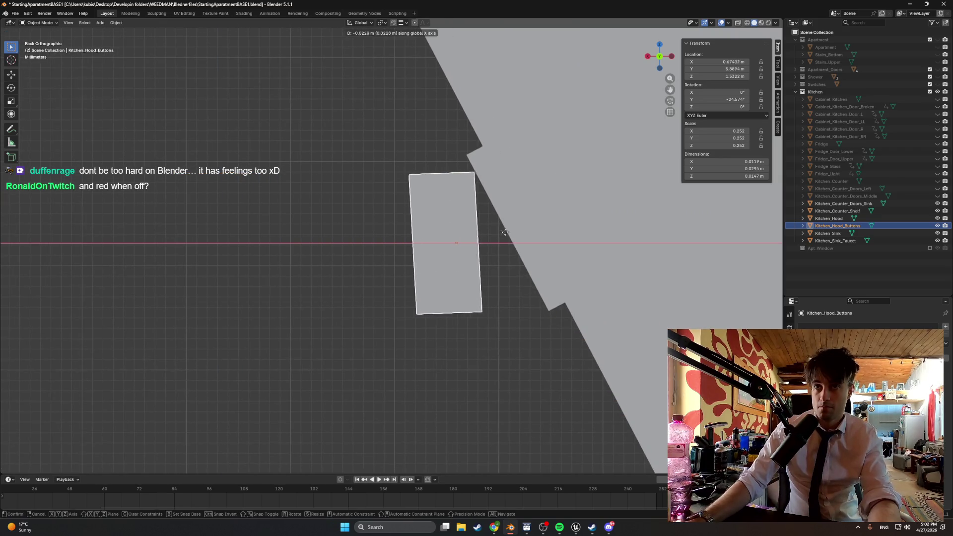
pyautogui.click(569, 231)
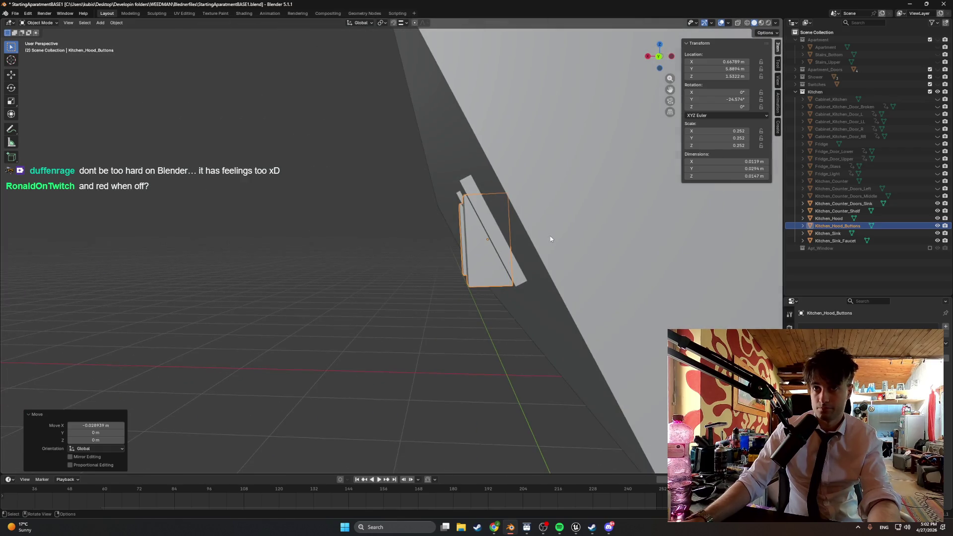
pyautogui.press('g')
pyautogui.press('z')
pyautogui.click(513, 236)
# Step: In back view, rotate the buttons -47.2° and adjust them slightly along Z
pyautogui.press('ctrl+KP_1')
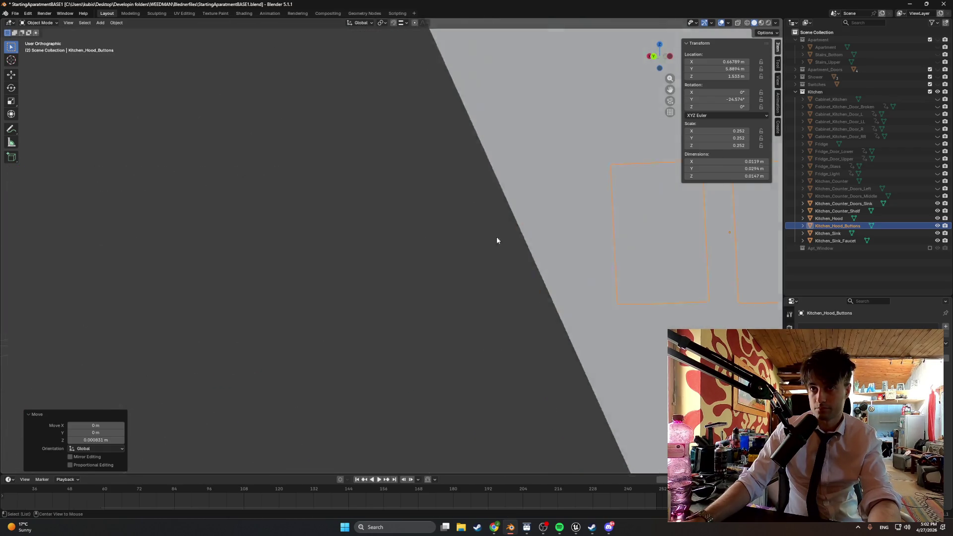
pyautogui.press('r')
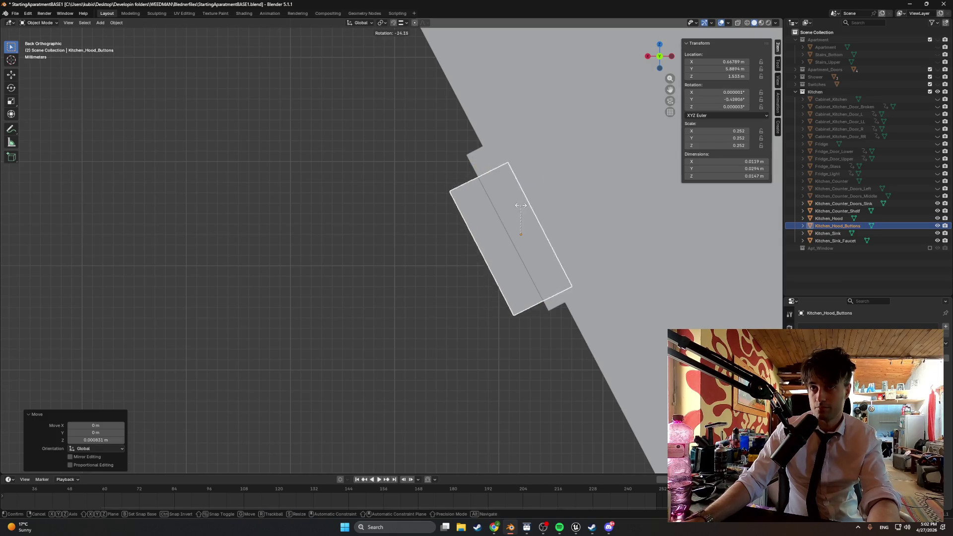
pyautogui.click(510, 209)
pyautogui.press('g')
pyautogui.press('z')
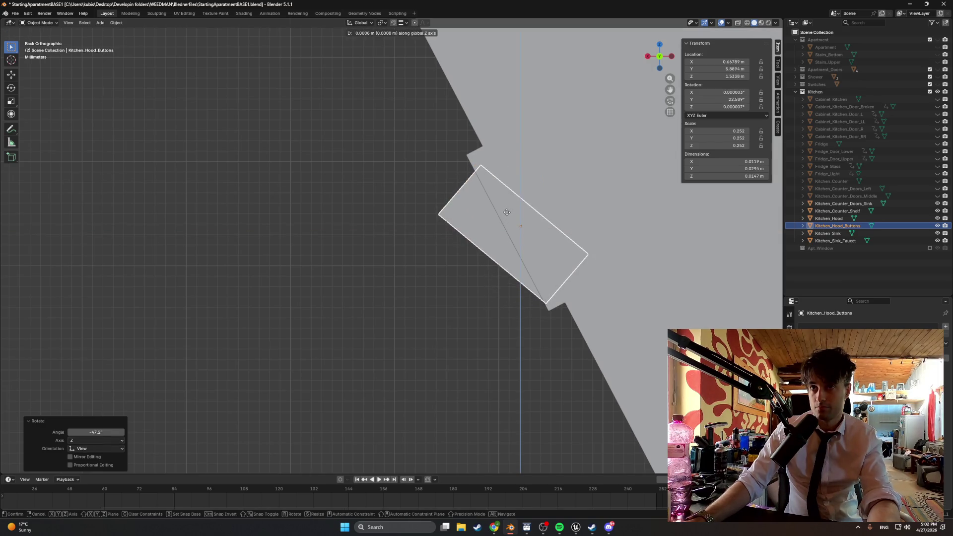
pyautogui.click(504, 212)
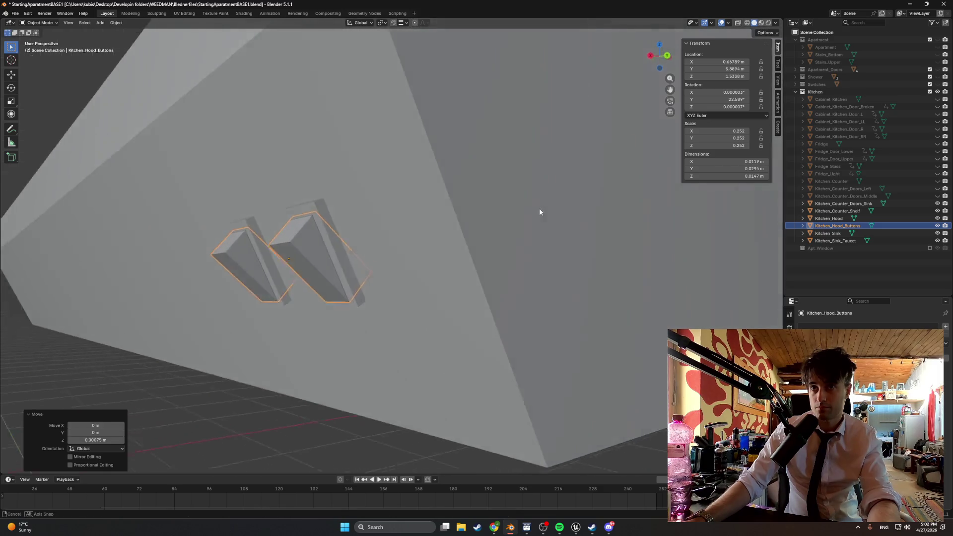
pyautogui.moveTo(540, 213)
pyautogui.mouseDown()
pyautogui.moveTo(557, 202)
pyautogui.moveTo(530, 215)
pyautogui.moveTo(574, 204)
pyautogui.moveTo(509, 217)
pyautogui.moveTo(579, 197)
pyautogui.moveTo(499, 213)
pyautogui.moveTo(508, 205)
pyautogui.moveTo(529, 201)
pyautogui.moveTo(474, 228)
pyautogui.mouseUp()
# Step: Retilt the buttons to 22.589° in back view and try small X/Z position tweaks
pyautogui.press('ctrl+KP_1')
pyautogui.press('r')
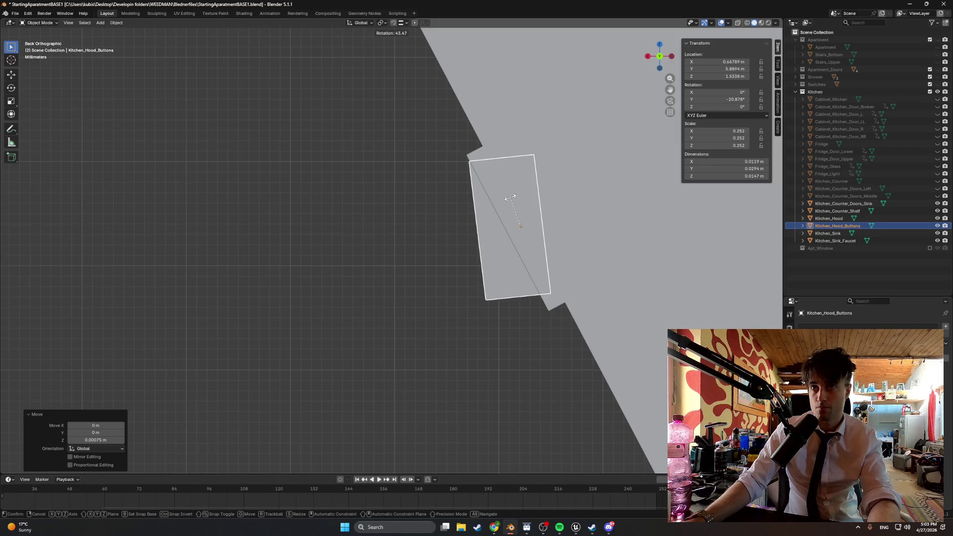
pyautogui.click(507, 201)
pyautogui.press('g')
pyautogui.press('x')
pyautogui.press('z')
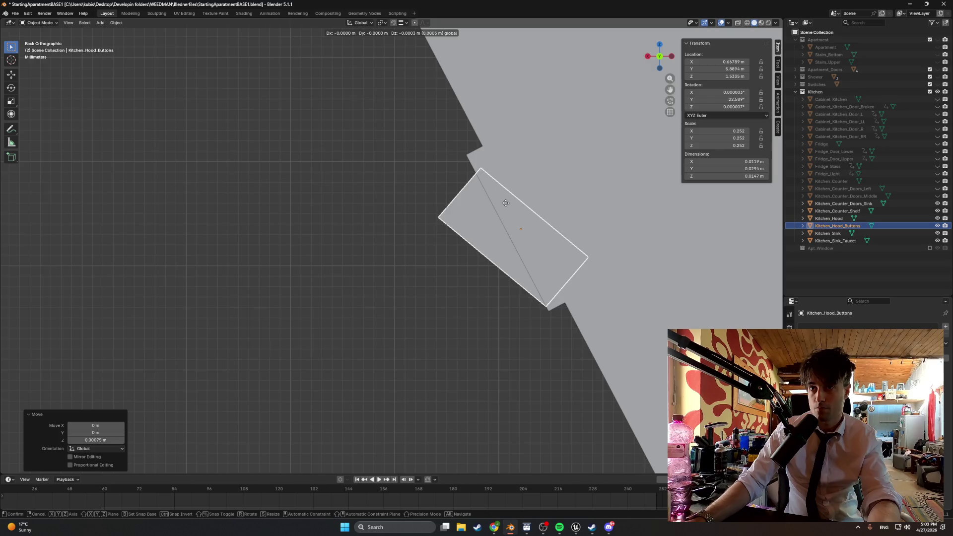
pyautogui.click(506, 204)
pyautogui.press('g')
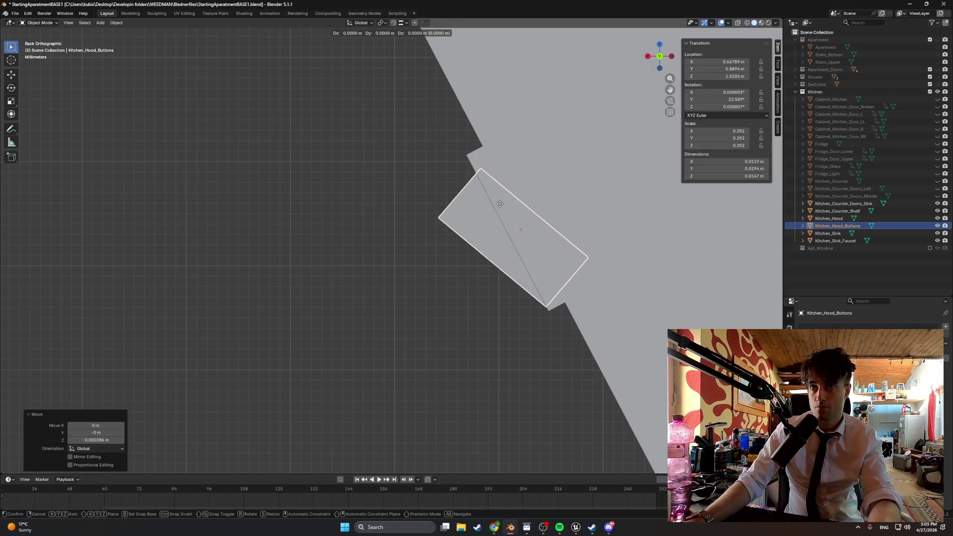
pyautogui.press('x')
pyautogui.click(499, 201)
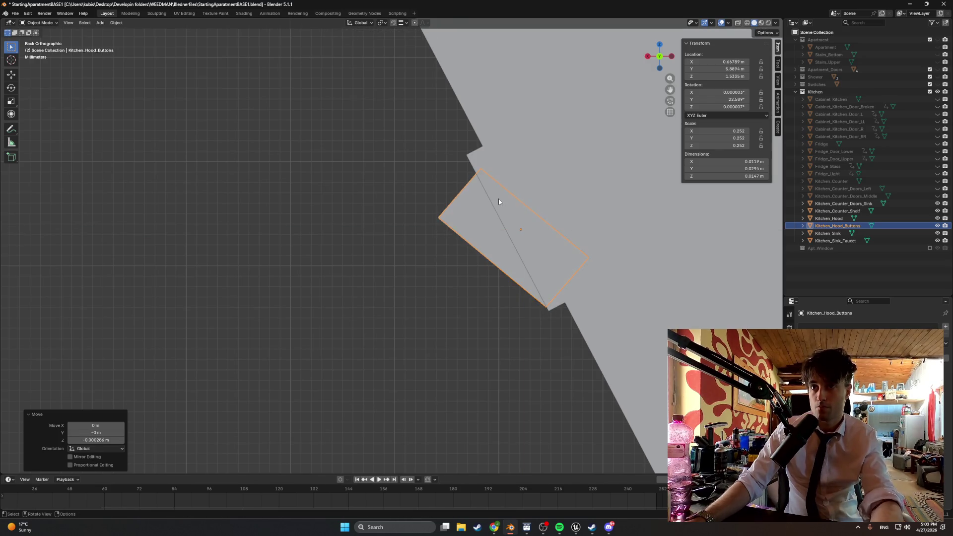
pyautogui.hotkey('ctrl', 'z')
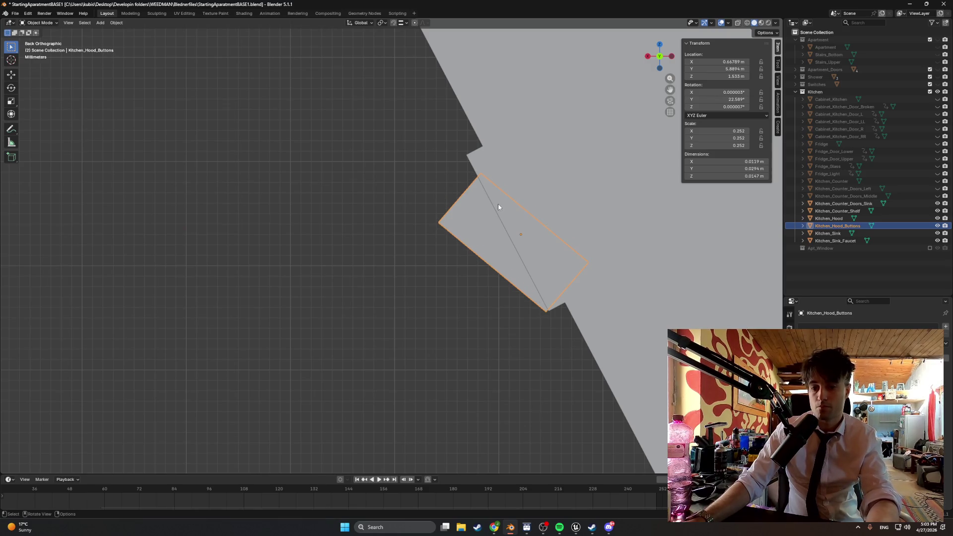
# Step: Raise the buttons on Z to 1.5336 m and finalize their 22.589° Y tilt
pyautogui.press('g')
pyautogui.press('z')
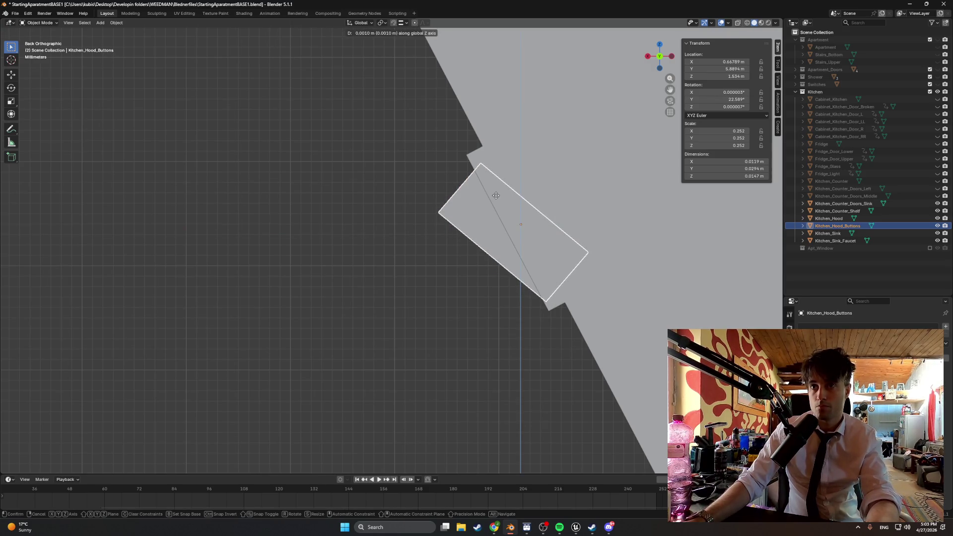
pyautogui.click(492, 202)
pyautogui.press('r')
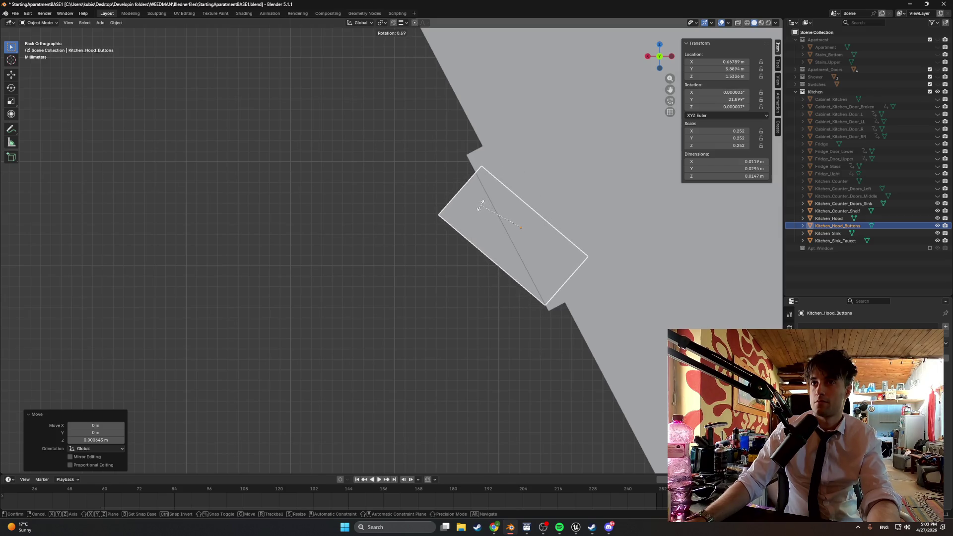
pyautogui.click(481, 206)
pyautogui.scroll(5, 485, 214)
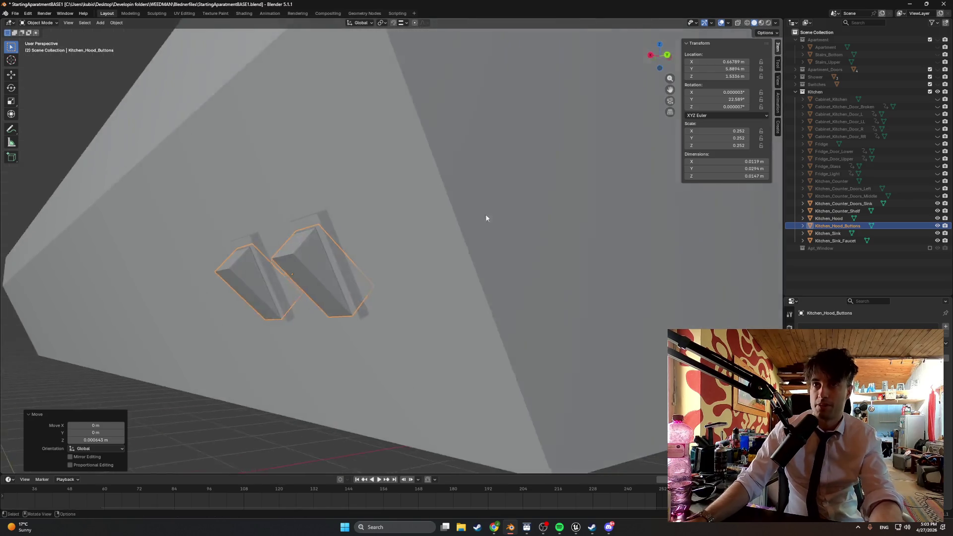
# Step: Enter edit mode on the button boxes, hide Kitchen_Hood, and switch to wireframe shading
pyautogui.moveTo(407, 236)
pyautogui.mouseDown()
pyautogui.moveTo(382, 240)
pyautogui.moveTo(568, 201)
pyautogui.moveTo(484, 233)
pyautogui.moveTo(398, 237)
pyautogui.moveTo(461, 240)
pyautogui.mouseUp()
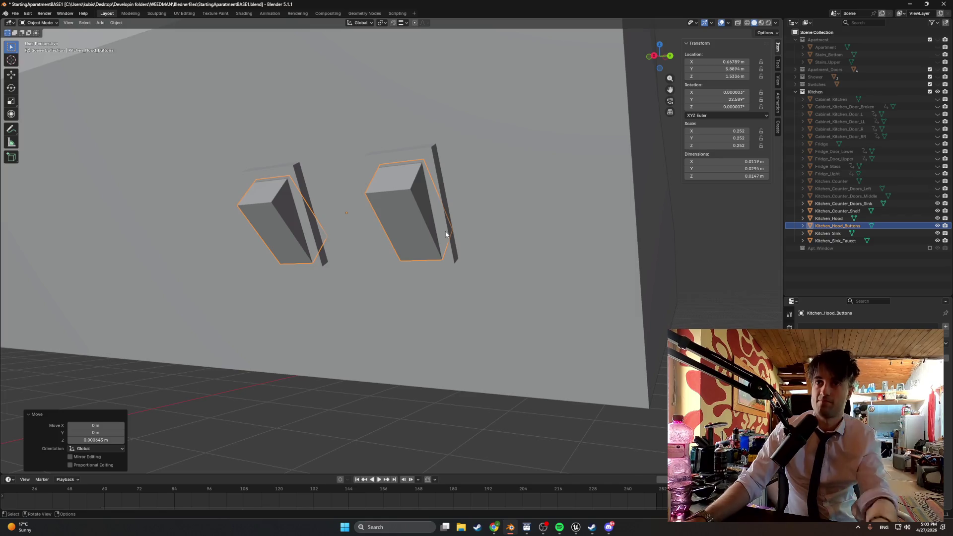
pyautogui.moveTo(446, 234); pyautogui.dragTo(546, 237)
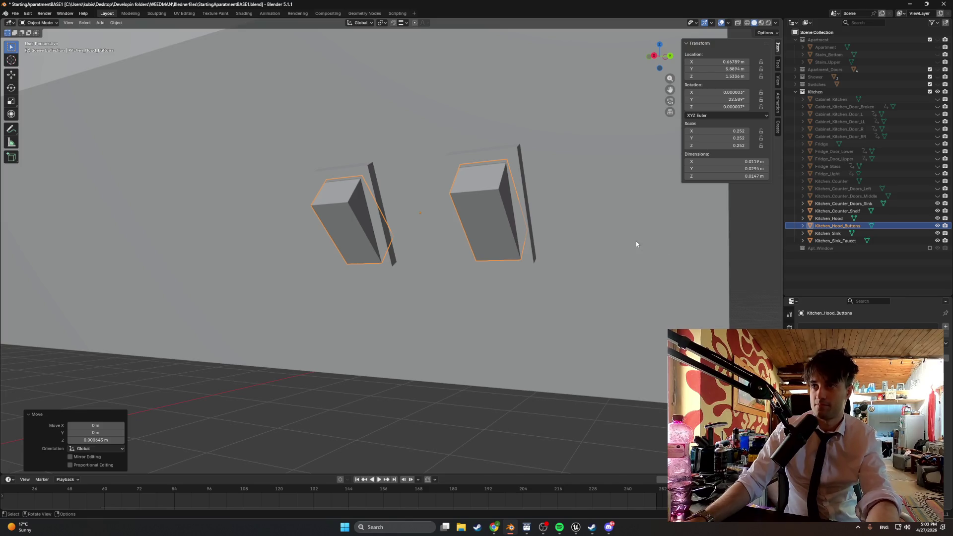
pyautogui.press('Tab')
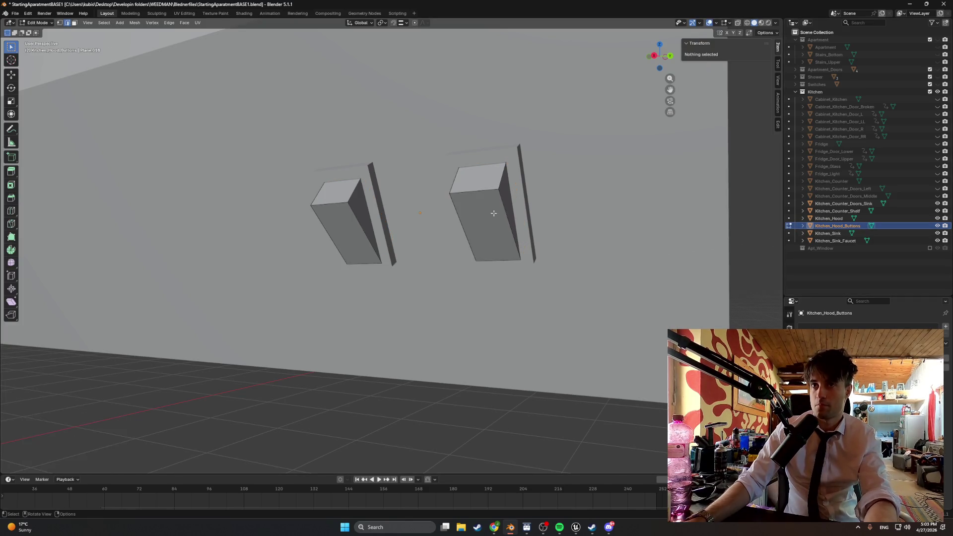
pyautogui.click(493, 209)
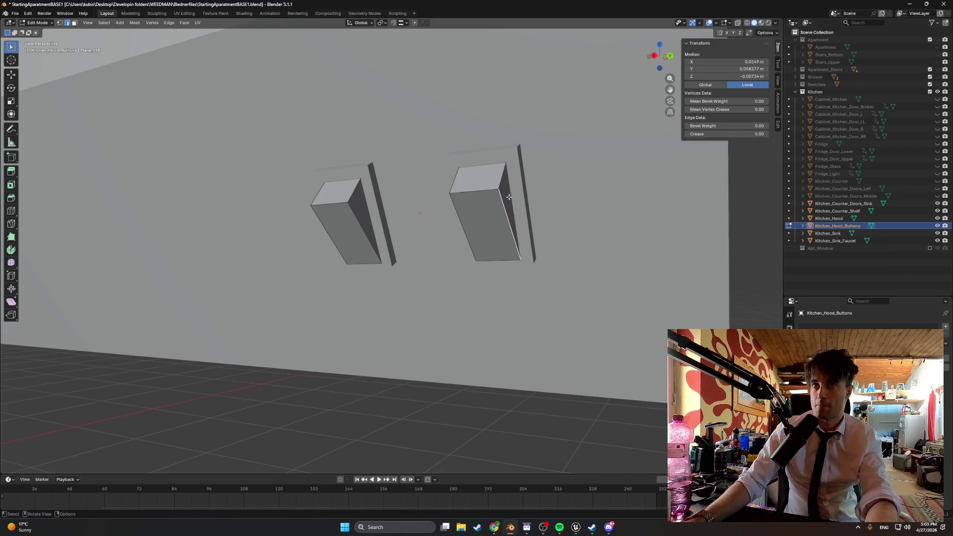
pyautogui.click(937, 218)
pyautogui.press('z')
pyautogui.click(529, 253)
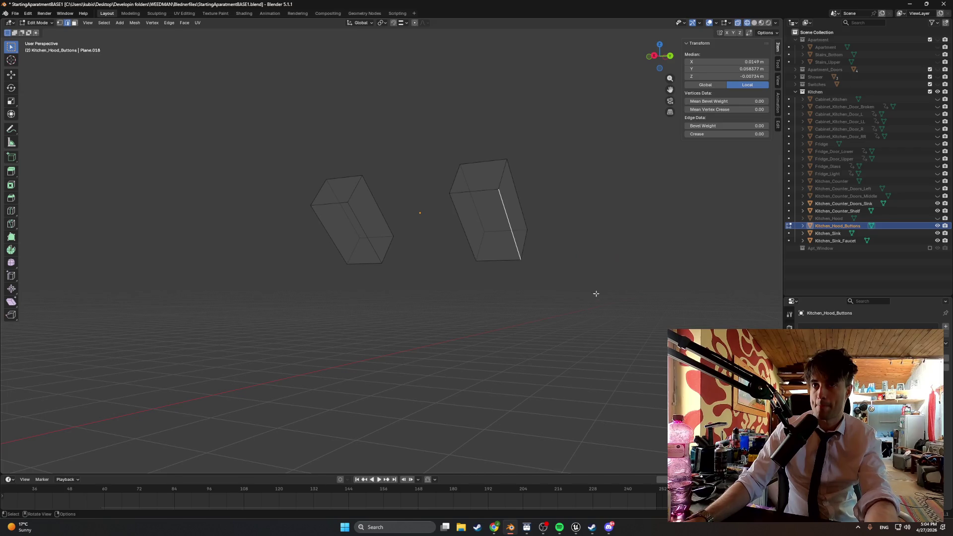
# Step: Separate the right button box and rename the pair Kitchen_Hood_Button_R and Kitchen_Hood_Button_L
pyautogui.press('a')
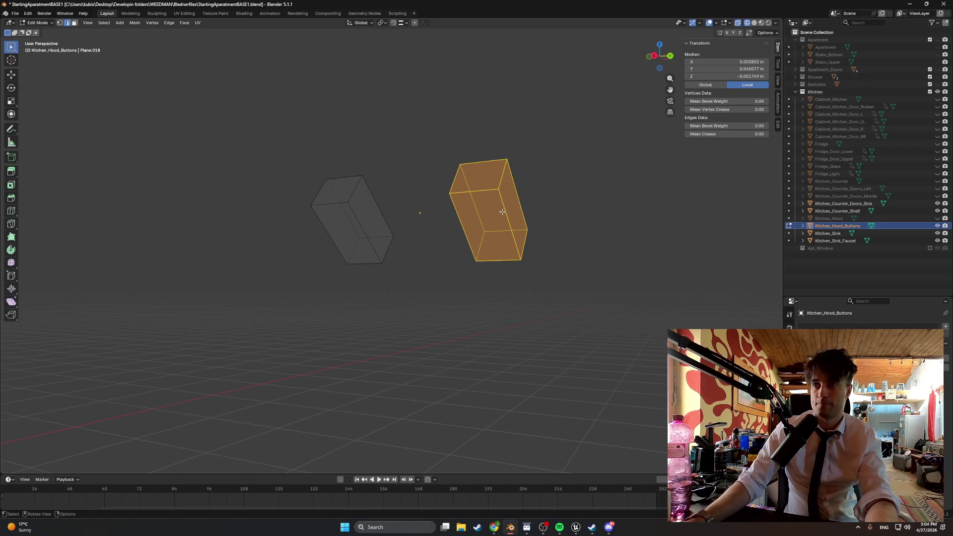
pyautogui.press('p')
pyautogui.click(502, 213)
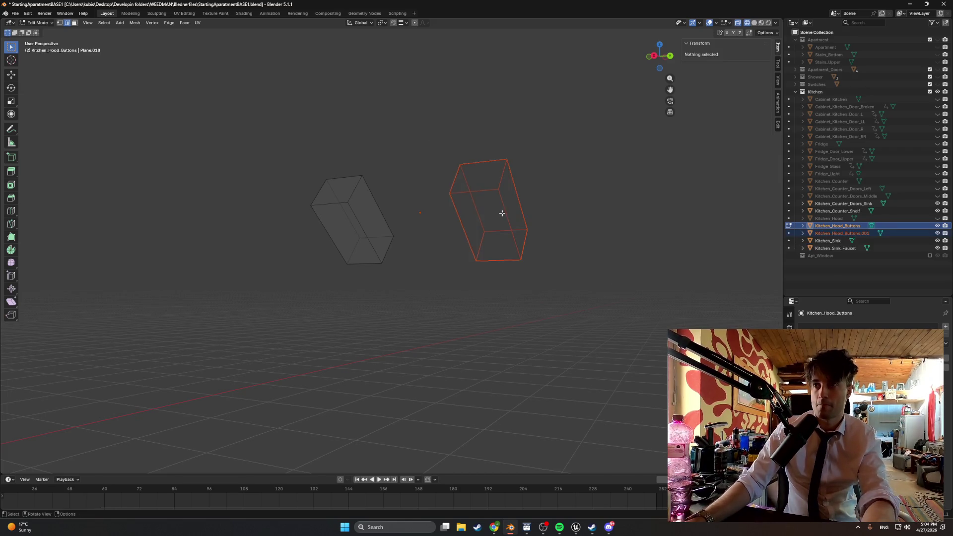
pyautogui.doubleClick(861, 234)
pyautogui.write('_R')
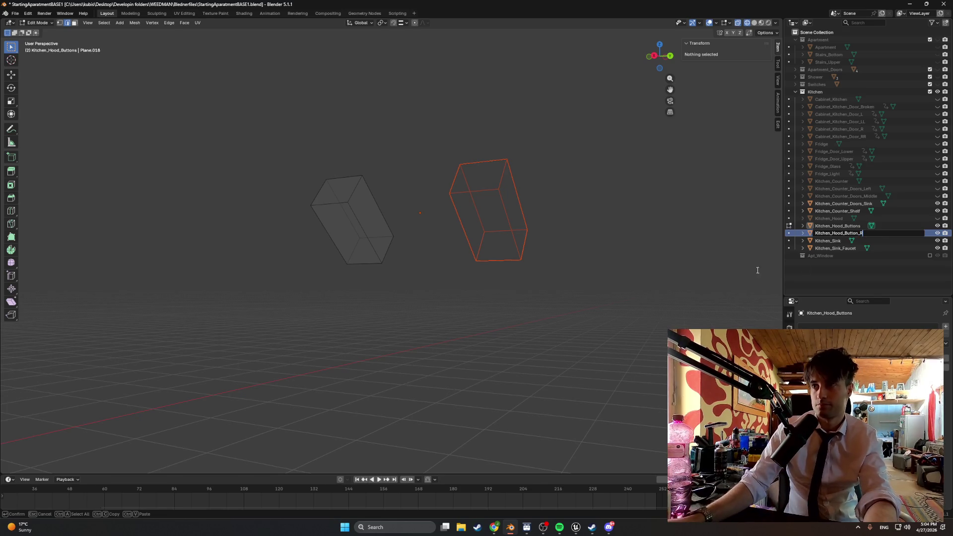
pyautogui.press('Return')
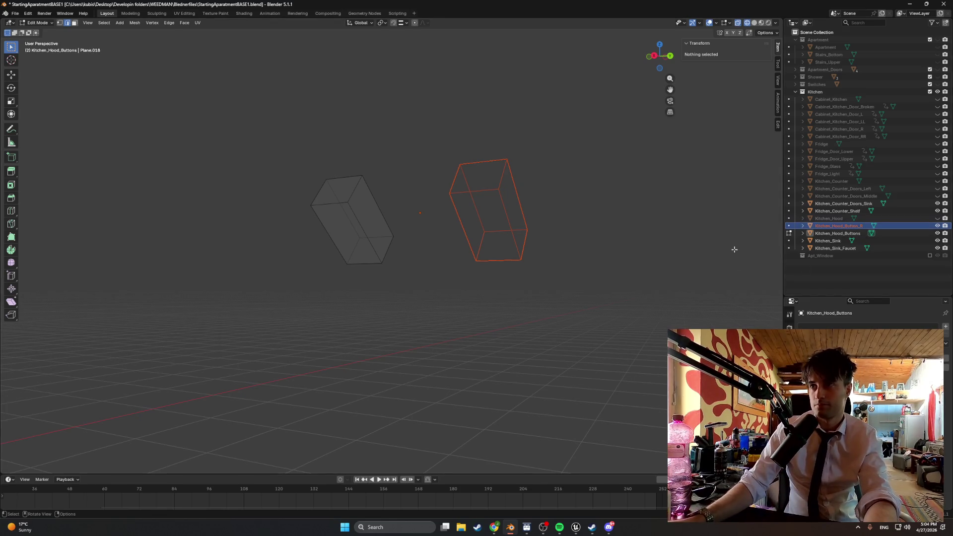
pyautogui.doubleClick(857, 234)
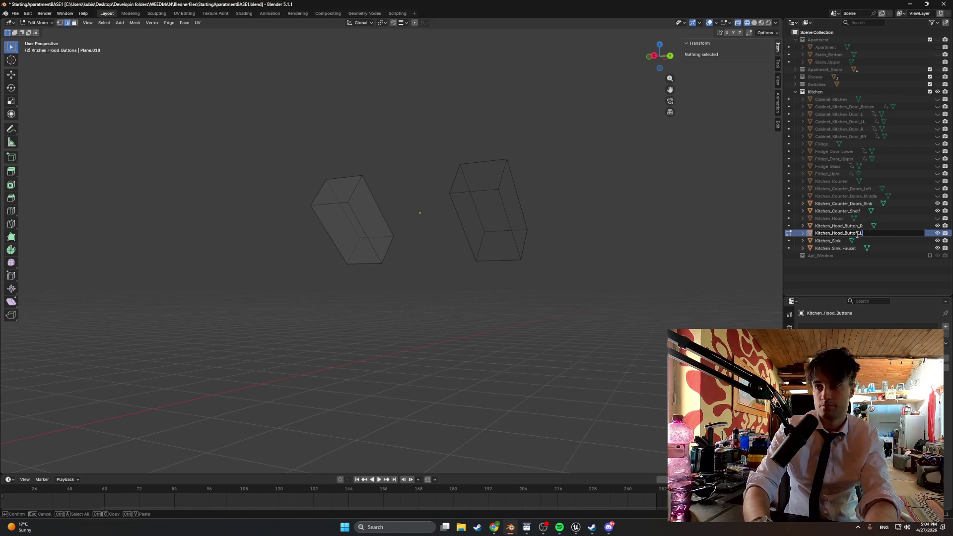
pyautogui.press('Return')
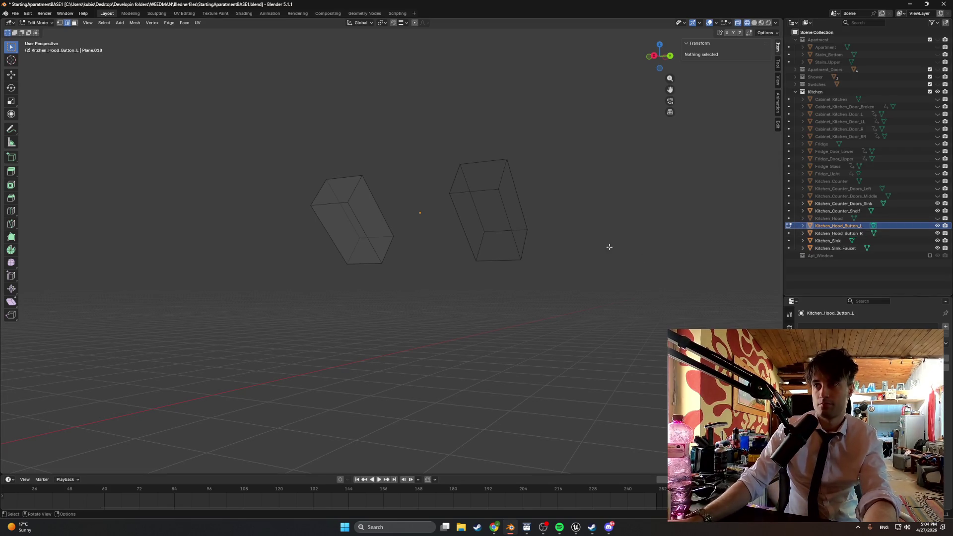
# Step: Return to object mode, select Kitchen_Hood_Button_L, and unhide Kitchen_Hood
pyautogui.press('Tab')
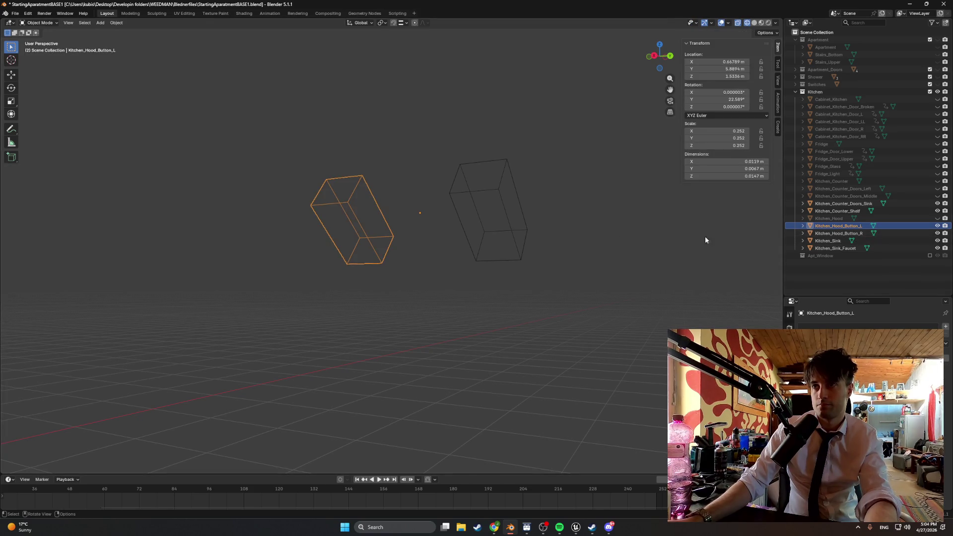
pyautogui.click(832, 233)
pyautogui.click(832, 226)
pyautogui.click(833, 233)
pyautogui.click(839, 226)
pyautogui.click(938, 219)
pyautogui.moveTo(648, 257)
pyautogui.mouseDown()
pyautogui.moveTo(541, 249)
pyautogui.moveTo(551, 241)
pyautogui.mouseUp()
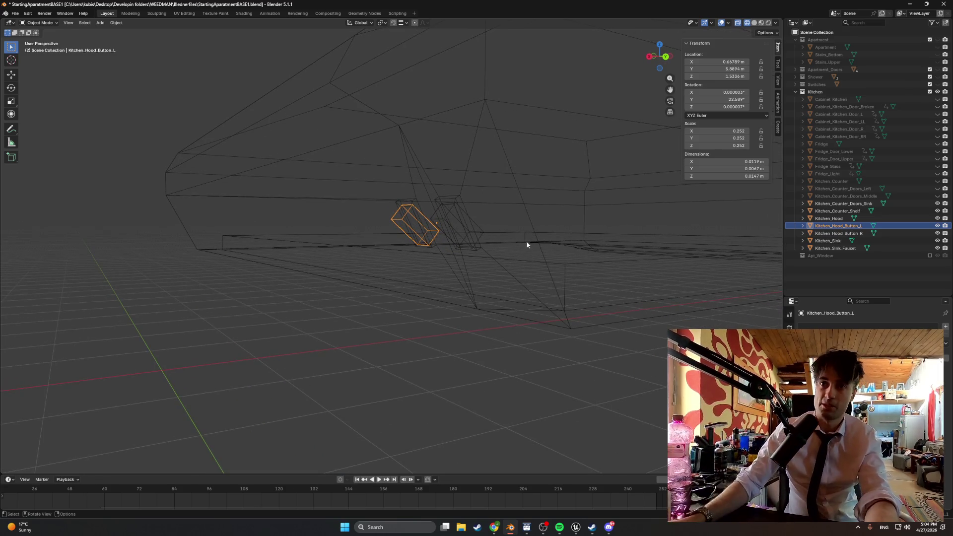
# Step: Switch to solid shading, frame the hood buttons, and select Kitchen_Hood in the Outliner
pyautogui.press('z')
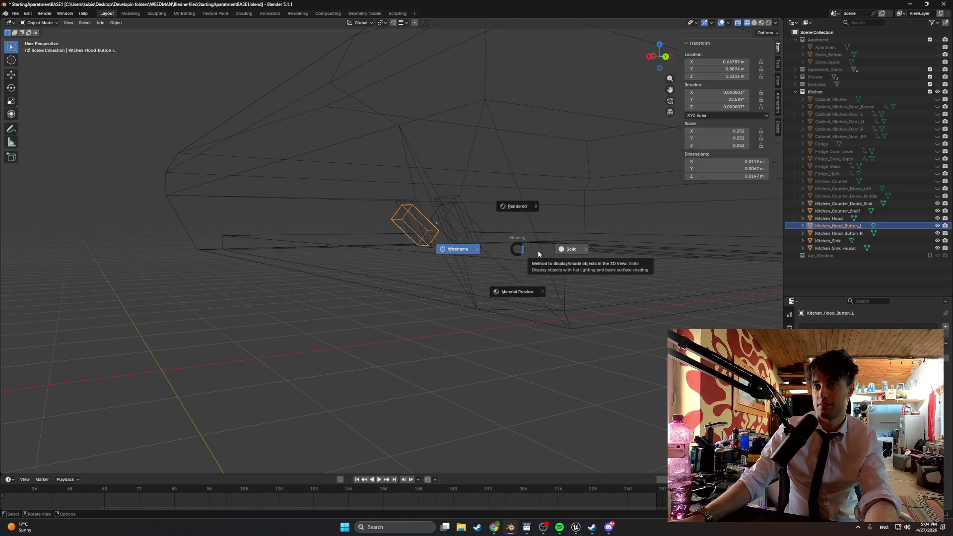
pyautogui.click(538, 254)
pyautogui.press('KP_Decimal')
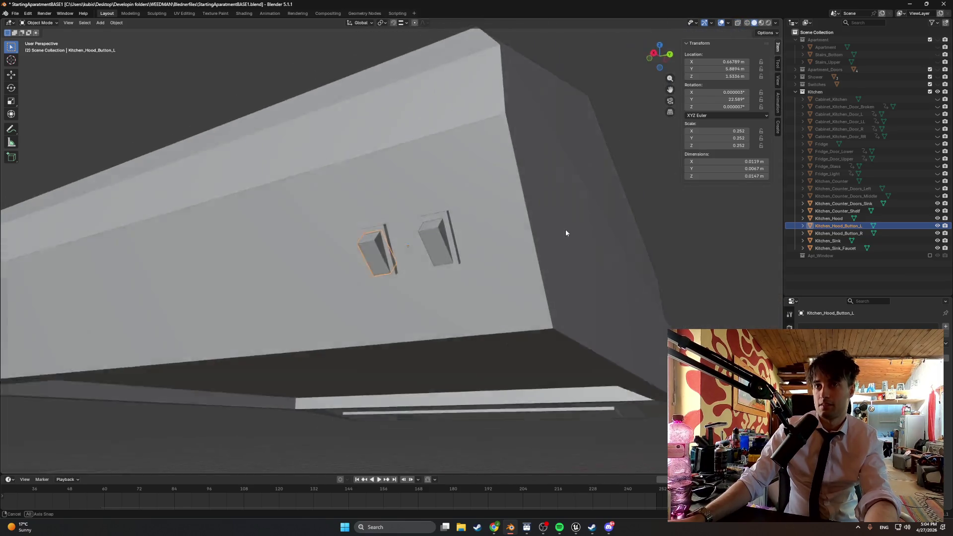
pyautogui.scroll(2, 561, 238)
pyautogui.scroll(-1, 561, 241)
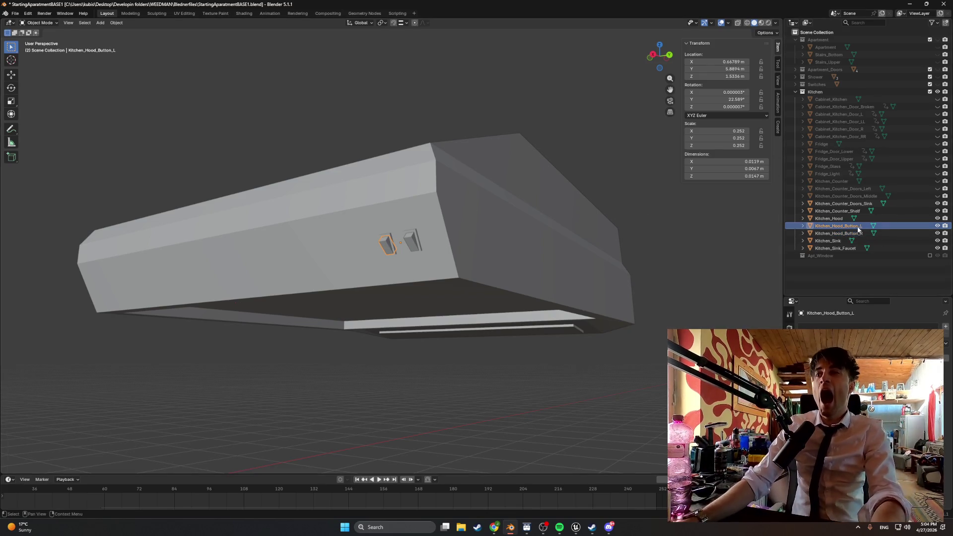
pyautogui.click(829, 219)
pyautogui.scroll(5, 594, 312)
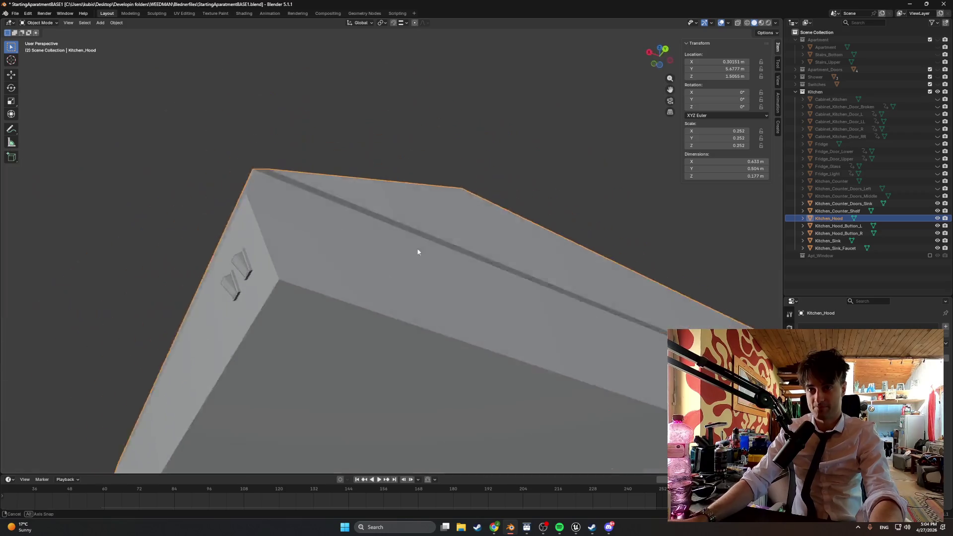
# Step: Hide Kitchen_Hood_Button_L and Kitchen_Hood_Button_R to expose the hood's underside
pyautogui.moveTo(418, 251)
pyautogui.mouseDown()
pyautogui.moveTo(477, 227)
pyautogui.moveTo(425, 181)
pyautogui.mouseUp()
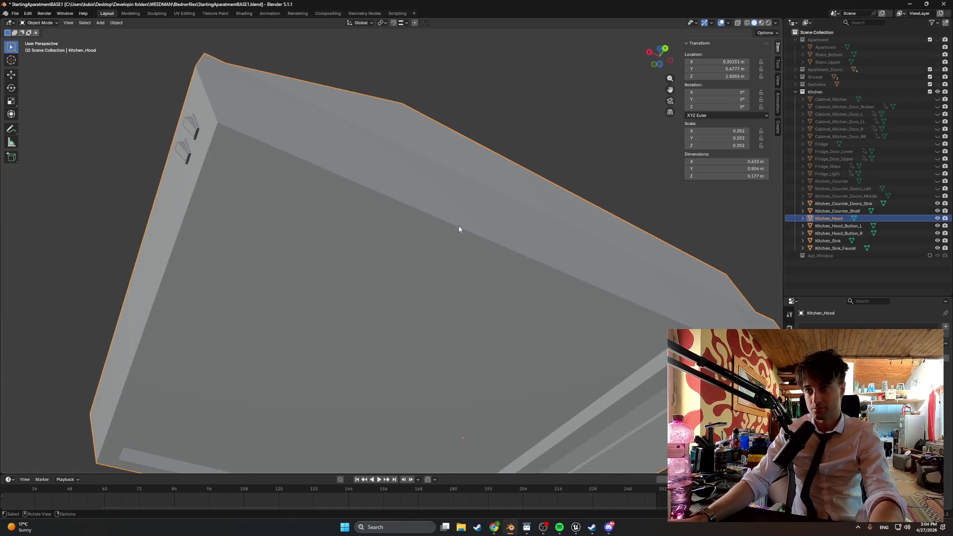
pyautogui.scroll(-3, 462, 238)
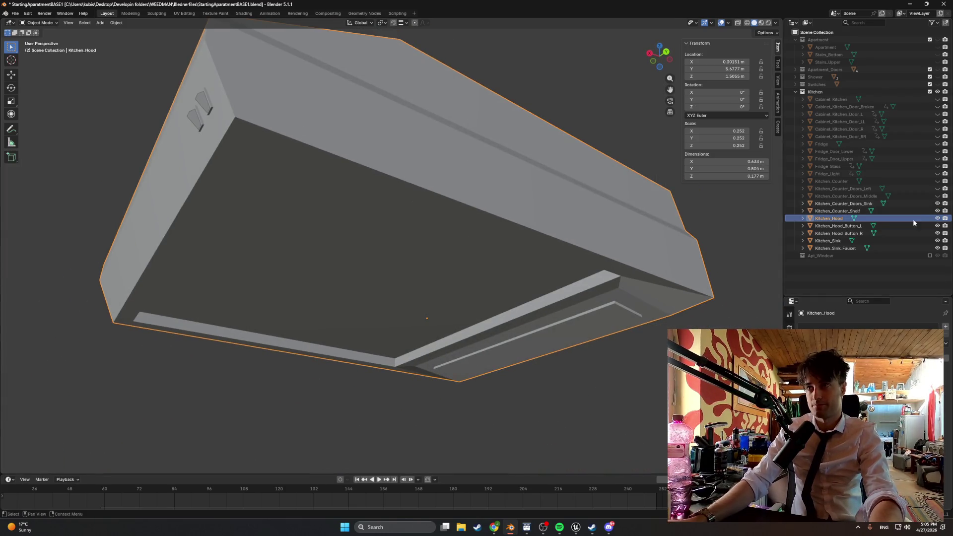
pyautogui.click(938, 226)
pyautogui.click(937, 233)
pyautogui.moveTo(462, 278)
pyautogui.mouseDown()
pyautogui.moveTo(477, 298)
pyautogui.moveTo(468, 281)
pyautogui.moveTo(532, 296)
pyautogui.moveTo(491, 305)
pyautogui.mouseUp()
pyautogui.moveTo(423, 222)
pyautogui.mouseDown()
pyautogui.moveTo(513, 285)
pyautogui.moveTo(427, 242)
pyautogui.moveTo(417, 262)
pyautogui.moveTo(469, 268)
pyautogui.moveTo(455, 267)
pyautogui.mouseUp()
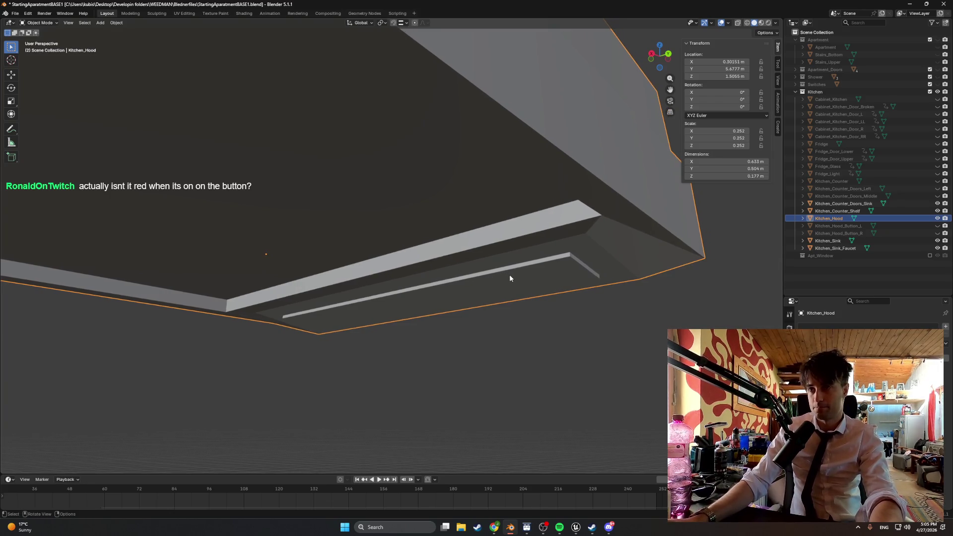
# Step: In Kitchen_Hood edit mode with face select, pick the underside light panel strip
pyautogui.press('Tab')
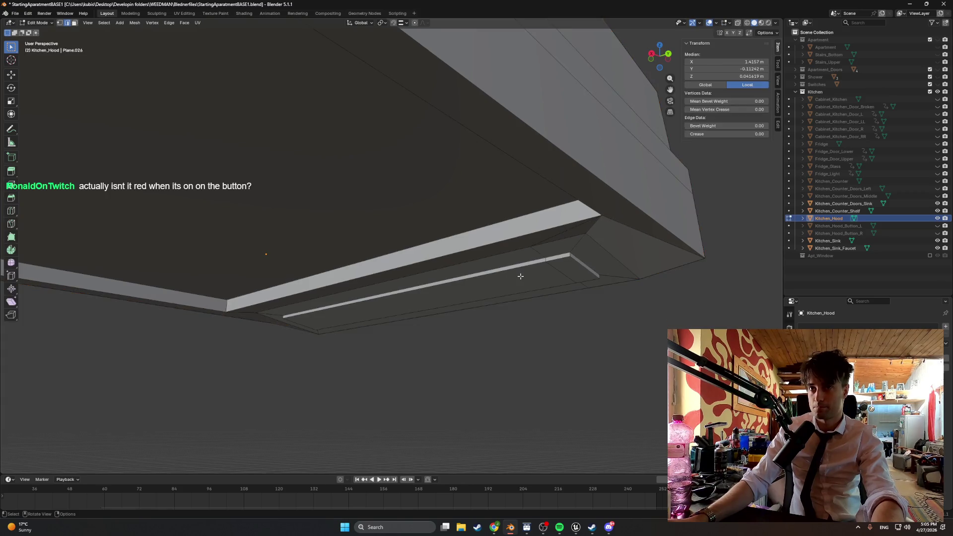
pyautogui.press('3')
pyautogui.click(565, 272)
pyautogui.keyDown('shift'); pyautogui.click(561, 270); pyautogui.keyUp('shift')
pyautogui.keyDown('shift'); pyautogui.click(568, 258); pyautogui.keyUp('shift')
pyautogui.moveTo(575, 258)
pyautogui.mouseDown()
pyautogui.moveTo(487, 251)
pyautogui.moveTo(579, 262)
pyautogui.moveTo(164, 316)
pyautogui.moveTo(415, 323)
pyautogui.moveTo(508, 370)
pyautogui.mouseUp()
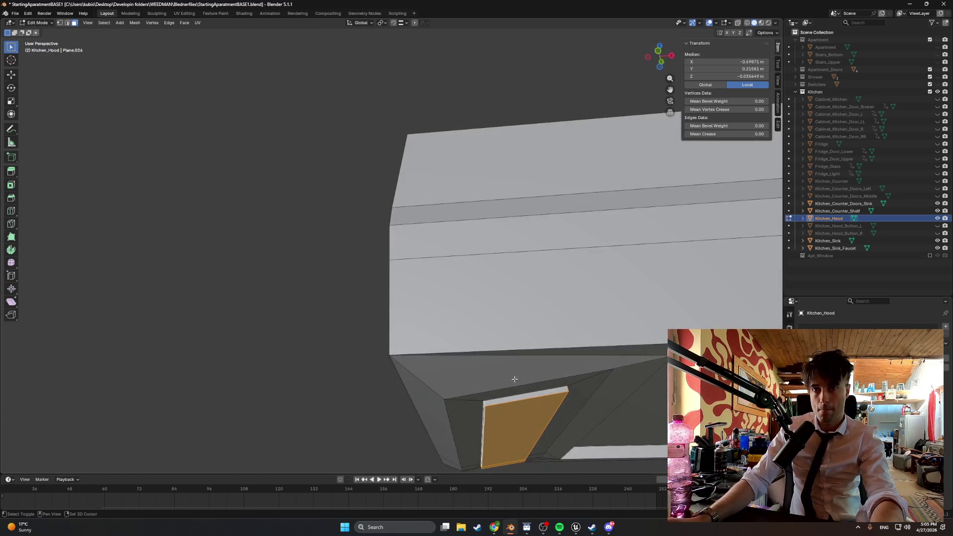
# Step: Move the light panel face slightly along Z, then check it in front orthographic view
pyautogui.moveTo(546, 395)
pyautogui.mouseDown()
pyautogui.moveTo(515, 388)
pyautogui.moveTo(496, 357)
pyautogui.mouseUp()
pyautogui.press('g')
pyautogui.press('z')
pyautogui.click(503, 348)
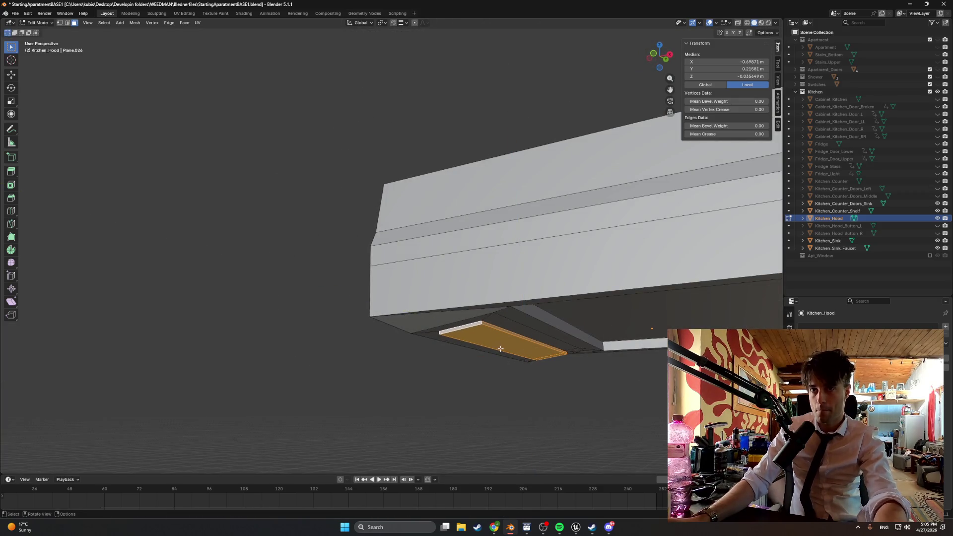
pyautogui.moveTo(503, 348)
pyautogui.mouseDown()
pyautogui.moveTo(530, 353)
pyautogui.moveTo(521, 352)
pyautogui.mouseUp()
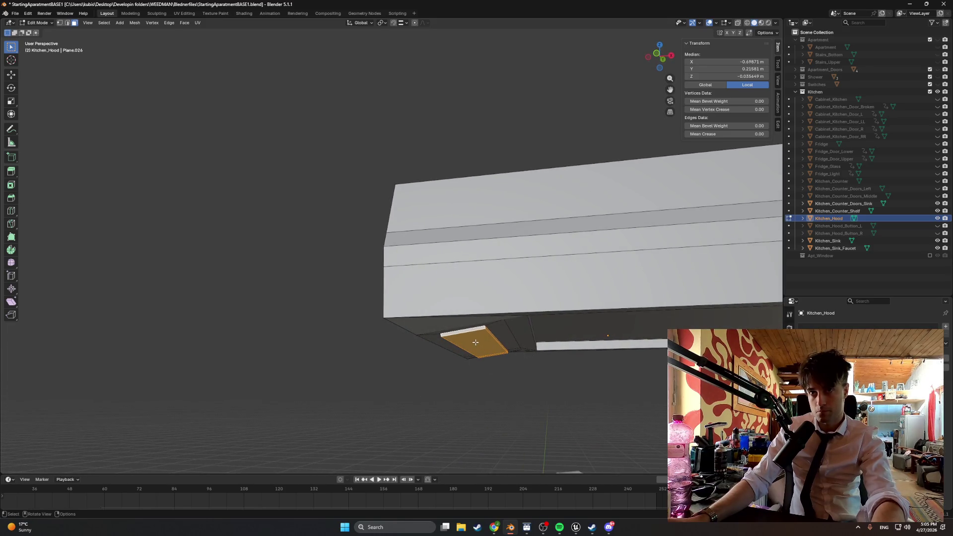
pyautogui.click(476, 343)
pyautogui.press('g')
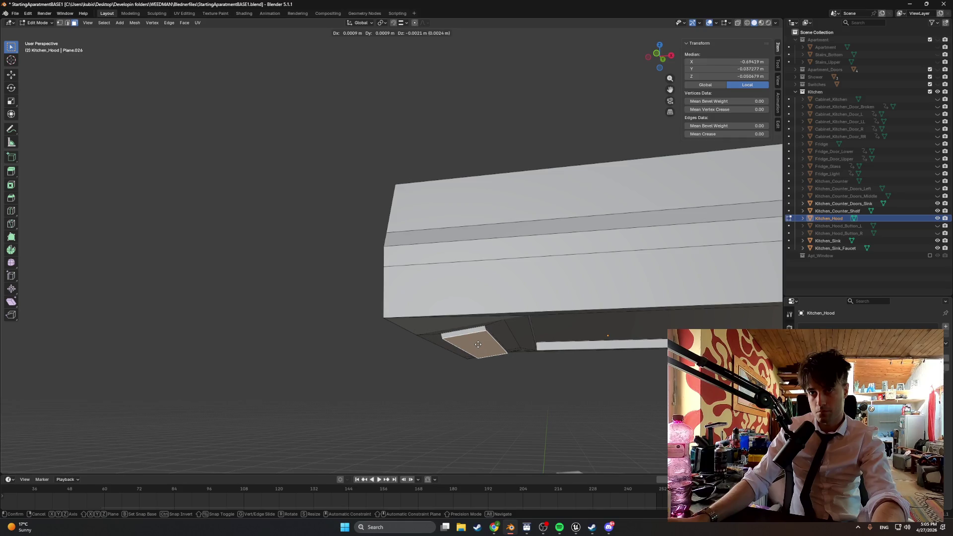
pyautogui.click(478, 344)
pyautogui.press('KP_1')
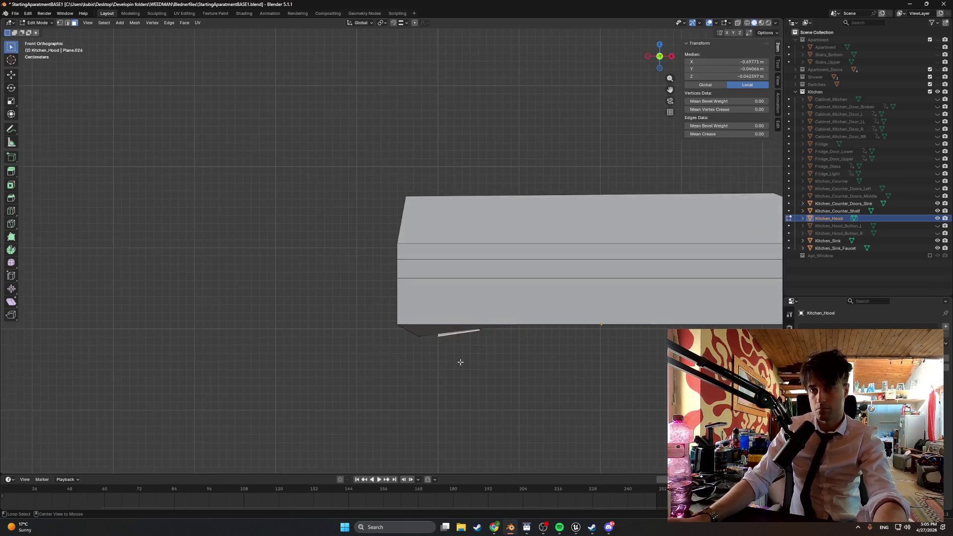
pyautogui.scroll(4, 459, 223)
# Step: Reposition the panel face and give it a slight tilt, rechecking from the front
pyautogui.press('g')
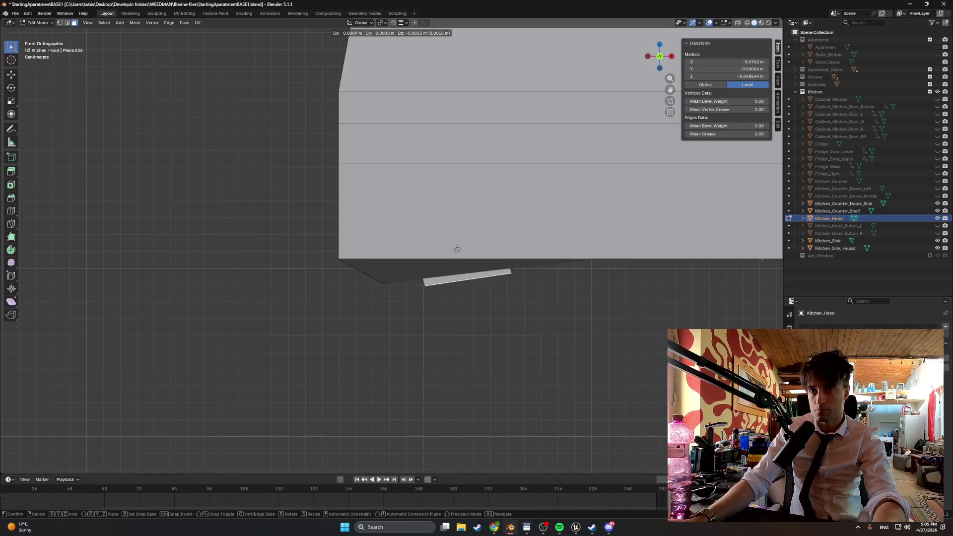
pyautogui.press('z')
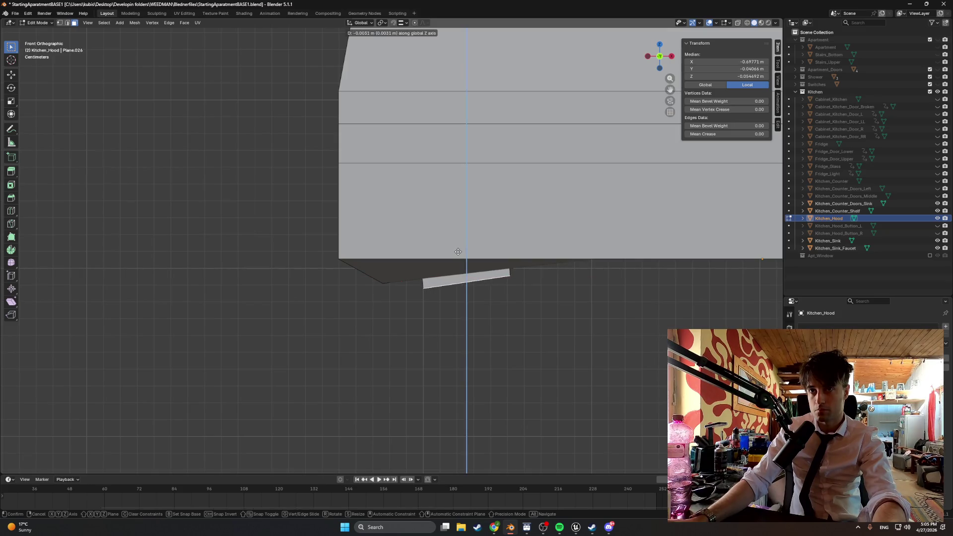
pyautogui.press('z')
pyautogui.press('z')
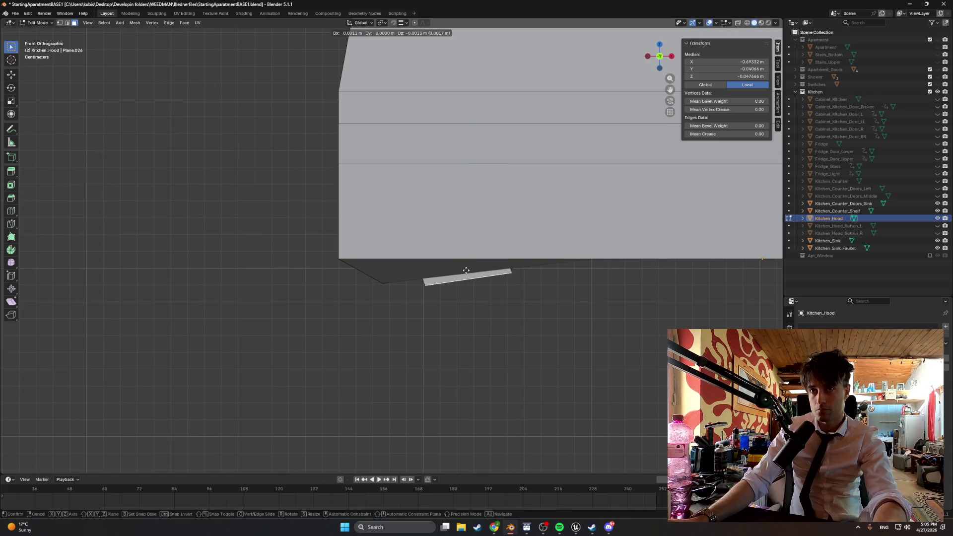
pyautogui.click(466, 271)
pyautogui.press('r')
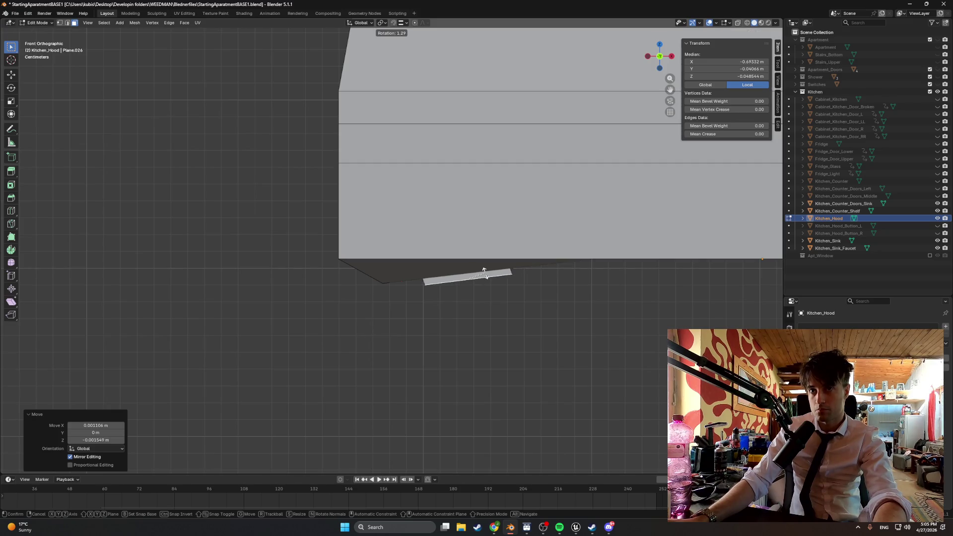
pyautogui.click(485, 271)
pyautogui.moveTo(506, 269)
pyautogui.mouseDown()
pyautogui.moveTo(491, 260)
pyautogui.moveTo(505, 258)
pyautogui.moveTo(502, 271)
pyautogui.mouseUp()
pyautogui.press('KP_1')
# Step: Rotate the panel face -0.0842° and lower it 0.000885 m along Z
pyautogui.press('r')
pyautogui.click(505, 274)
pyautogui.press('g')
pyautogui.press('z')
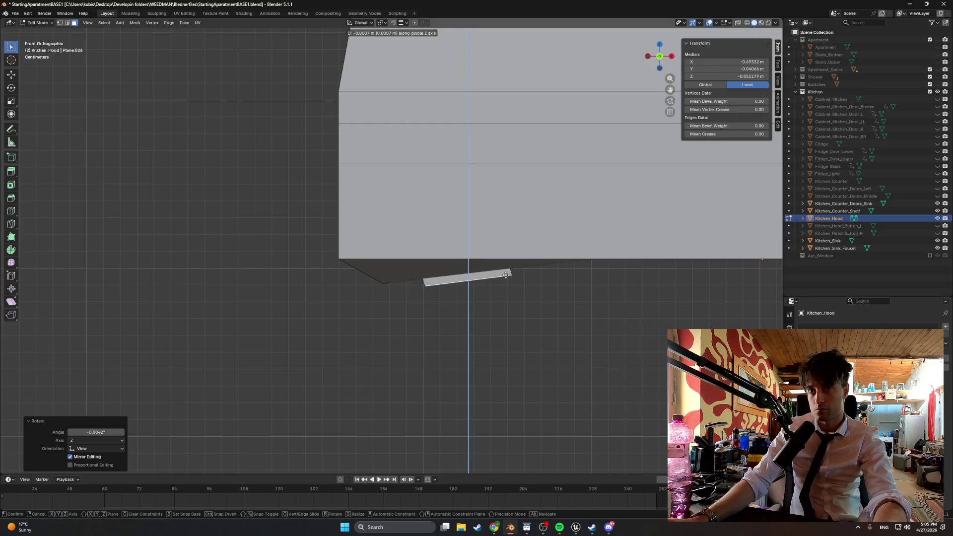
pyautogui.click(507, 275)
pyautogui.moveTo(506, 276)
pyautogui.mouseDown()
pyautogui.moveTo(465, 266)
pyautogui.moveTo(524, 255)
pyautogui.moveTo(464, 259)
pyautogui.moveTo(483, 251)
pyautogui.moveTo(502, 211)
pyautogui.moveTo(519, 268)
pyautogui.moveTo(601, 266)
pyautogui.moveTo(501, 272)
pyautogui.mouseUp()
# Step: Move one edge of the light strip's small end face down along Z
pyautogui.click(498, 273)
pyautogui.press('2')
pyautogui.click(502, 270)
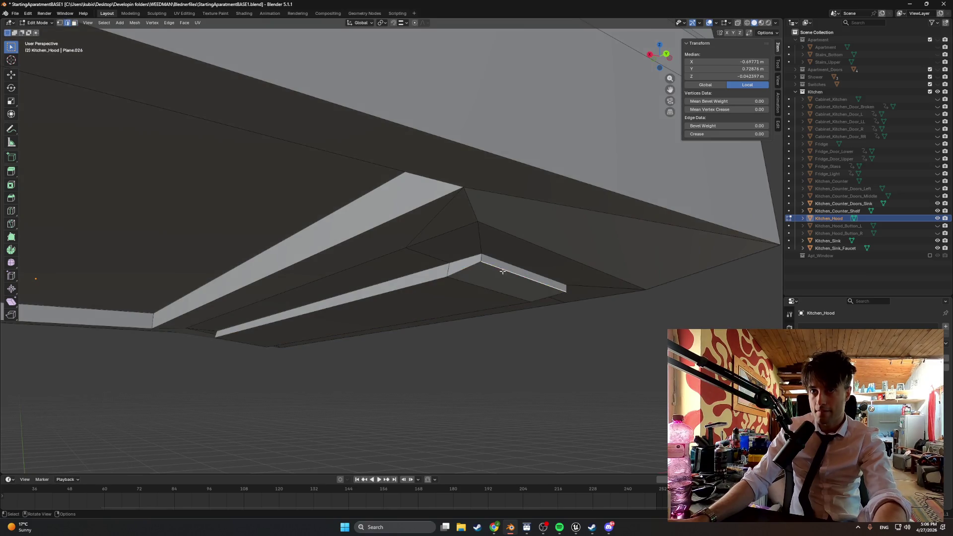
pyautogui.press('g')
pyautogui.press('z')
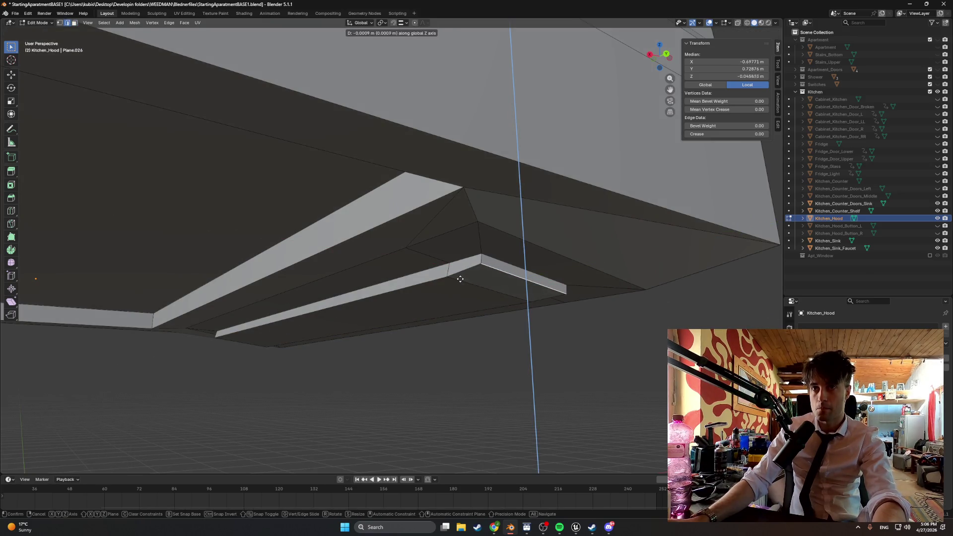
pyautogui.hotkey('shift', 'Tab')
# Step: Turn on snapping and bring the hood's underside strip corner into view
pyautogui.click(472, 290)
pyautogui.moveTo(472, 291)
pyautogui.mouseDown()
pyautogui.moveTo(525, 295)
pyautogui.moveTo(465, 306)
pyautogui.moveTo(479, 309)
pyautogui.mouseUp()
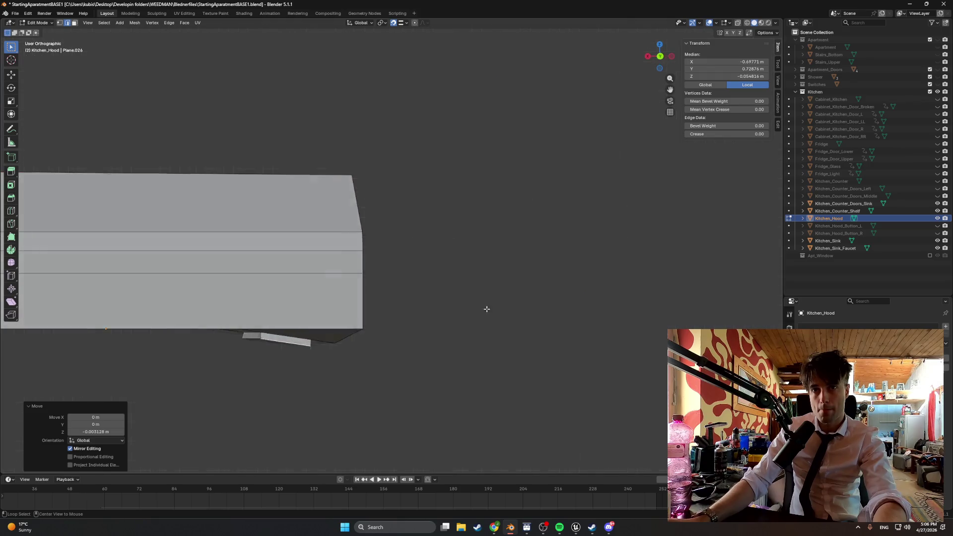
pyautogui.scroll(1, 565, 315)
pyautogui.moveTo(434, 271)
pyautogui.mouseDown()
pyautogui.moveTo(505, 281)
pyautogui.moveTo(565, 234)
pyautogui.mouseUp()
pyautogui.scroll(2, 504, 281)
pyautogui.scroll(3, 521, 260)
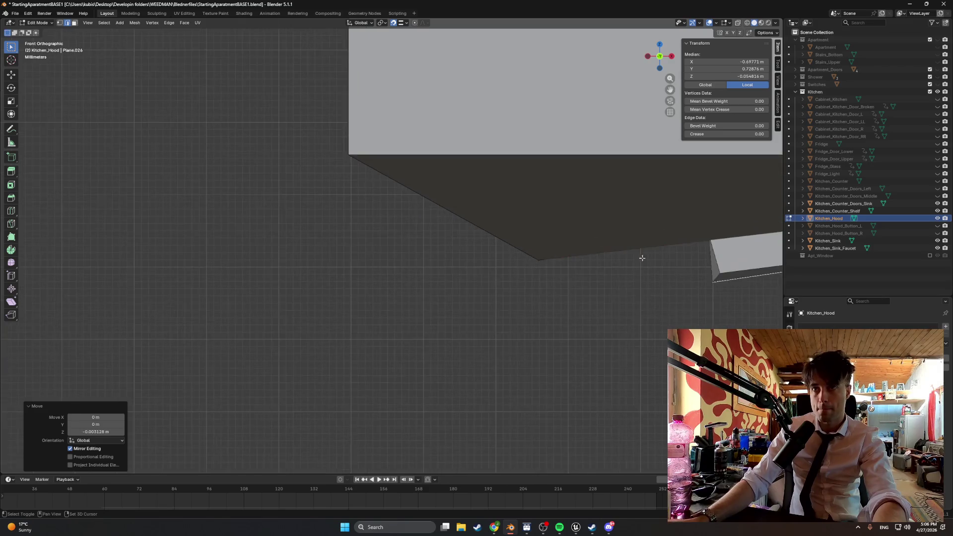
pyautogui.moveTo(649, 255); pyautogui.dragTo(366, 273)
# Step: Nudge a strip corner vertex slightly, then undo the move
pyautogui.click(475, 294)
pyautogui.press('g')
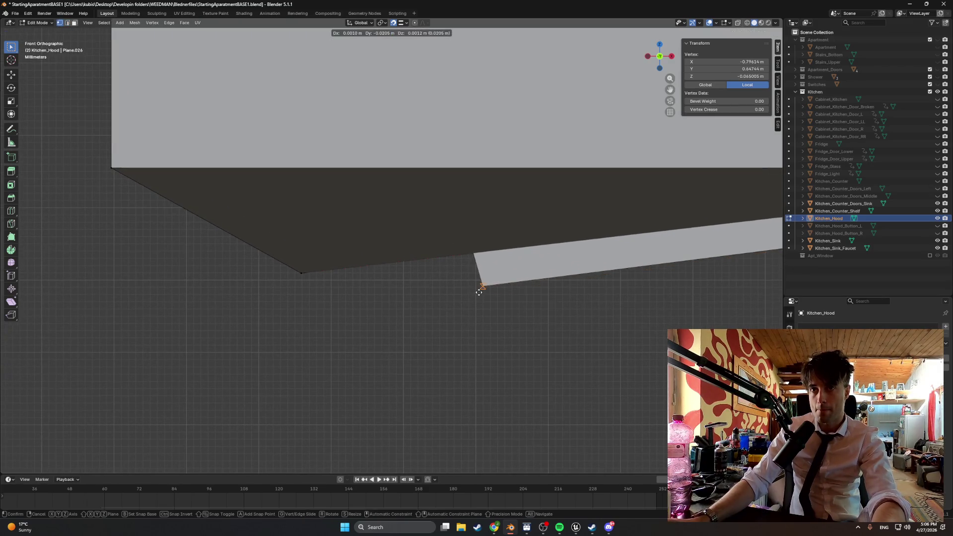
pyautogui.click(496, 291)
pyautogui.moveTo(549, 294)
pyautogui.mouseDown()
pyautogui.moveTo(402, 296)
pyautogui.moveTo(513, 278)
pyautogui.moveTo(468, 275)
pyautogui.moveTo(500, 266)
pyautogui.moveTo(407, 274)
pyautogui.moveTo(434, 268)
pyautogui.moveTo(419, 256)
pyautogui.mouseUp()
pyautogui.scroll(-3, 428, 243)
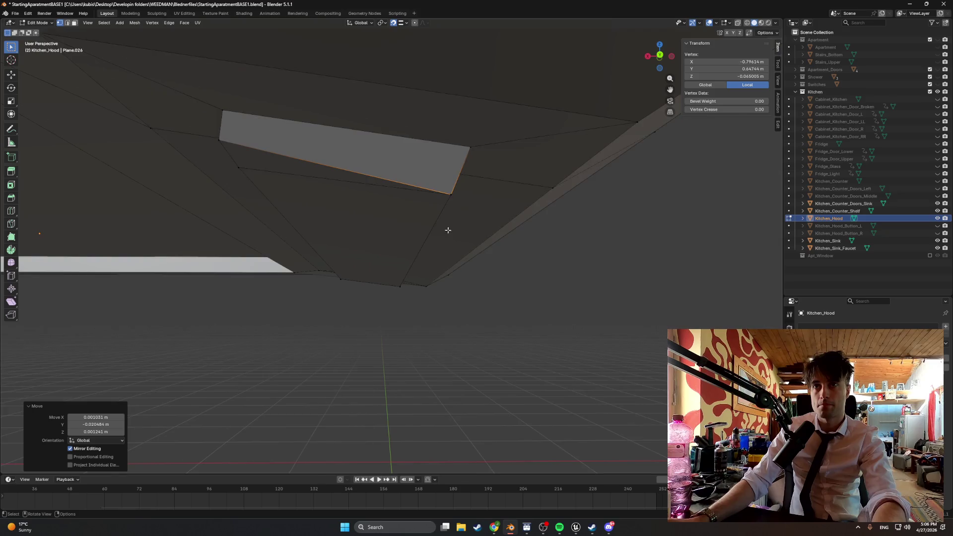
pyautogui.hotkey('ctrl', 'z')
# Step: Nudge the corner vertex about a millimetre vertically along Z
pyautogui.moveTo(508, 218); pyautogui.dragTo(487, 286)
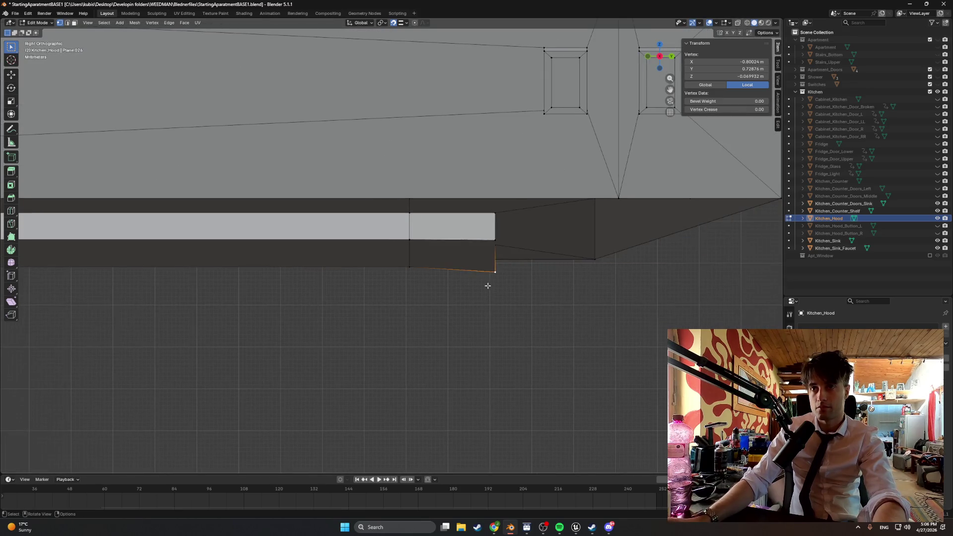
pyautogui.click(406, 23)
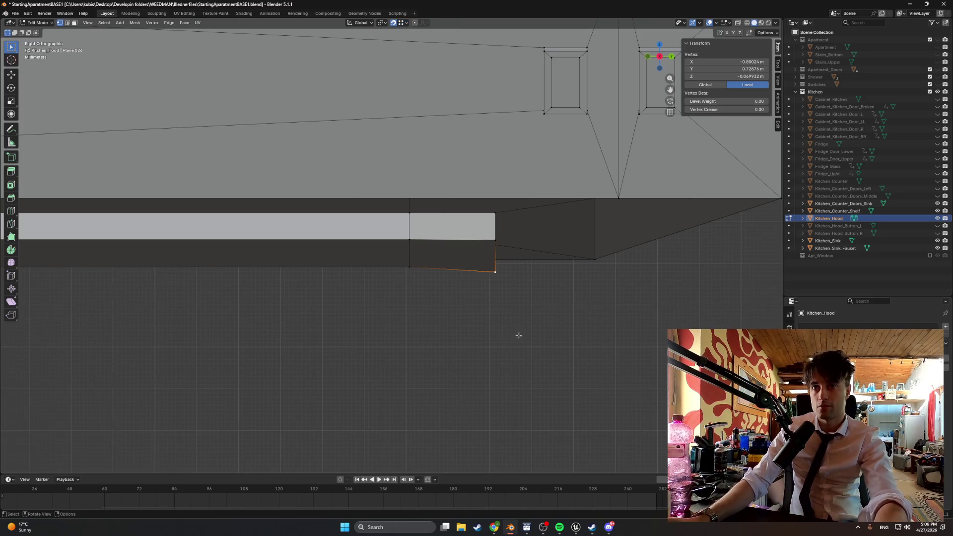
pyautogui.press('g')
pyautogui.press('y')
pyautogui.press('z')
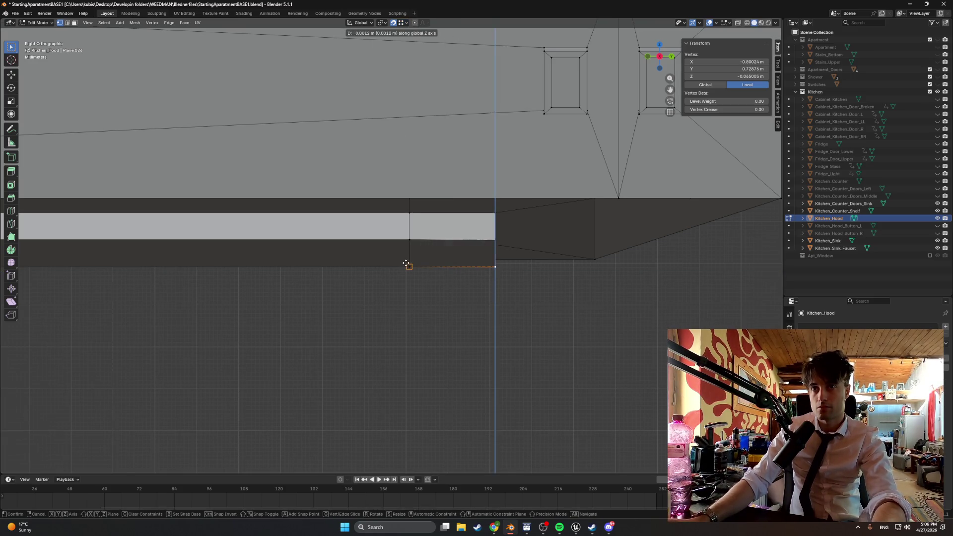
pyautogui.click(407, 264)
# Step: In the straight back view, reposition the strip's lower-left corner vertex
pyautogui.press('ctrl+KP_3')
pyautogui.press('ctrl+KP_1')
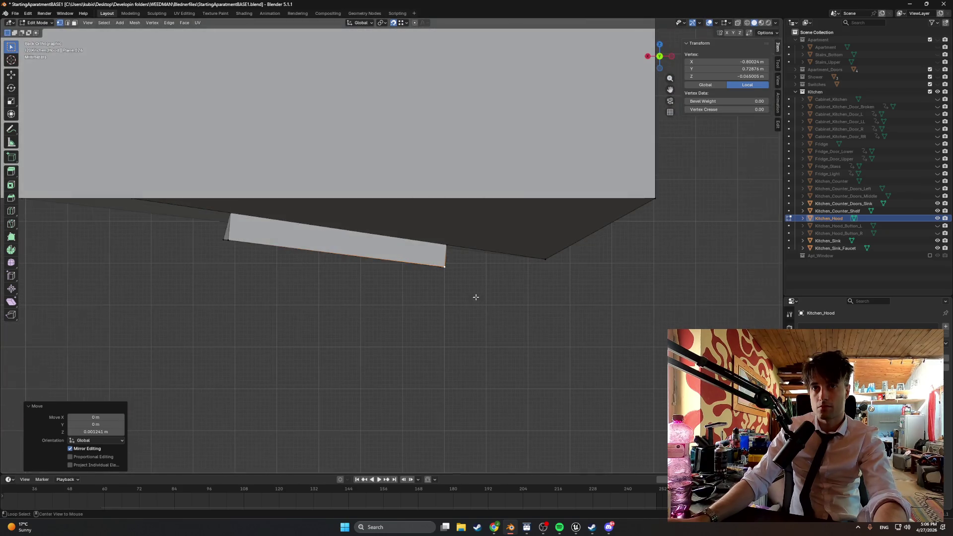
pyautogui.press('KP_1')
pyautogui.press('ctrl+KP_1')
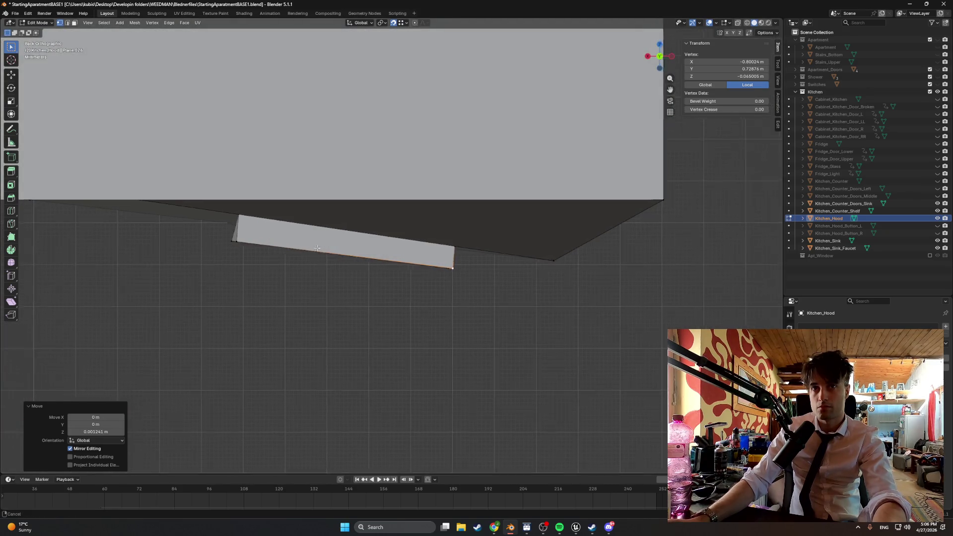
pyautogui.moveTo(369, 268); pyautogui.dragTo(541, 279)
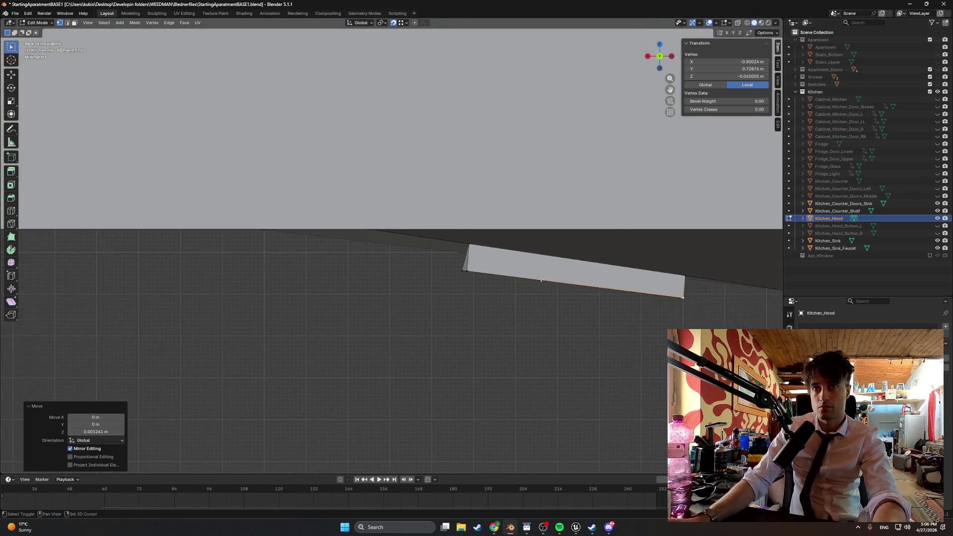
pyautogui.click(472, 272)
pyautogui.press('g')
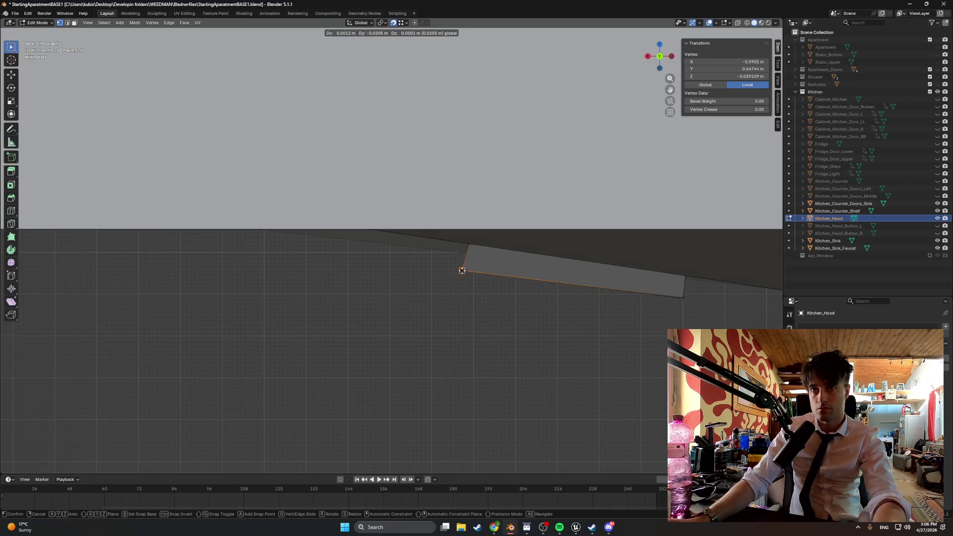
pyautogui.click(462, 271)
# Step: Nudge that corner vertex sideways along X by about 0.001 m
pyautogui.moveTo(529, 306)
pyautogui.mouseDown()
pyautogui.moveTo(554, 308)
pyautogui.moveTo(553, 300)
pyautogui.moveTo(484, 291)
pyautogui.mouseUp()
pyautogui.press('g')
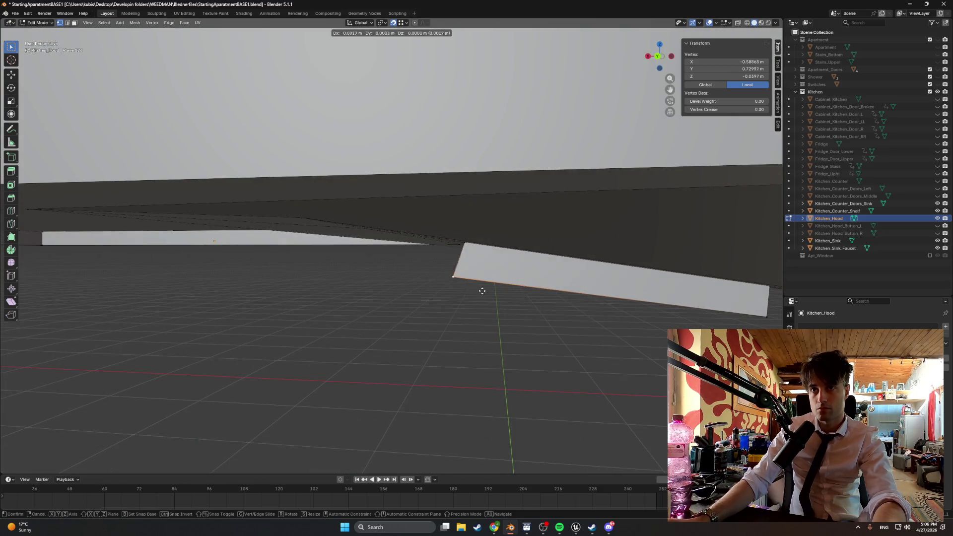
pyautogui.press('ctrl+KP_1')
pyautogui.press('x')
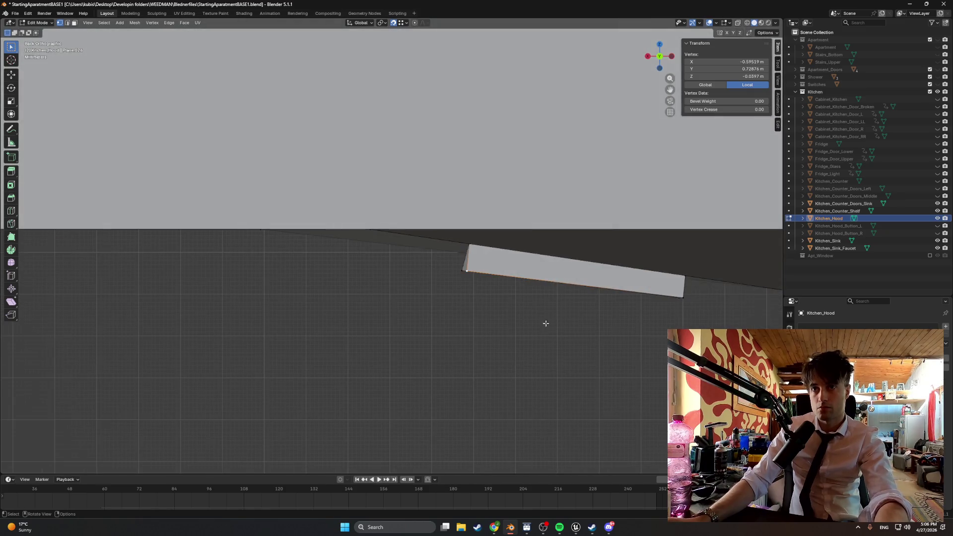
pyautogui.click(497, 298)
pyautogui.moveTo(511, 297)
pyautogui.mouseDown()
pyautogui.moveTo(524, 300)
pyautogui.moveTo(498, 293)
pyautogui.moveTo(521, 308)
pyautogui.moveTo(440, 300)
pyautogui.moveTo(608, 328)
pyautogui.mouseUp()
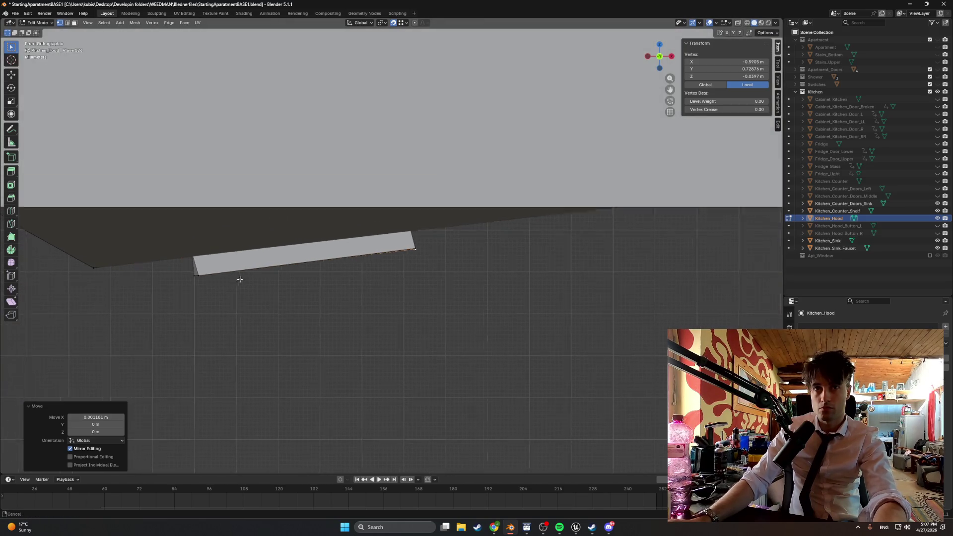
# Step: Nudge the strip's bottom-left corner vertex about 0.001 m along X
pyautogui.moveTo(233, 277); pyautogui.dragTo(318, 277)
pyautogui.scroll(2, 317, 277)
pyautogui.click(299, 298)
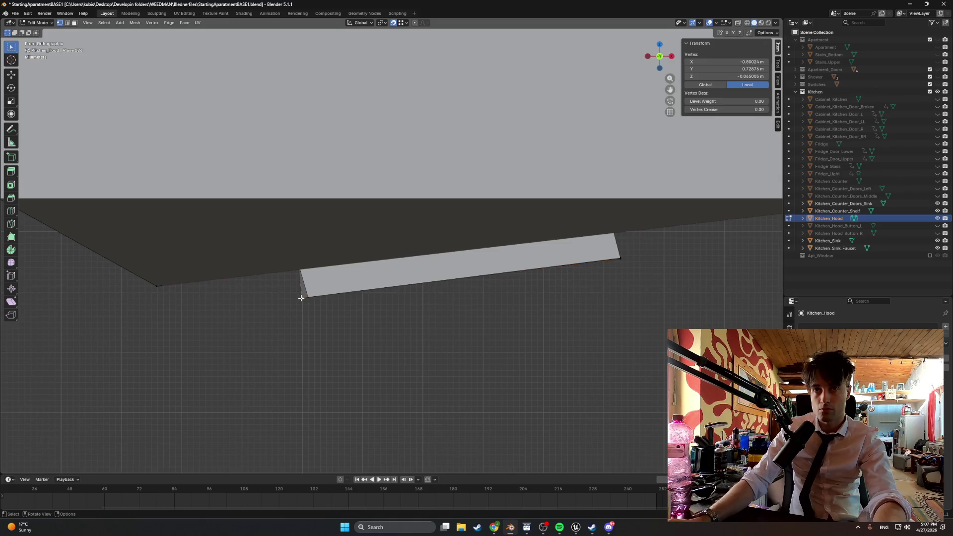
pyautogui.press('g')
pyautogui.press('z')
pyautogui.press('x')
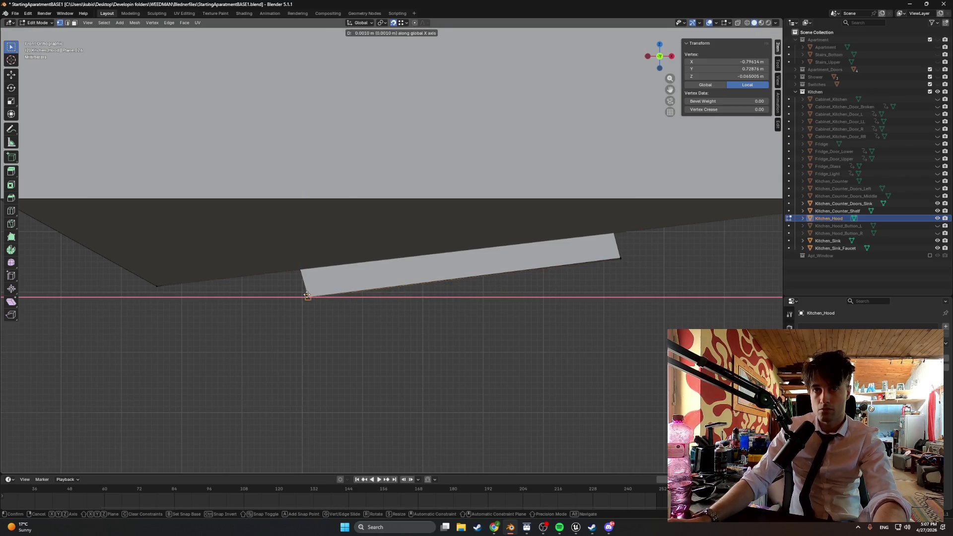
pyautogui.click(375, 305)
pyautogui.moveTo(442, 308)
pyautogui.mouseDown()
pyautogui.moveTo(481, 300)
pyautogui.moveTo(332, 294)
pyautogui.moveTo(385, 304)
pyautogui.moveTo(366, 309)
pyautogui.moveTo(465, 291)
pyautogui.moveTo(472, 277)
pyautogui.moveTo(415, 264)
pyautogui.moveTo(393, 226)
pyautogui.moveTo(529, 255)
pyautogui.moveTo(483, 283)
pyautogui.moveTo(487, 330)
pyautogui.moveTo(538, 336)
pyautogui.moveTo(565, 313)
pyautogui.moveTo(549, 323)
pyautogui.moveTo(577, 321)
pyautogui.moveTo(481, 313)
pyautogui.moveTo(510, 258)
pyautogui.moveTo(564, 287)
pyautogui.moveTo(461, 250)
pyautogui.moveTo(468, 262)
pyautogui.mouseUp()
pyautogui.press('3')
pyautogui.click(448, 258)
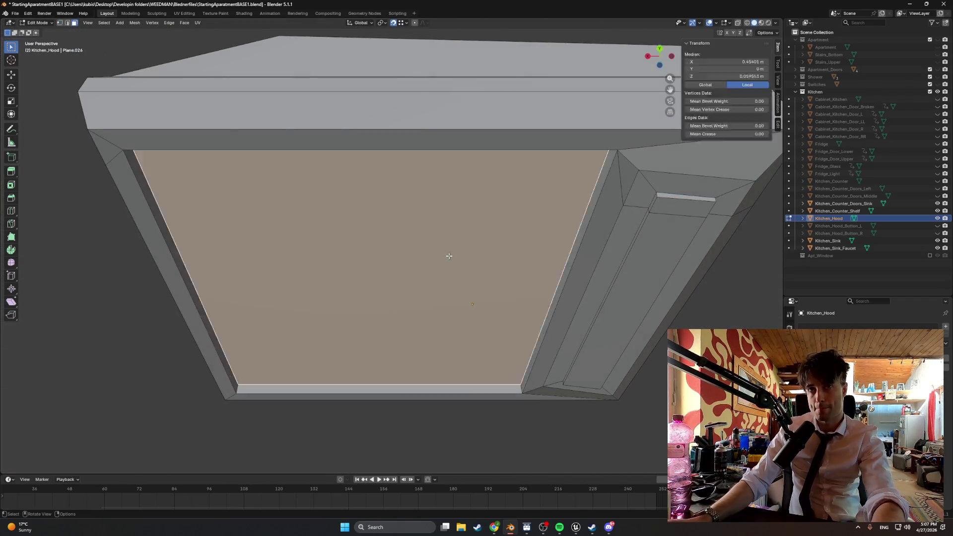
pyautogui.press('i')
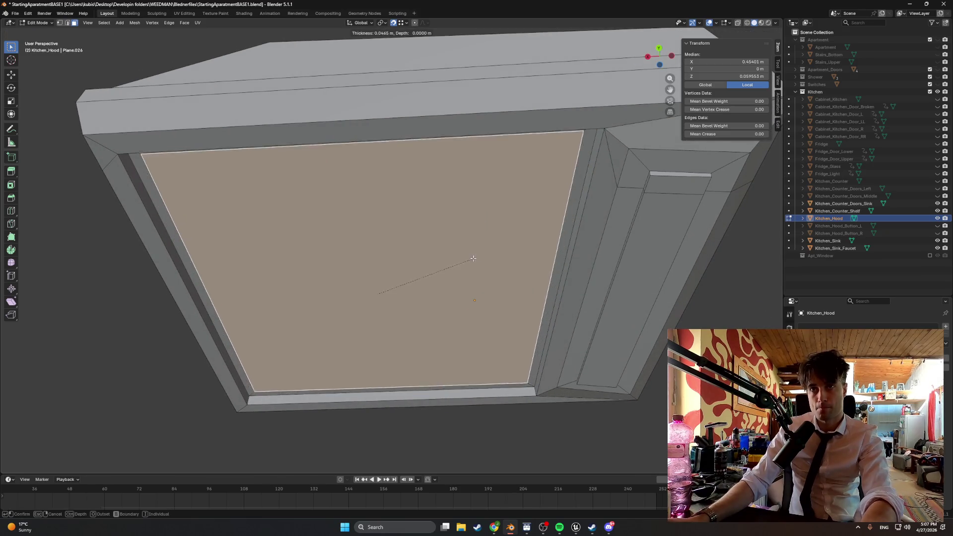
pyautogui.press('Escape')
pyautogui.hotkey('ctrl', 'r')
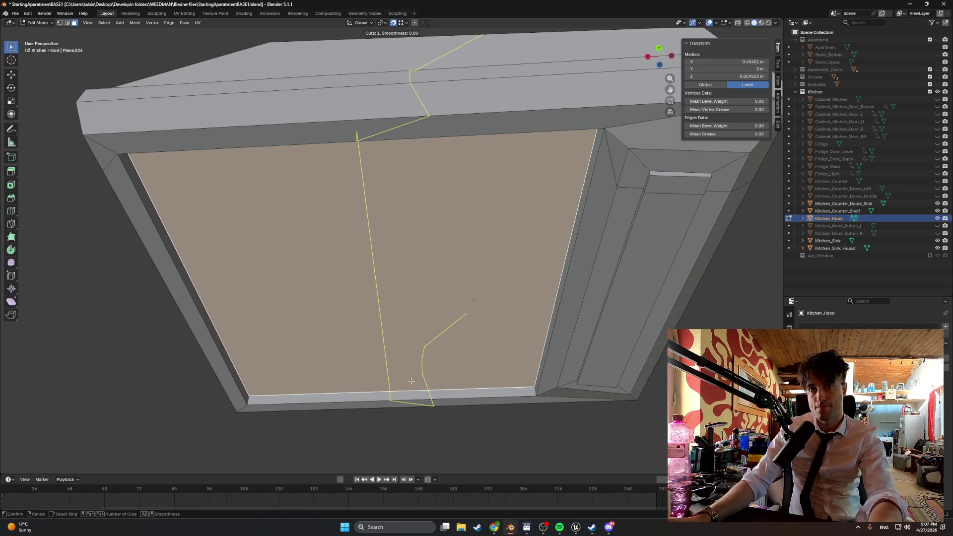
pyautogui.press('Escape')
pyautogui.moveTo(377, 332)
pyautogui.mouseDown()
pyautogui.moveTo(368, 318)
pyautogui.moveTo(401, 332)
pyautogui.mouseUp()
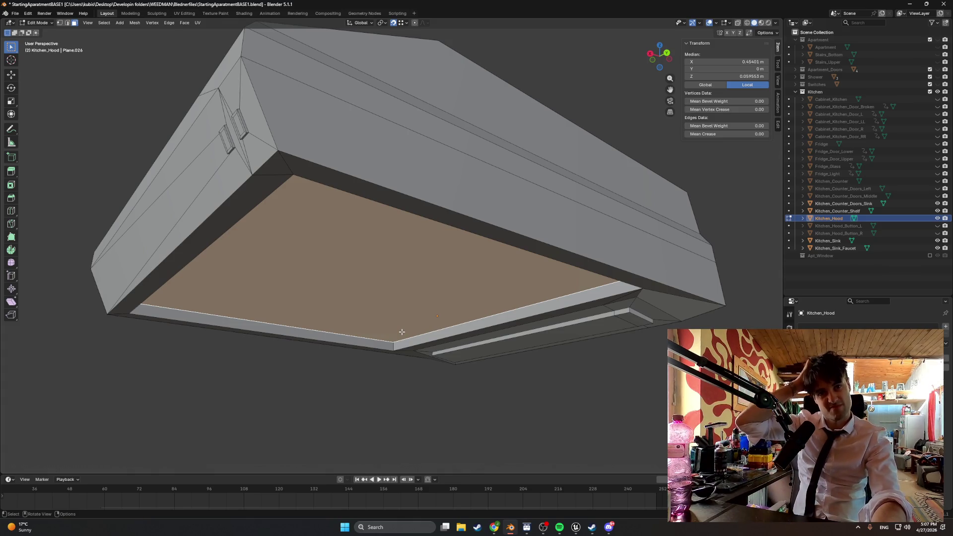
pyautogui.moveTo(385, 330); pyautogui.dragTo(315, 336)
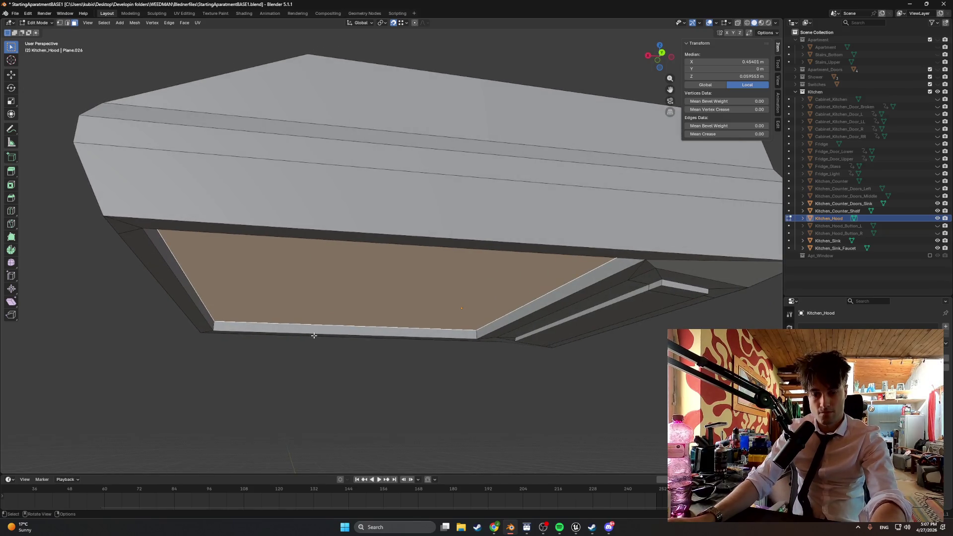
pyautogui.click(290, 328)
pyautogui.press('i')
pyautogui.press('Escape')
pyautogui.moveTo(319, 340); pyautogui.dragTo(318, 329)
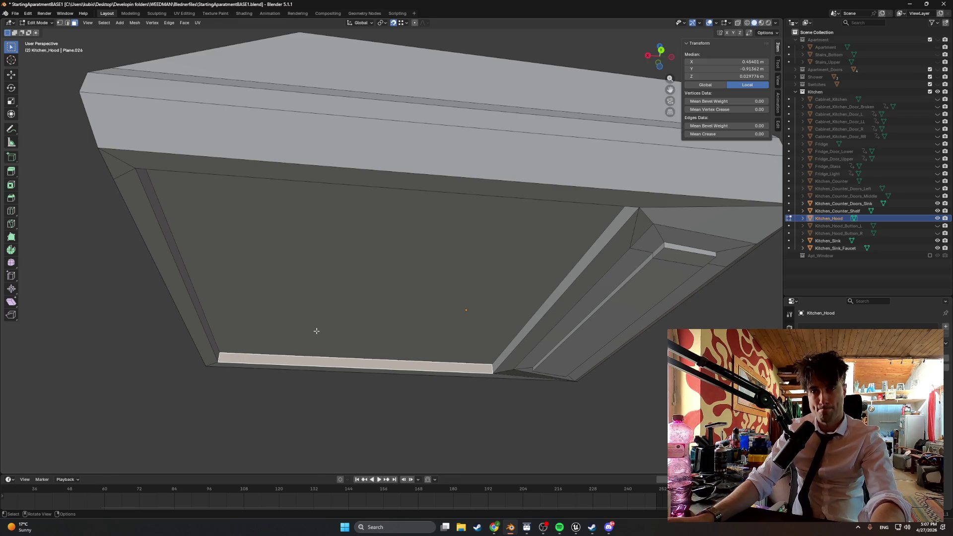
pyautogui.hotkey('ctrl', 'r')
pyautogui.scroll(12, 316, 363)
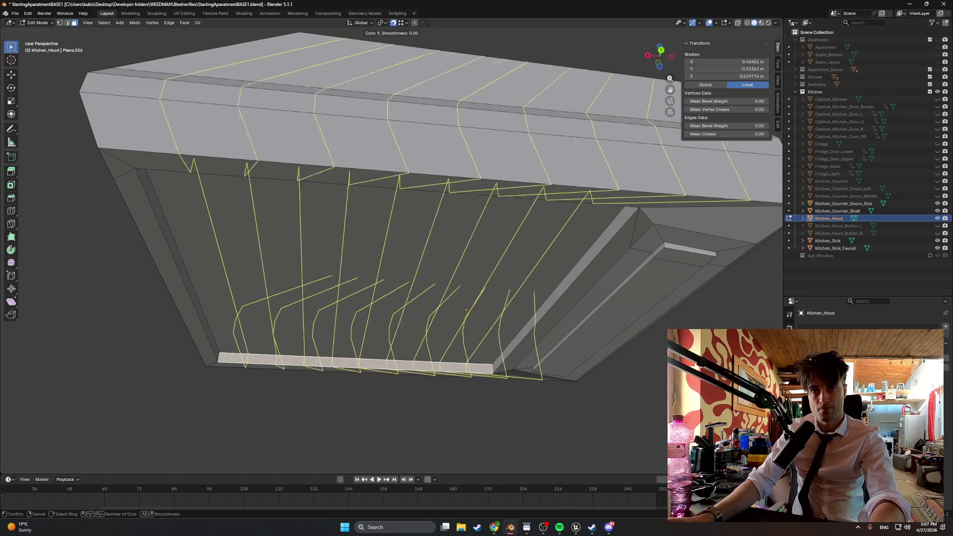
pyautogui.scroll(3, 316, 363)
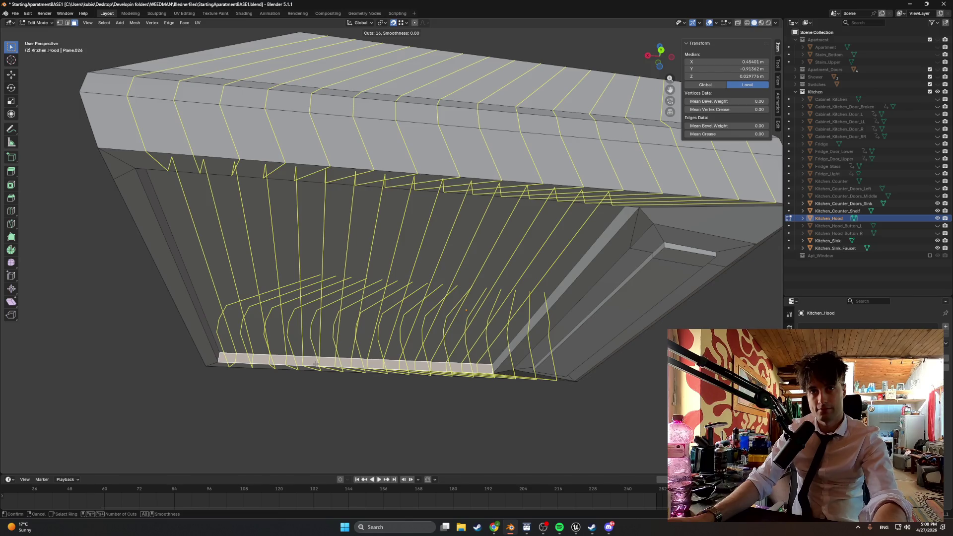
pyautogui.rightClick(301, 359)
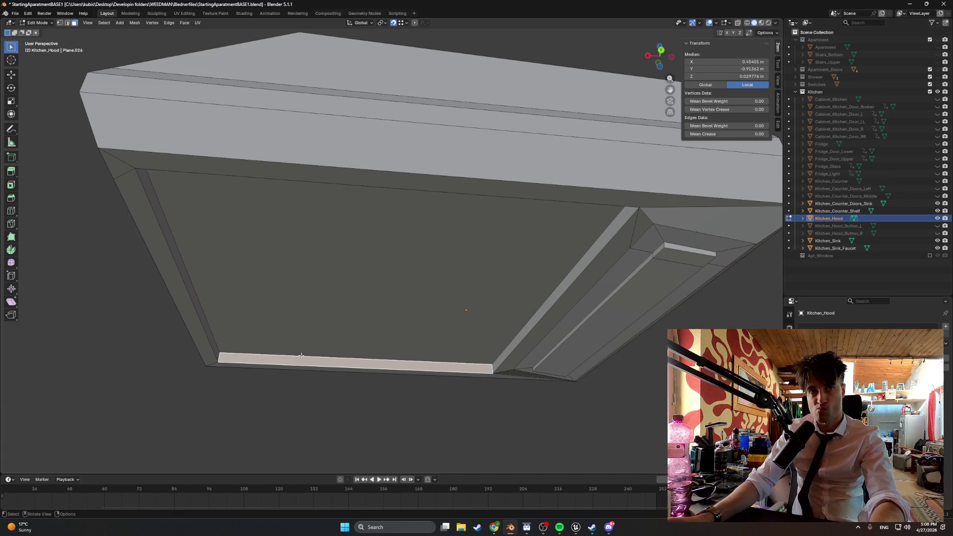
pyautogui.moveTo(302, 356); pyautogui.dragTo(296, 295)
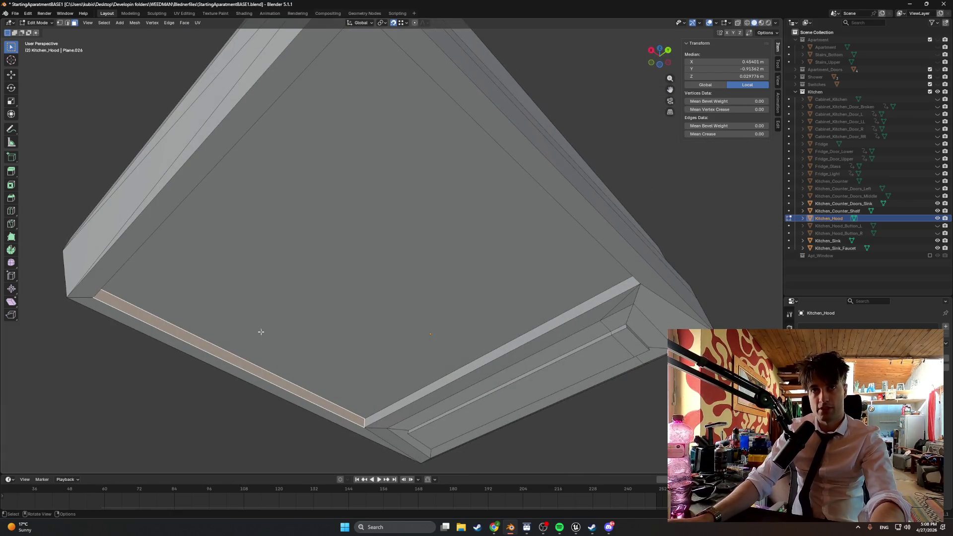
pyautogui.moveTo(404, 312)
pyautogui.mouseDown()
pyautogui.moveTo(373, 313)
pyautogui.moveTo(383, 323)
pyautogui.mouseUp()
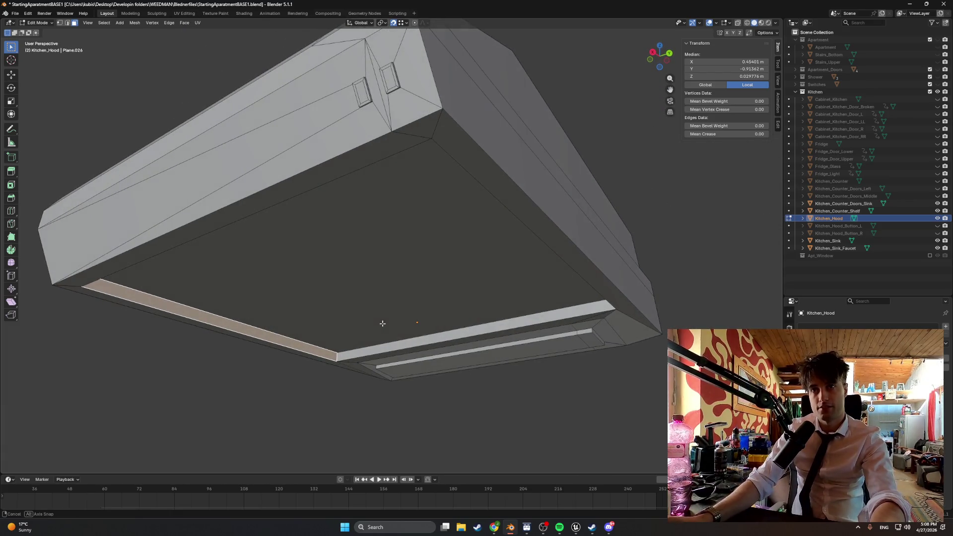
pyautogui.moveTo(461, 212)
pyautogui.mouseDown()
pyautogui.moveTo(437, 220)
pyautogui.moveTo(471, 222)
pyautogui.moveTo(441, 237)
pyautogui.moveTo(502, 242)
pyautogui.moveTo(450, 240)
pyautogui.mouseUp()
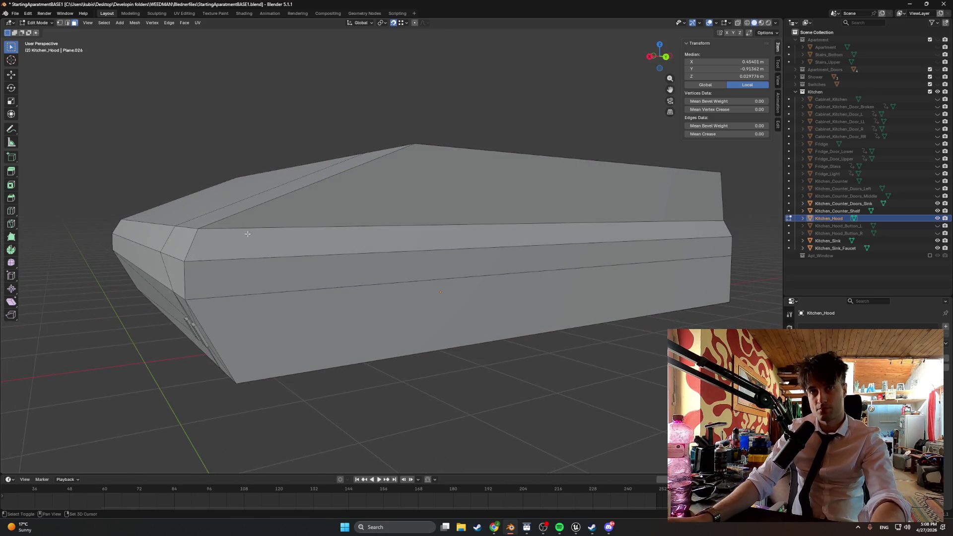
pyautogui.scroll(2, 245, 233)
pyautogui.moveTo(308, 252); pyautogui.dragTo(372, 272)
pyautogui.press('2')
pyautogui.click(392, 301)
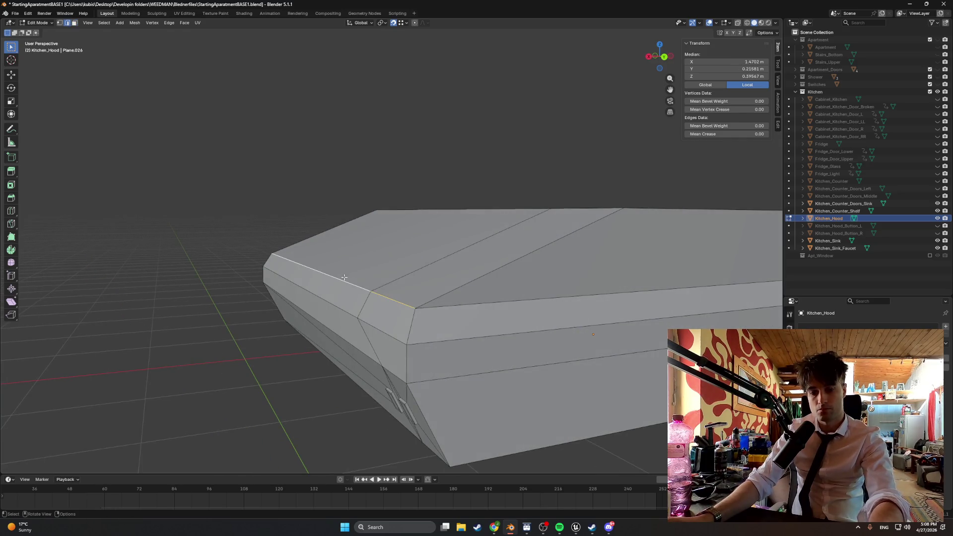
pyautogui.hotkey('ctrl', 'b')
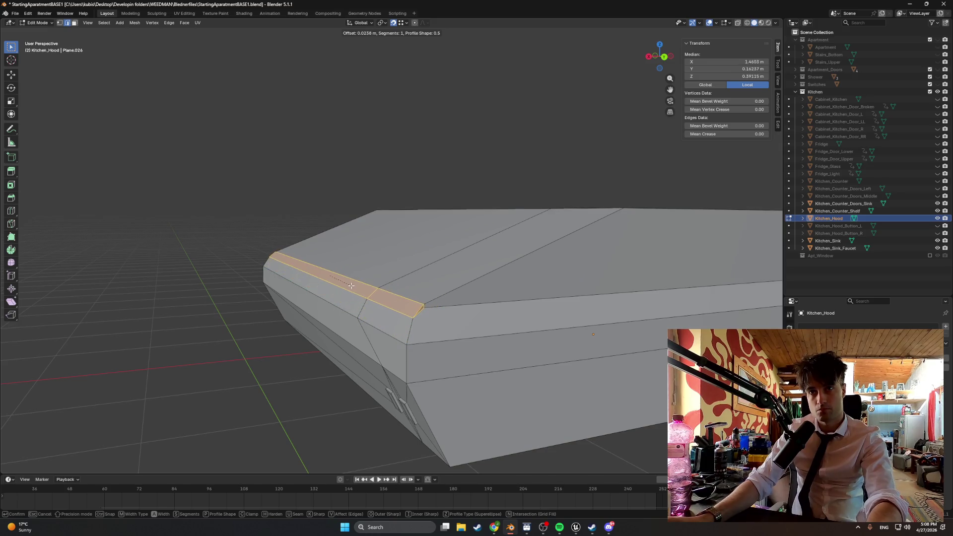
pyautogui.click(350, 286)
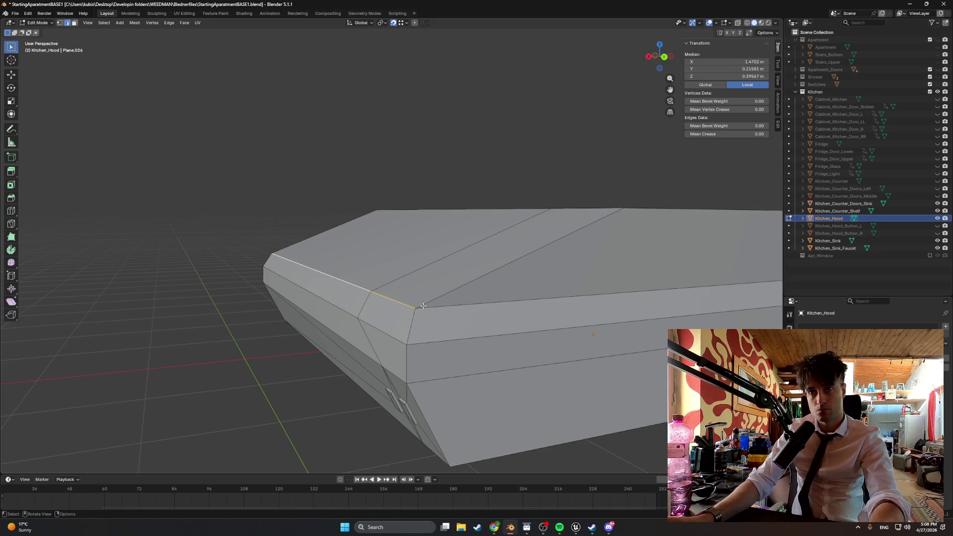
pyautogui.moveTo(461, 302)
pyautogui.mouseDown()
pyautogui.moveTo(424, 283)
pyautogui.moveTo(441, 283)
pyautogui.moveTo(336, 279)
pyautogui.moveTo(243, 227)
pyautogui.moveTo(192, 219)
pyautogui.moveTo(423, 298)
pyautogui.moveTo(442, 283)
pyautogui.mouseUp()
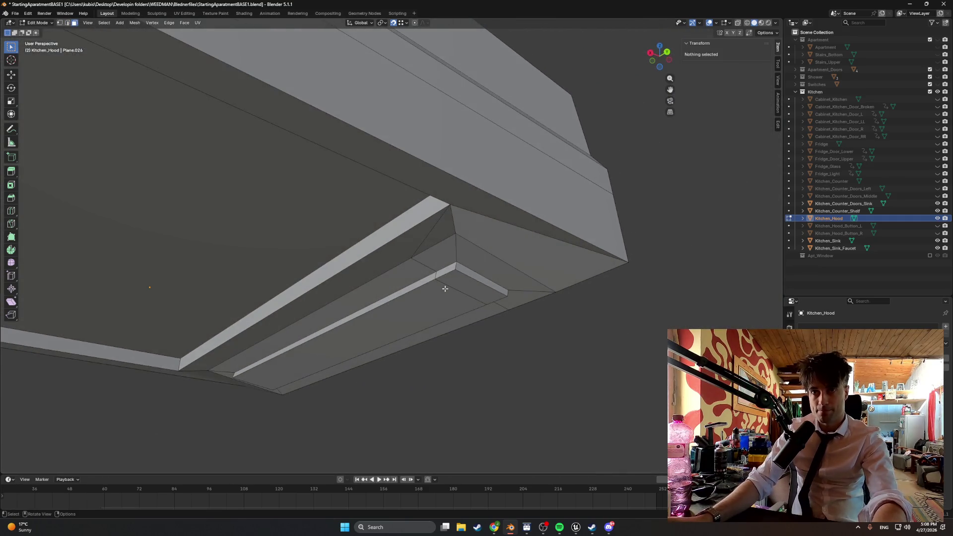
# Step: Select the underside strip faces and hide them to expose the red faces
pyautogui.click(455, 278)
pyautogui.keyDown('shift'); pyautogui.click(425, 287); pyautogui.keyUp('shift')
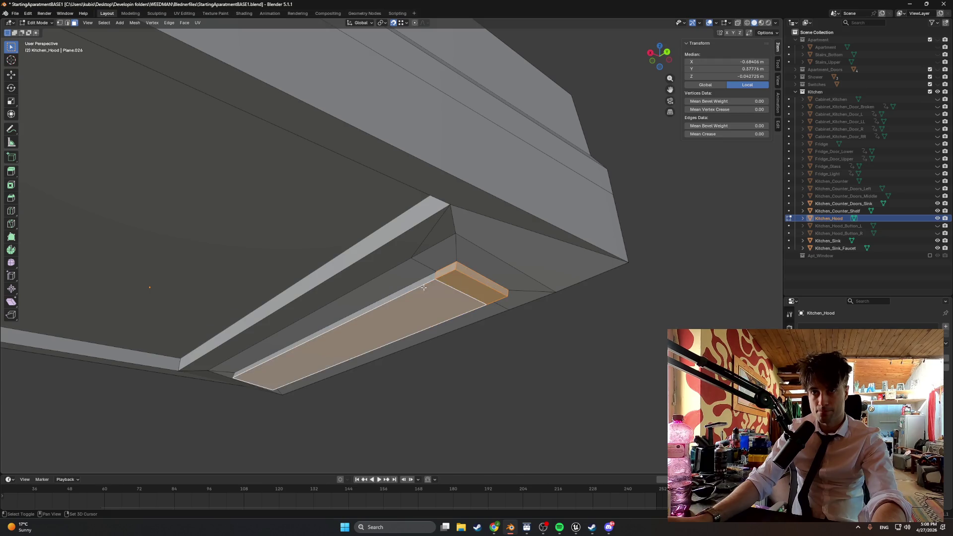
pyautogui.keyDown('shift'); pyautogui.click(457, 289); pyautogui.keyUp('shift')
pyautogui.click(458, 287)
pyautogui.keyDown('shift'); pyautogui.click(438, 296); pyautogui.keyUp('shift')
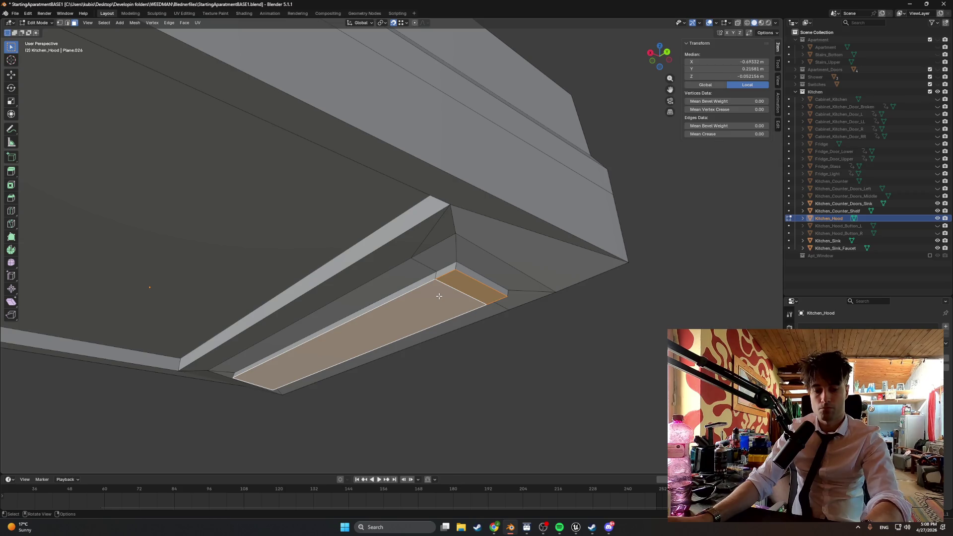
pyautogui.hotkey('alt', 'h')
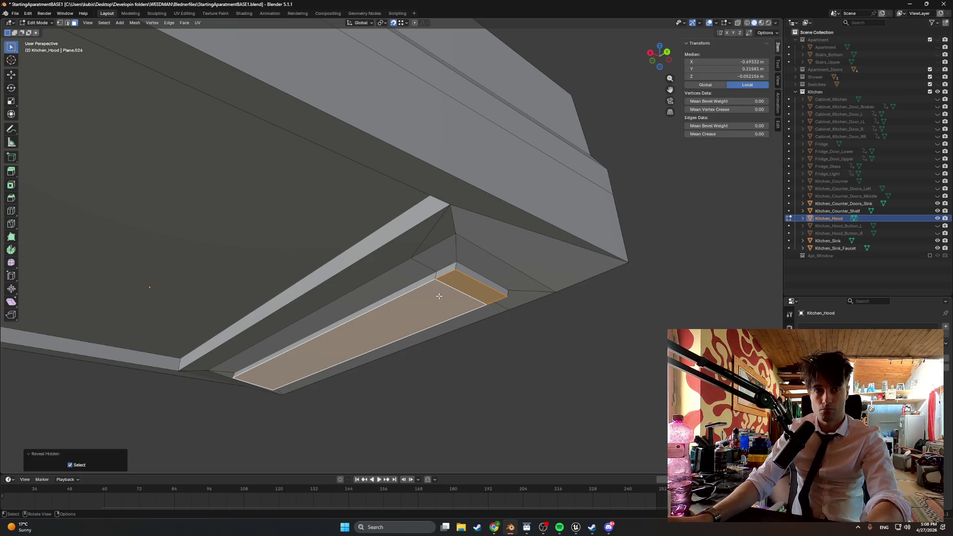
pyautogui.press('h')
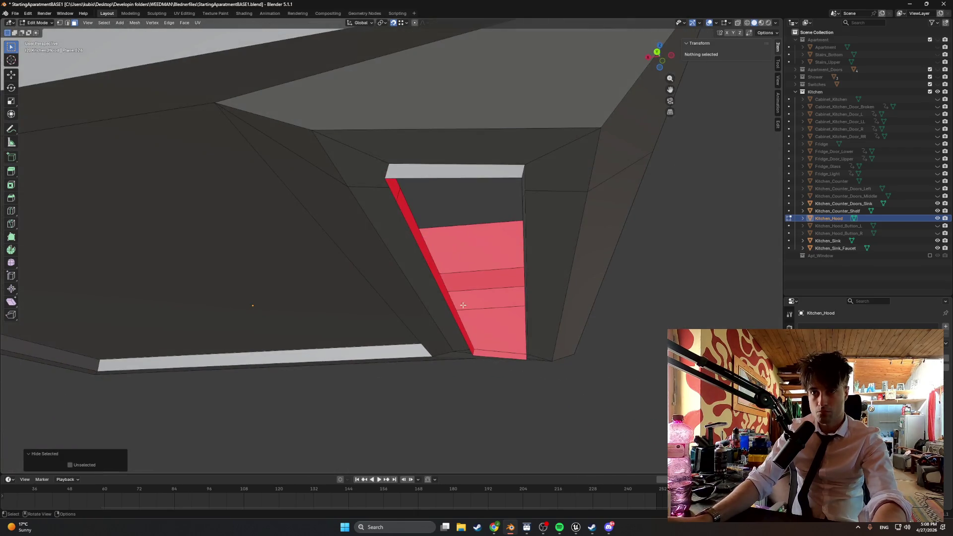
# Step: Flip the normals of the red recess face, then deselect everything
pyautogui.press('2')
pyautogui.click(494, 347)
pyautogui.moveTo(494, 347)
pyautogui.mouseDown()
pyautogui.moveTo(391, 323)
pyautogui.moveTo(253, 256)
pyautogui.moveTo(389, 276)
pyautogui.mouseUp()
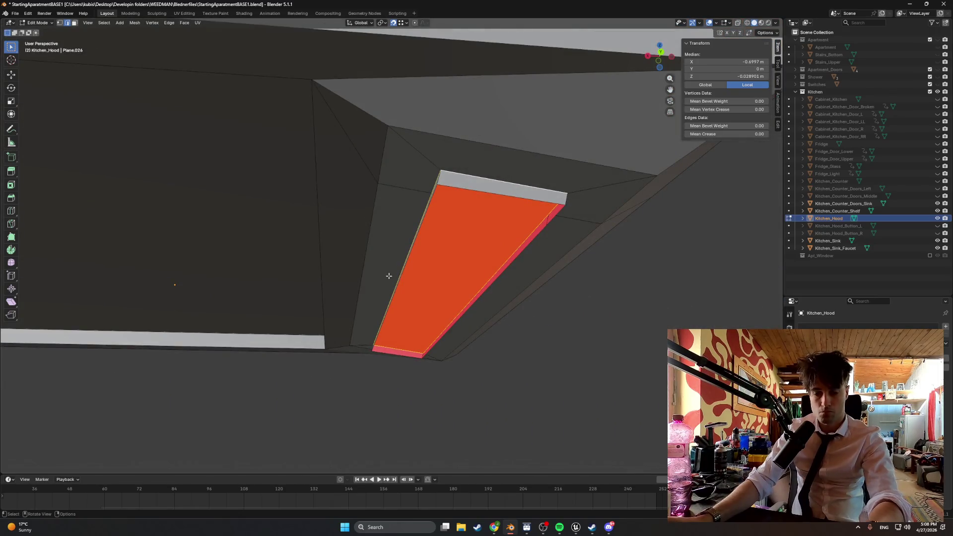
pyautogui.press('3')
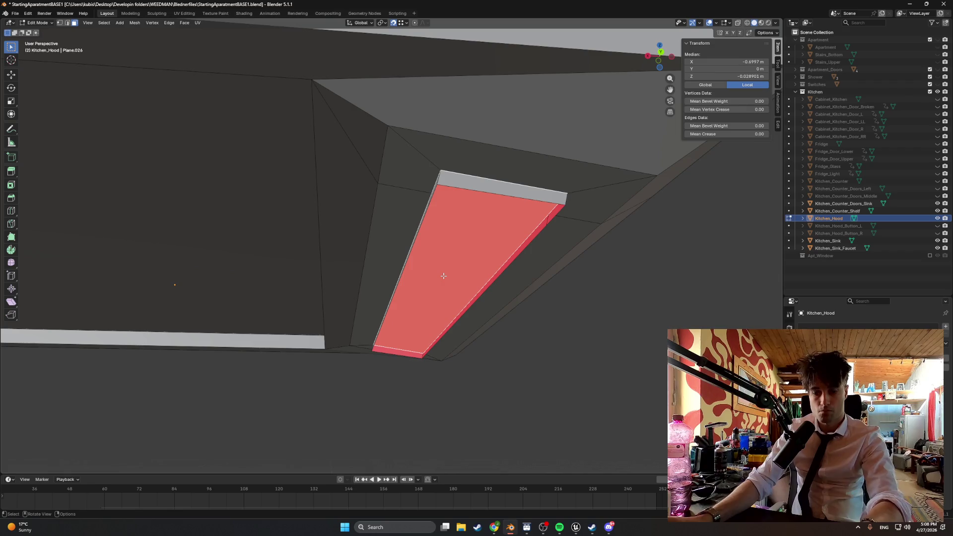
pyautogui.hotkey('alt', 'n')
pyautogui.click(430, 274)
pyautogui.moveTo(430, 274); pyautogui.dragTo(459, 277)
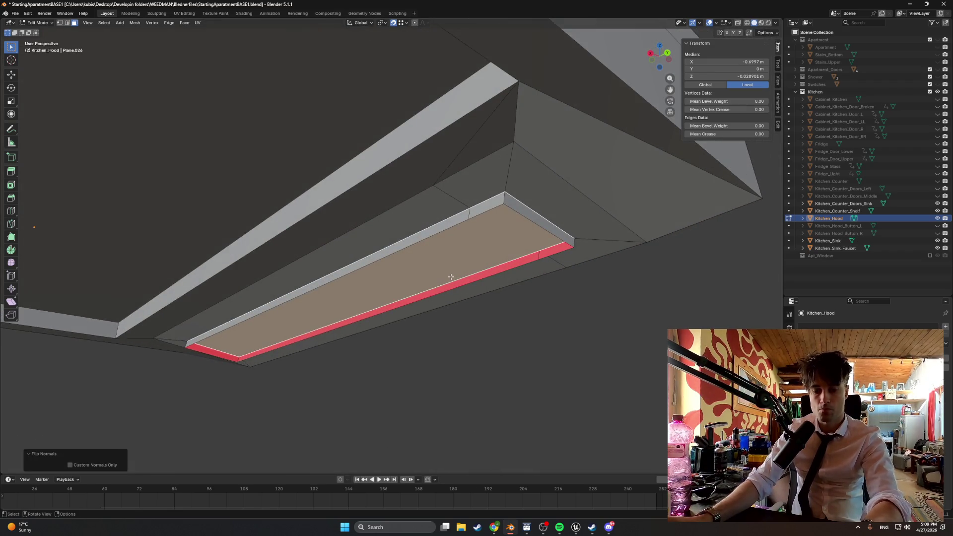
pyautogui.hotkey('alt', 'a')
pyautogui.moveTo(507, 315)
pyautogui.mouseDown()
pyautogui.moveTo(437, 378)
pyautogui.moveTo(494, 296)
pyautogui.moveTo(505, 296)
pyautogui.mouseUp()
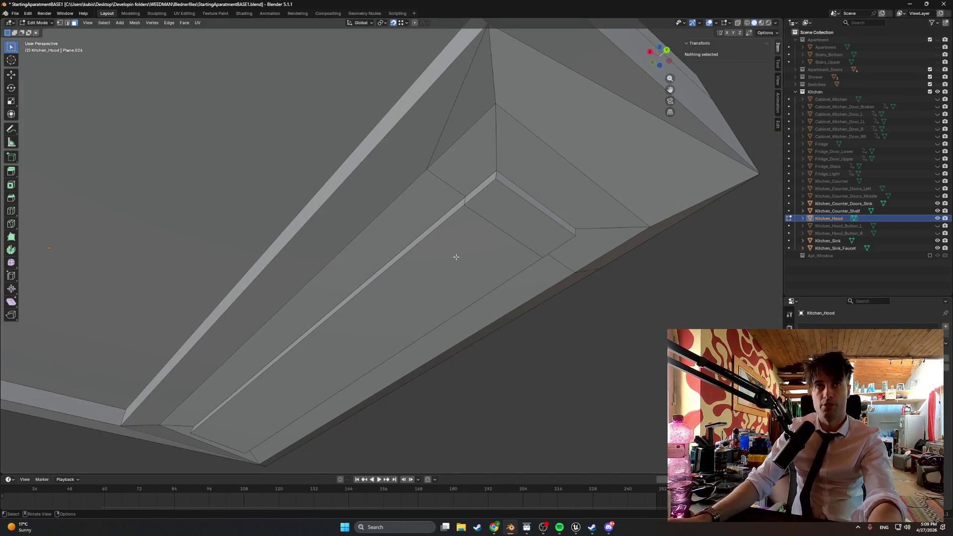
# Step: Select the long strip, inner end and end-cap faces and give them new material Hood_Light_Mat with a colour
pyautogui.keyDown('shift'); pyautogui.click(446, 226); pyautogui.keyUp('shift')
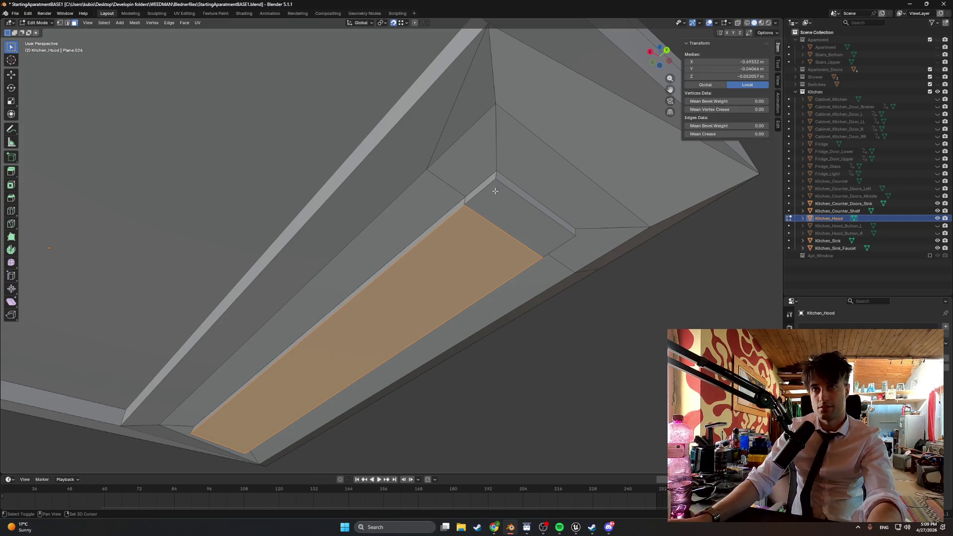
pyautogui.keyDown('shift'); pyautogui.click(478, 187); pyautogui.keyUp('shift')
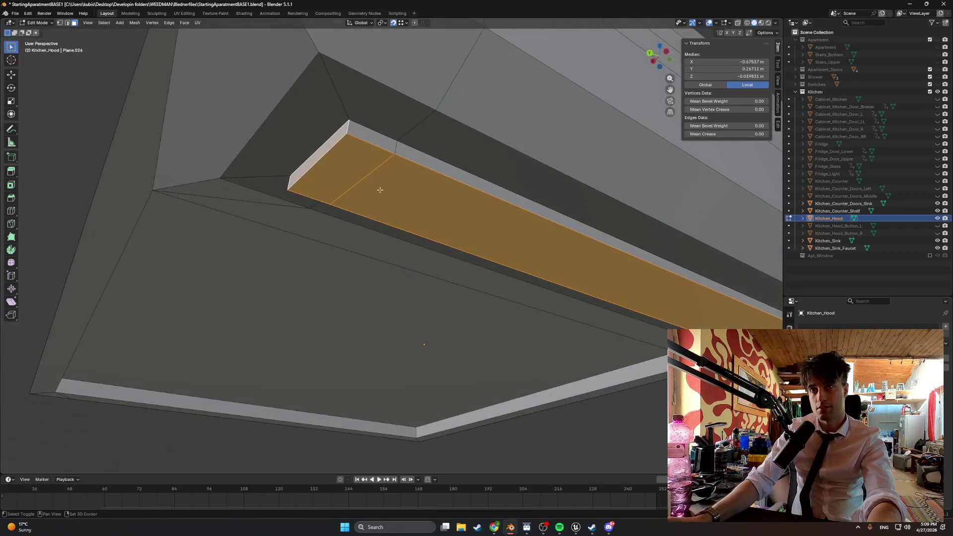
pyautogui.keyDown('shift'); pyautogui.click(377, 143); pyautogui.keyUp('shift')
pyautogui.moveTo(377, 143)
pyautogui.mouseDown()
pyautogui.moveTo(415, 218)
pyautogui.moveTo(404, 219)
pyautogui.moveTo(407, 197)
pyautogui.moveTo(482, 245)
pyautogui.mouseUp()
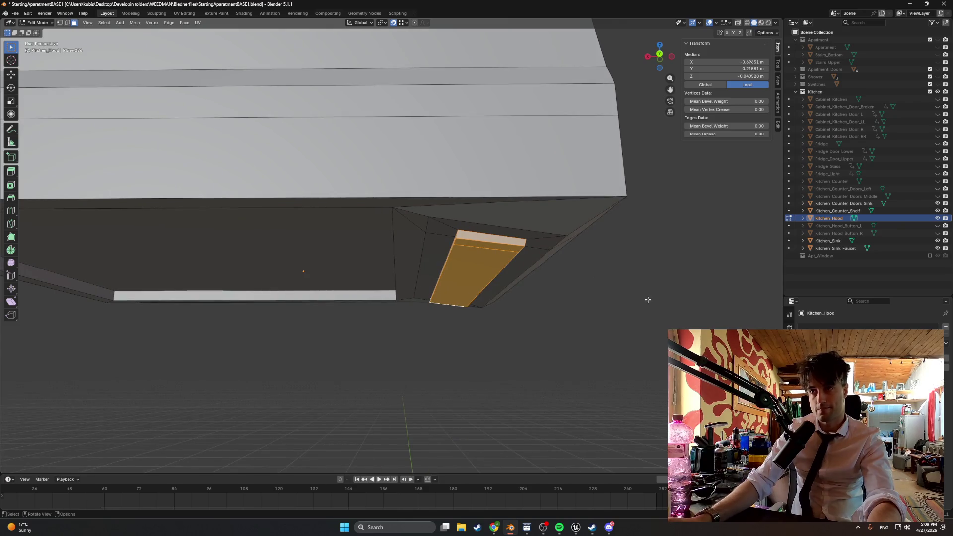
pyautogui.click(947, 329)
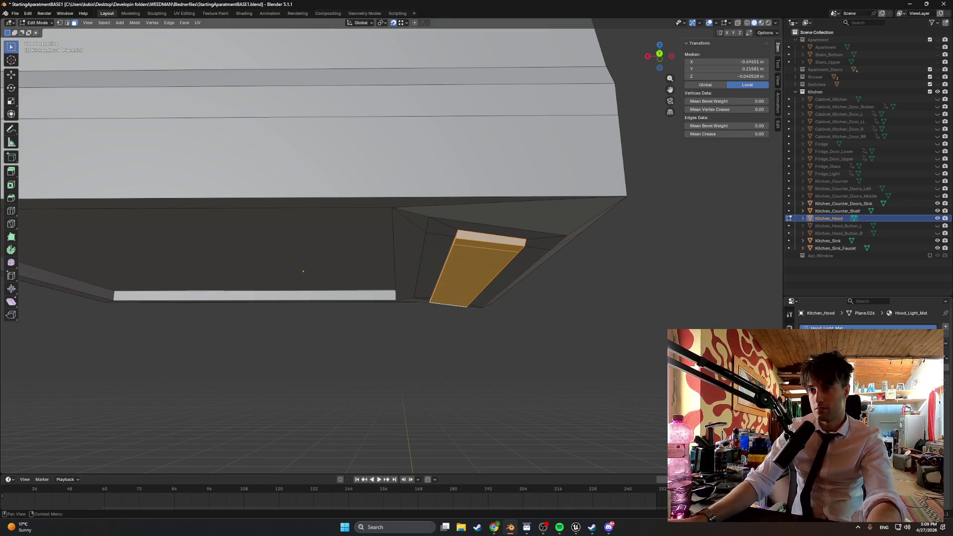
pyautogui.click(892, 324)
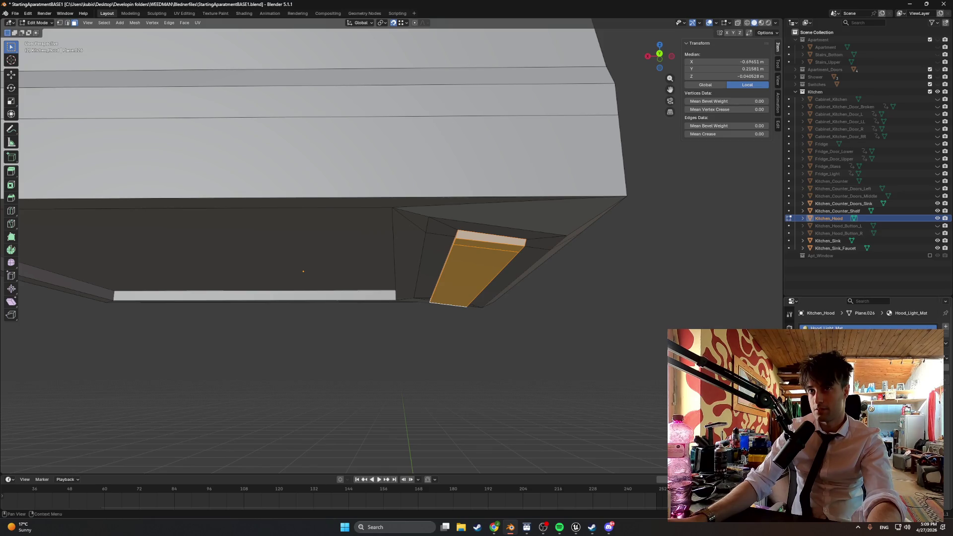
# Step: Switch the viewport to Material Preview shading
pyautogui.press('z')
pyautogui.click(570, 369)
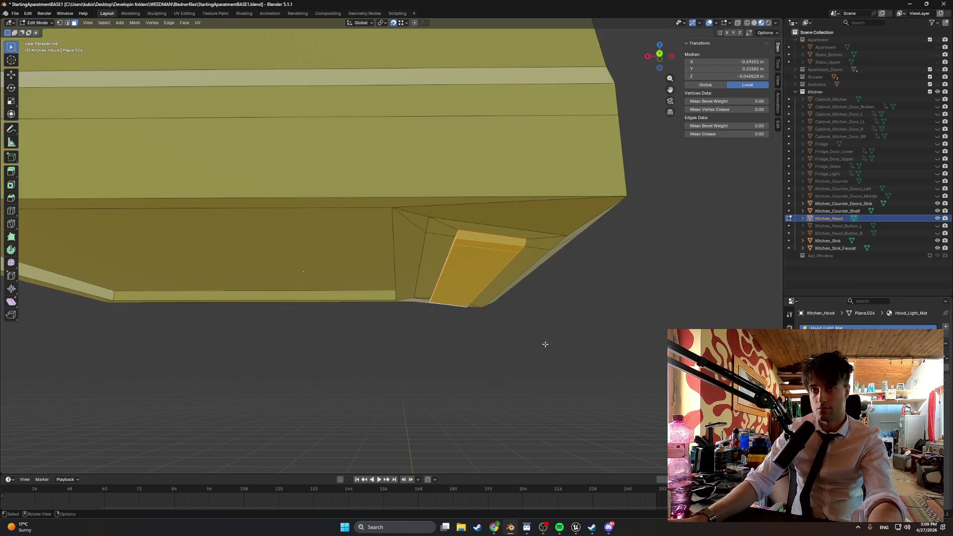
pyautogui.moveTo(541, 332)
pyautogui.mouseDown()
pyautogui.moveTo(576, 315)
pyautogui.moveTo(605, 329)
pyautogui.moveTo(462, 342)
pyautogui.mouseUp()
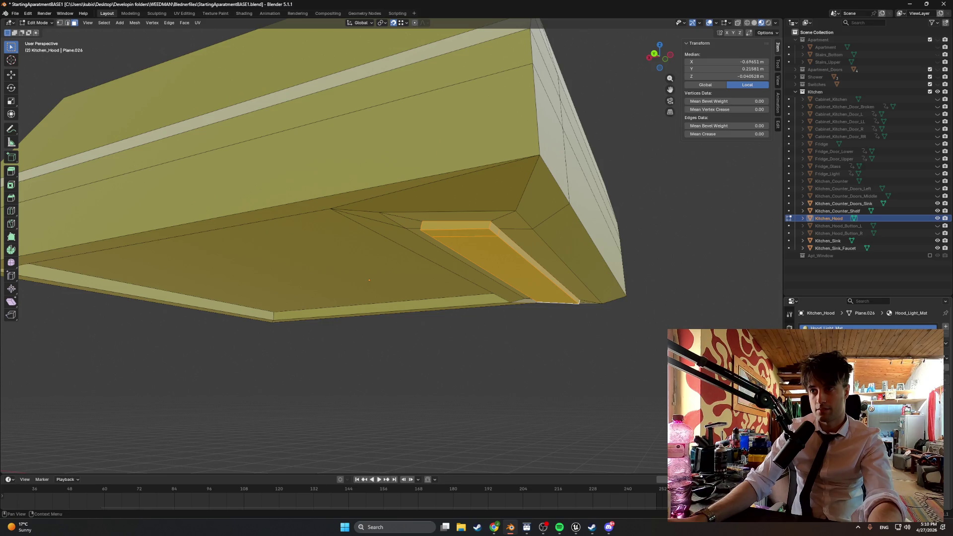
pyautogui.scroll(-3, 620, 327)
pyautogui.moveTo(538, 311); pyautogui.dragTo(540, 315)
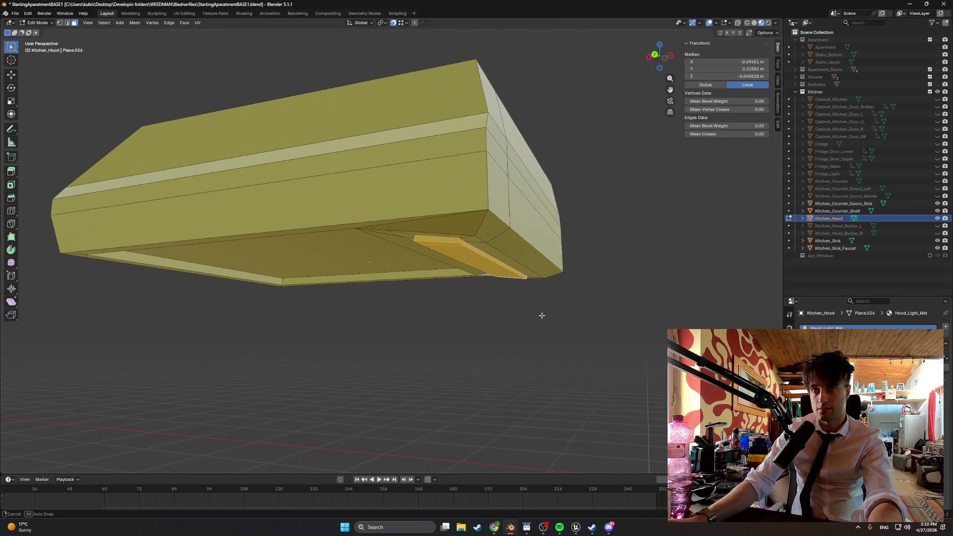
# Step: Select the whole hood mesh except the yellow light strip face
pyautogui.press('a')
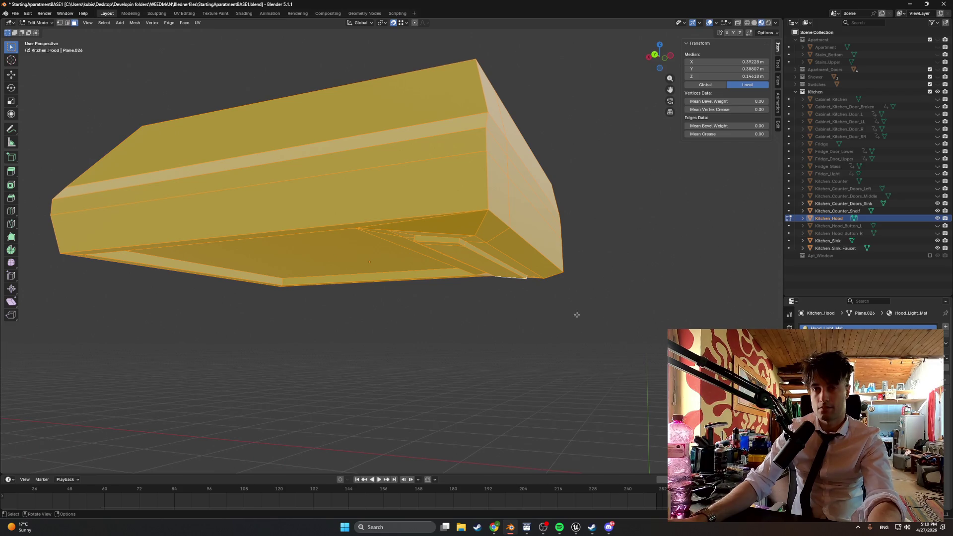
pyautogui.moveTo(576, 307)
pyautogui.mouseDown()
pyautogui.moveTo(511, 278)
pyautogui.moveTo(445, 281)
pyautogui.moveTo(332, 229)
pyautogui.moveTo(357, 128)
pyautogui.moveTo(365, 142)
pyautogui.moveTo(489, 173)
pyautogui.moveTo(496, 199)
pyautogui.moveTo(431, 251)
pyautogui.mouseUp()
pyautogui.scroll(4, 511, 279)
pyautogui.keyDown('ctrl'); pyautogui.click(525, 173); pyautogui.keyUp('ctrl')
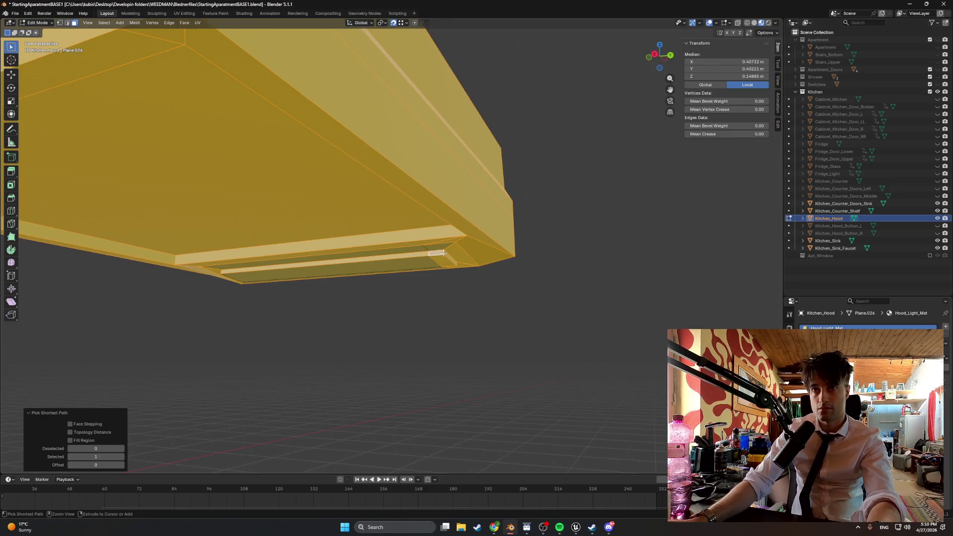
pyautogui.click(435, 257)
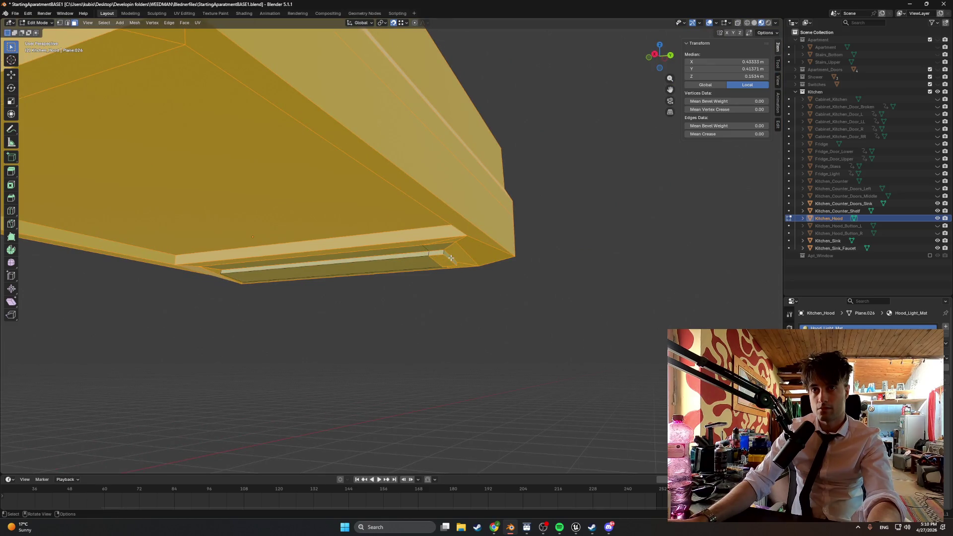
pyautogui.click(435, 251)
pyautogui.moveTo(435, 251); pyautogui.dragTo(356, 242)
pyautogui.scroll(1, 356, 242)
pyautogui.keyDown('shift'); pyautogui.click(529, 222); pyautogui.keyUp('shift')
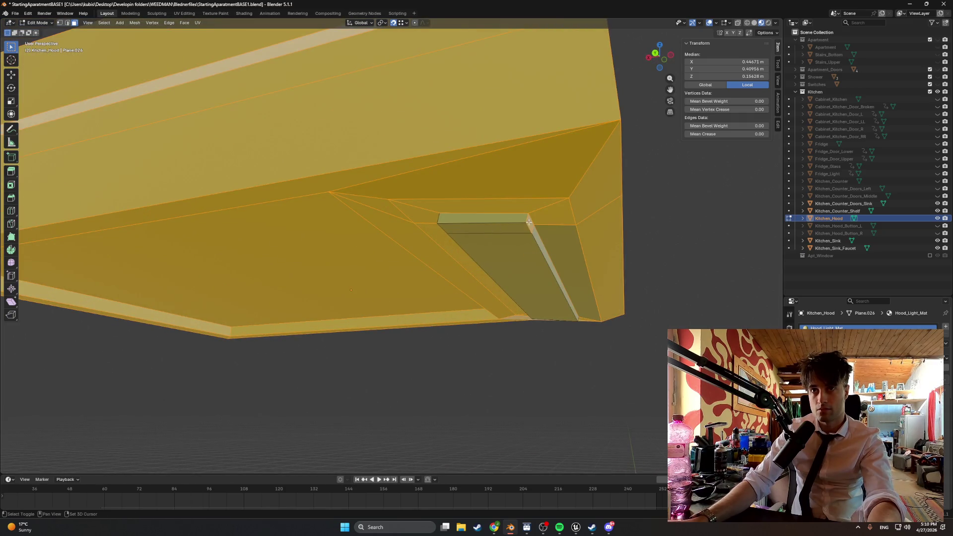
# Step: Add a new empty material slot for the hood body
pyautogui.moveTo(529, 222)
pyautogui.mouseDown()
pyautogui.moveTo(458, 239)
pyautogui.moveTo(403, 193)
pyautogui.mouseUp()
pyautogui.moveTo(315, 219)
pyautogui.mouseDown()
pyautogui.moveTo(235, 141)
pyautogui.moveTo(179, 132)
pyautogui.moveTo(147, 144)
pyautogui.mouseUp()
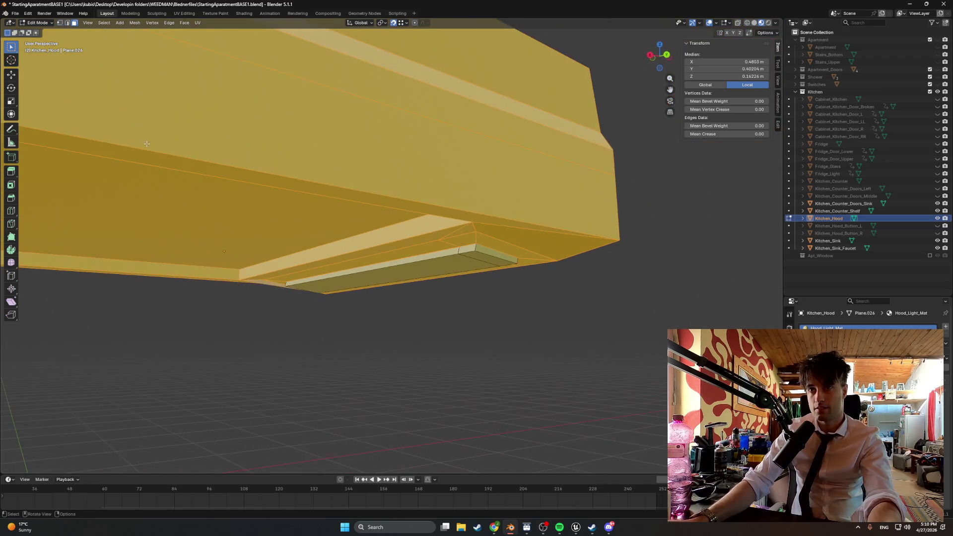
pyautogui.moveTo(624, 281); pyautogui.dragTo(518, 283)
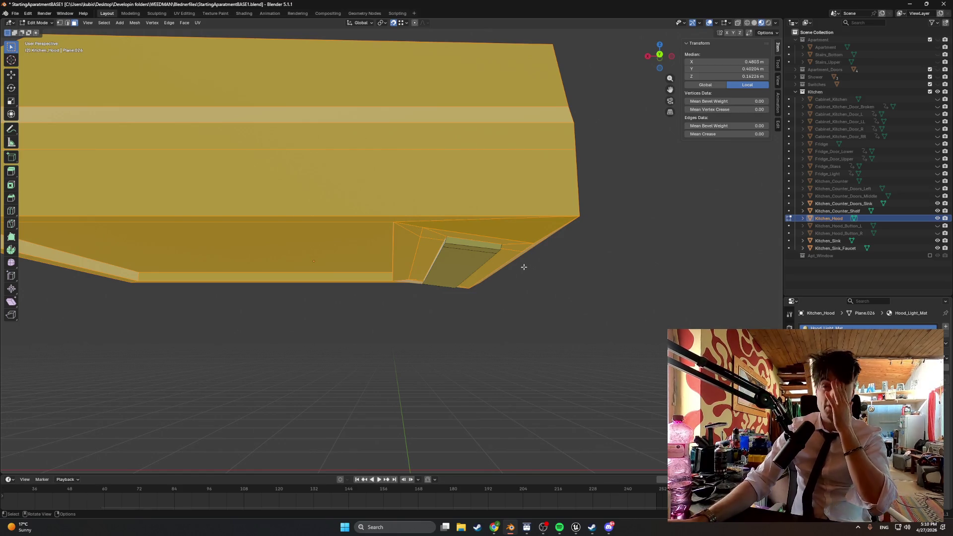
pyautogui.moveTo(536, 269)
pyautogui.mouseDown()
pyautogui.moveTo(486, 299)
pyautogui.moveTo(499, 267)
pyautogui.moveTo(538, 279)
pyautogui.moveTo(587, 228)
pyautogui.moveTo(379, 247)
pyautogui.moveTo(381, 230)
pyautogui.moveTo(327, 323)
pyautogui.mouseUp()
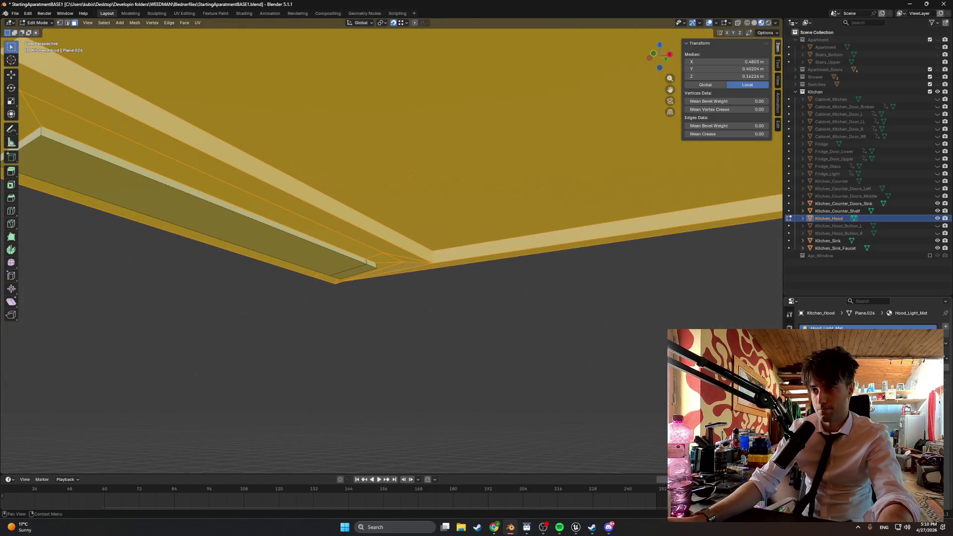
pyautogui.click(947, 326)
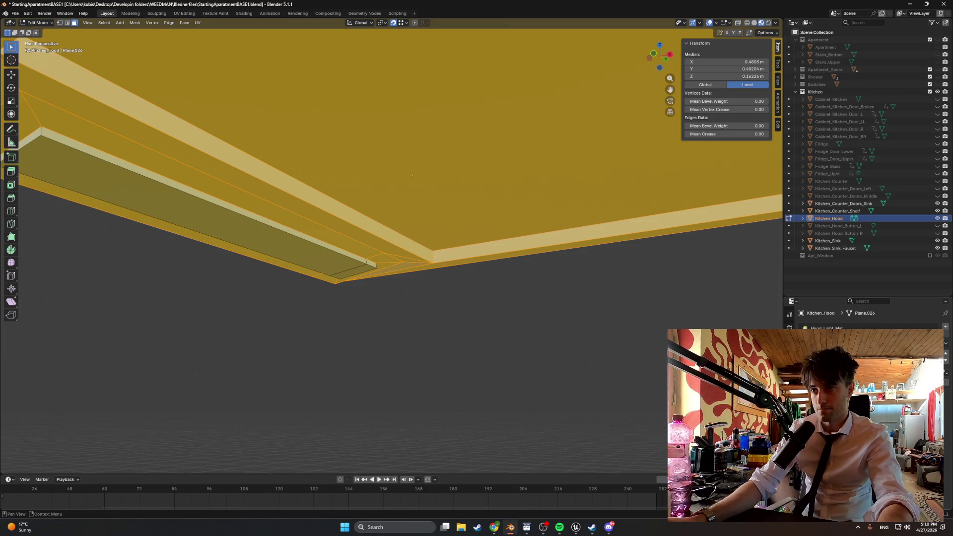
pyautogui.click(844, 383)
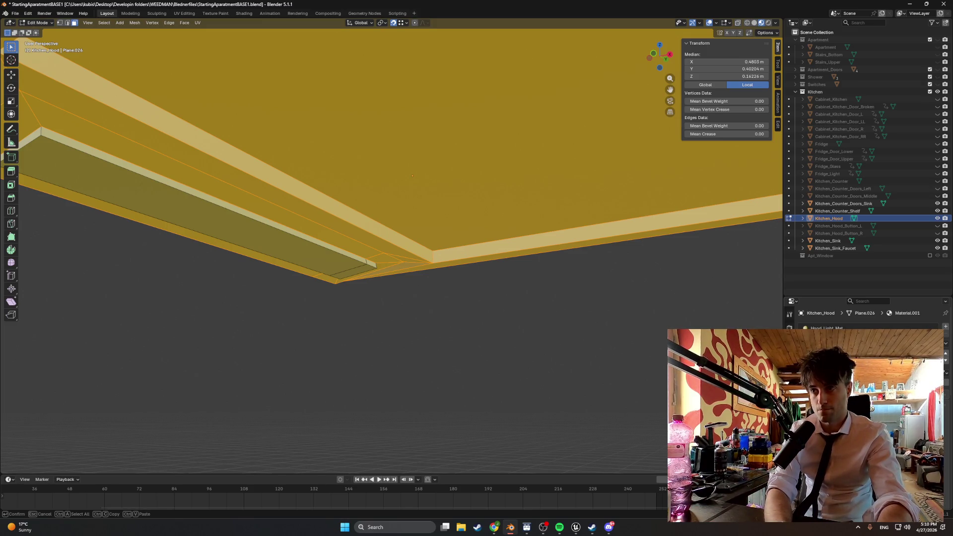
# Step: Name the new material Hood_Mat and give it a blue base colour
pyautogui.press('Return')
pyautogui.scroll(-3, 576, 347)
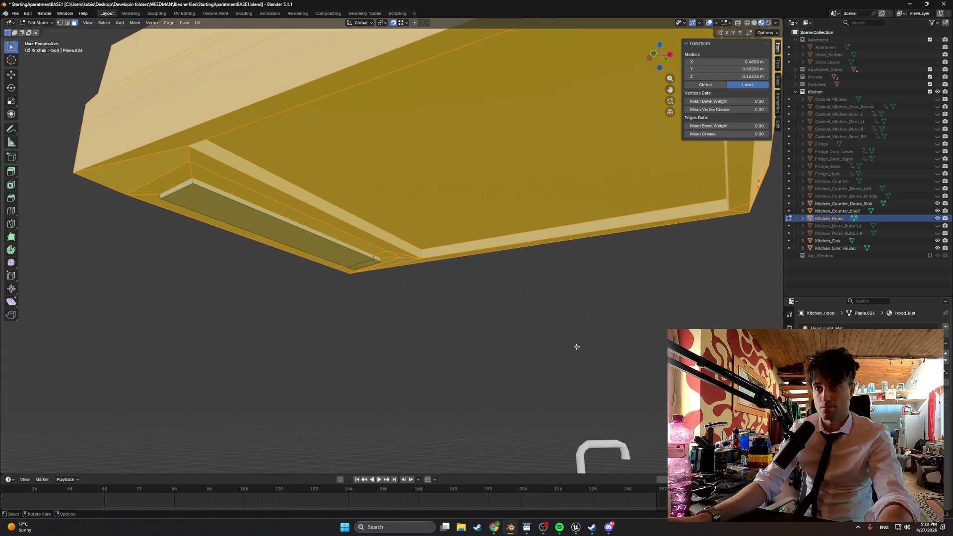
pyautogui.click(898, 348)
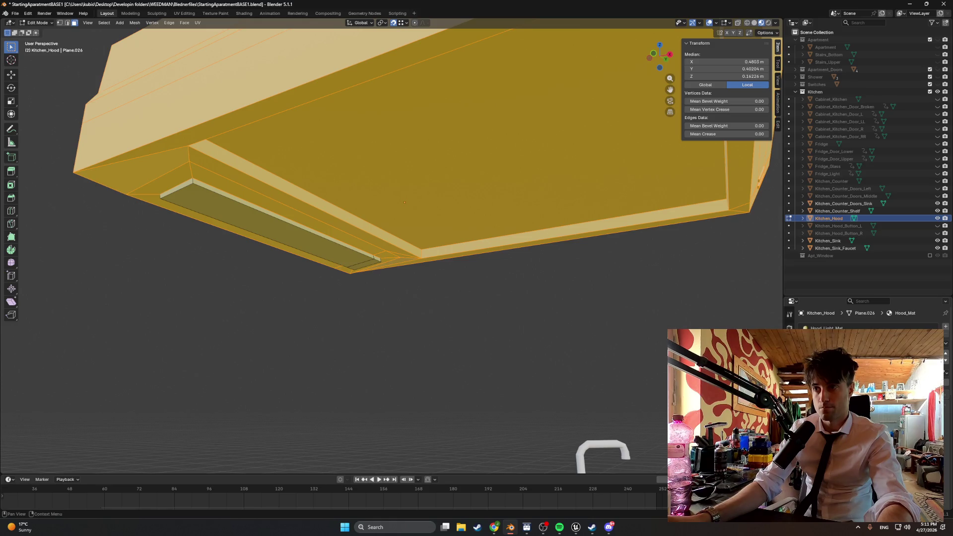
pyautogui.scroll(-2, 508, 309)
pyautogui.click(538, 313)
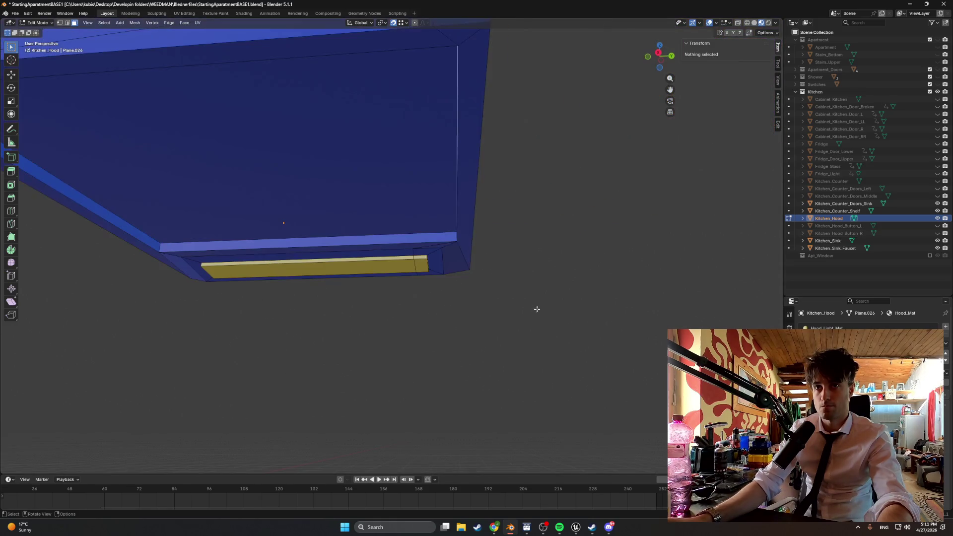
pyautogui.scroll(5, 414, 313)
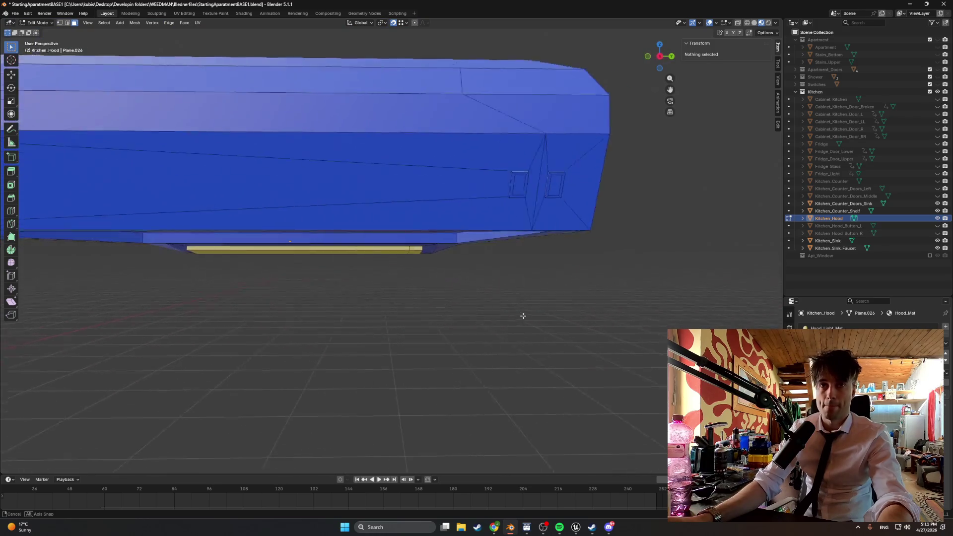
pyautogui.scroll(-5, 522, 311)
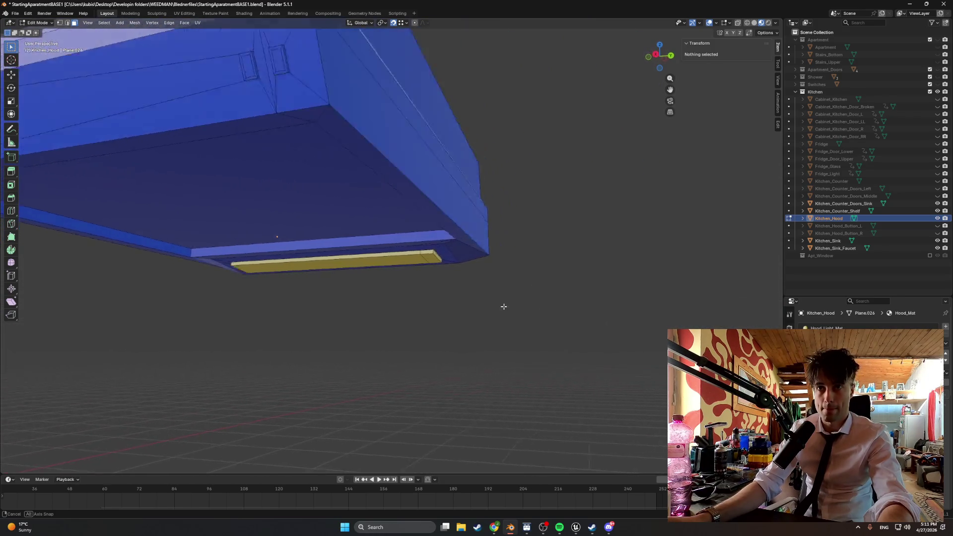
pyautogui.scroll(5, 443, 288)
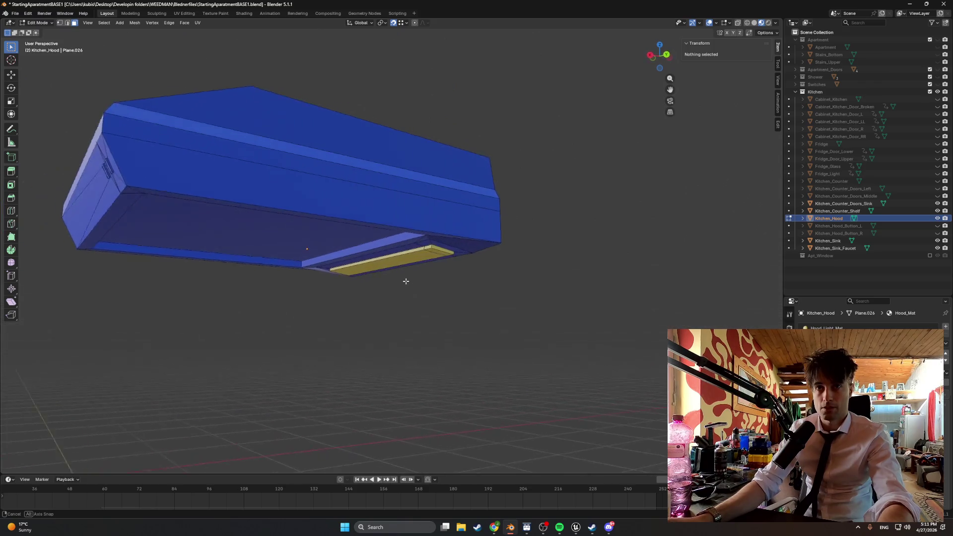
# Step: Return the viewport to Solid shading and orbit around the hood
pyautogui.press('z')
pyautogui.click(500, 283)
pyautogui.moveTo(500, 283)
pyautogui.mouseDown()
pyautogui.moveTo(375, 274)
pyautogui.moveTo(435, 281)
pyautogui.moveTo(406, 276)
pyautogui.moveTo(430, 273)
pyautogui.moveTo(411, 330)
pyautogui.moveTo(404, 311)
pyautogui.mouseUp()
pyautogui.scroll(5, 394, 216)
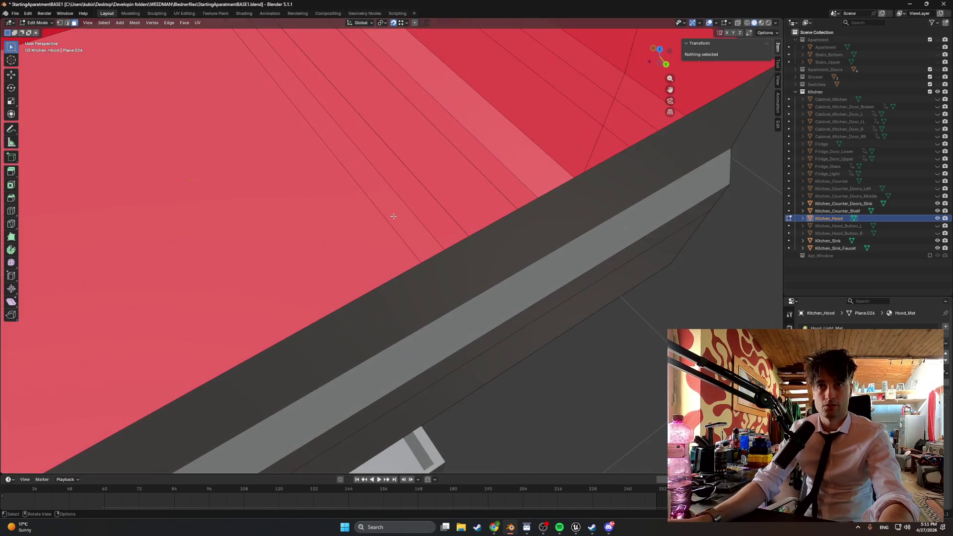
# Step: Extrude the long face strip on the hood along its normal
pyautogui.click(414, 152)
pyautogui.scroll(-2, 419, 157)
pyautogui.press('g')
pyautogui.press('z')
pyautogui.press('Escape')
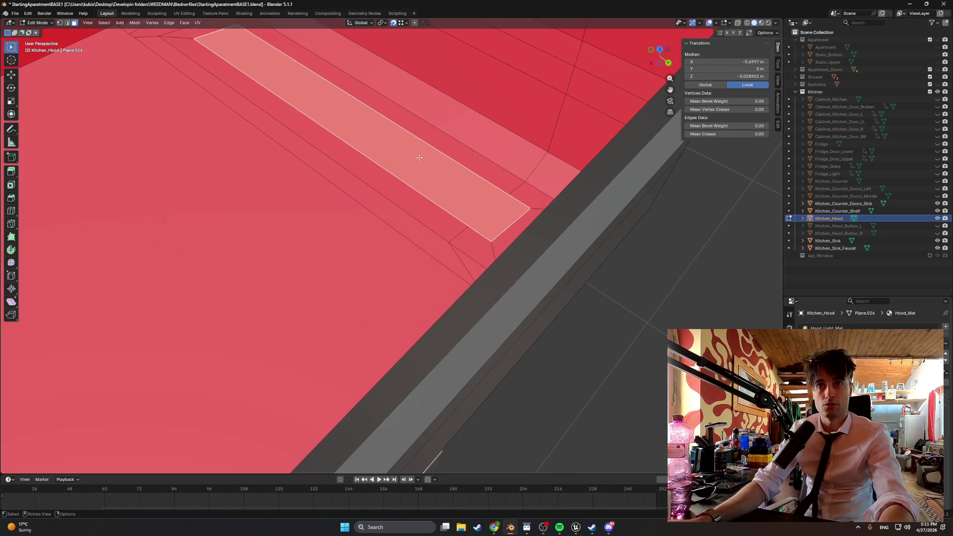
pyautogui.press('e')
pyautogui.click(420, 141)
pyautogui.scroll(-3, 420, 141)
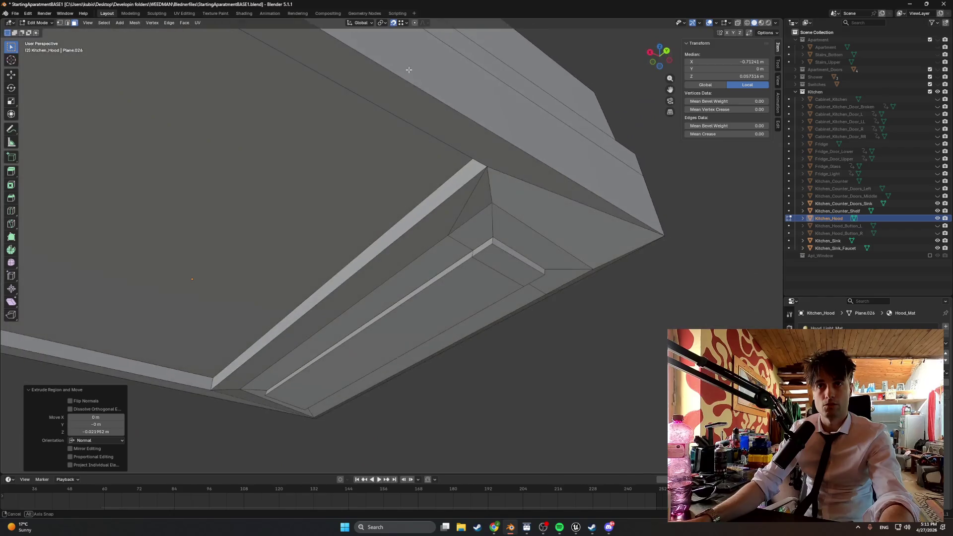
# Step: Hide an underside face and lower the inner recessed face along Z
pyautogui.click(465, 294)
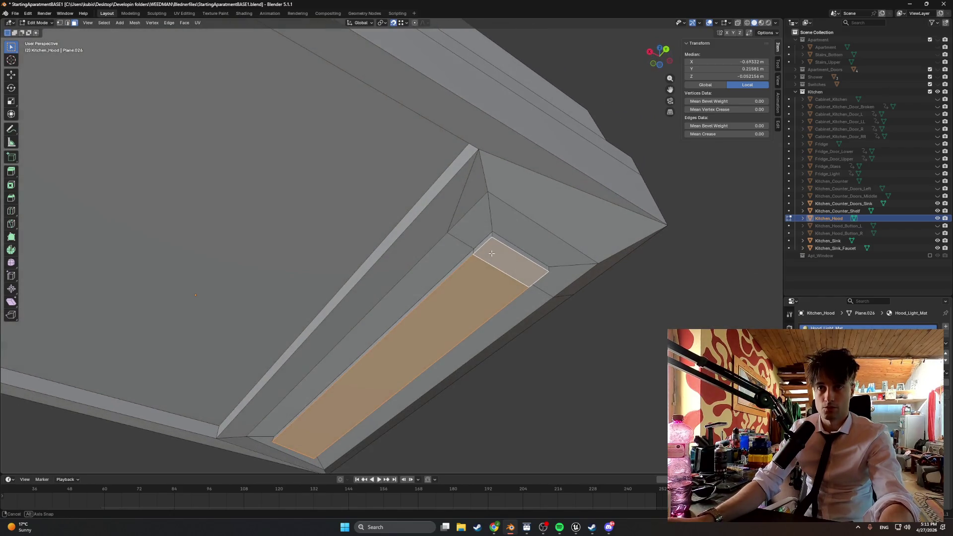
pyautogui.press('h')
pyautogui.moveTo(461, 255)
pyautogui.mouseDown()
pyautogui.moveTo(447, 273)
pyautogui.moveTo(502, 266)
pyautogui.moveTo(491, 282)
pyautogui.moveTo(416, 251)
pyautogui.moveTo(406, 263)
pyautogui.moveTo(428, 267)
pyautogui.mouseUp()
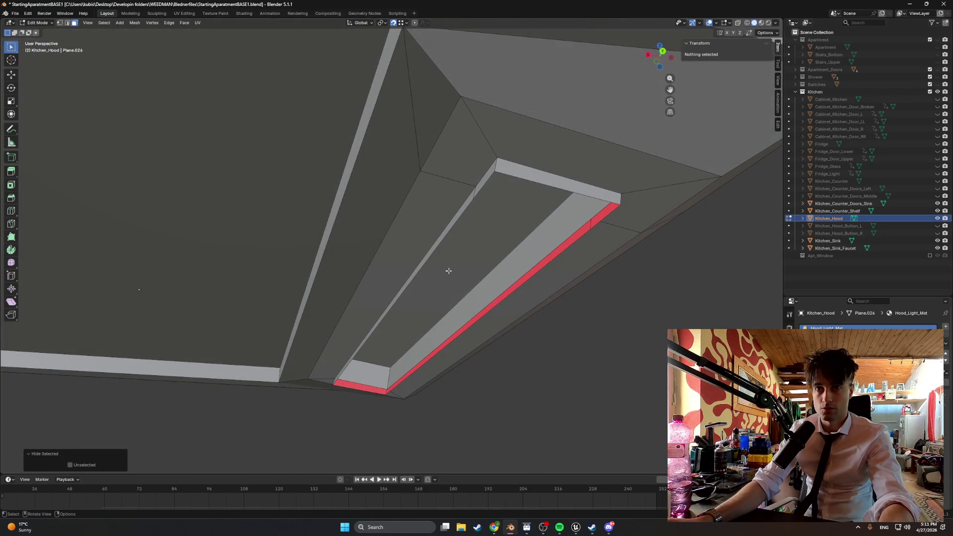
pyautogui.click(449, 271)
pyautogui.press('g')
pyautogui.press('z')
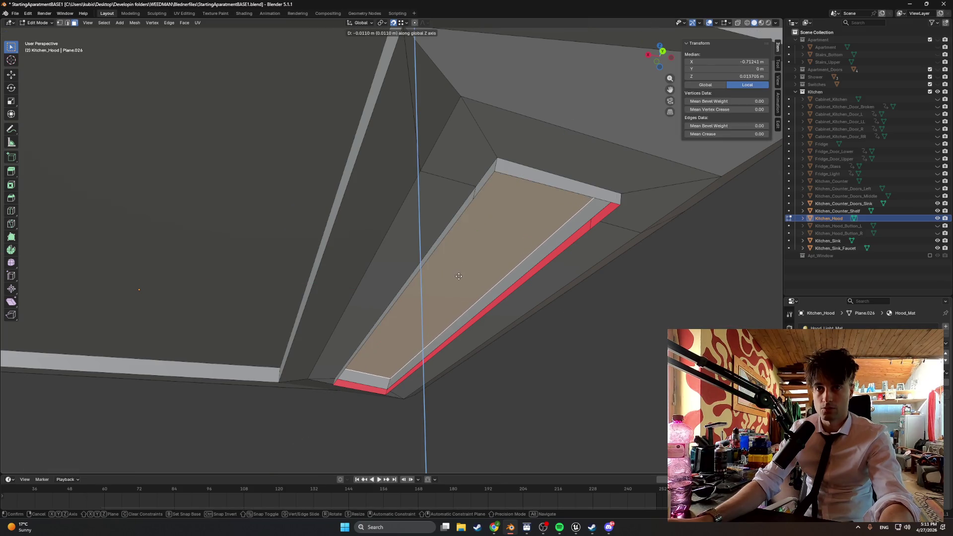
pyautogui.click(459, 280)
pyautogui.moveTo(484, 278)
pyautogui.mouseDown()
pyautogui.moveTo(502, 285)
pyautogui.moveTo(485, 279)
pyautogui.moveTo(488, 287)
pyautogui.moveTo(502, 281)
pyautogui.moveTo(488, 283)
pyautogui.moveTo(479, 271)
pyautogui.mouseUp()
# Step: Hide the hood's underside face and the adjacent front face
pyautogui.press('g')
pyautogui.press('y')
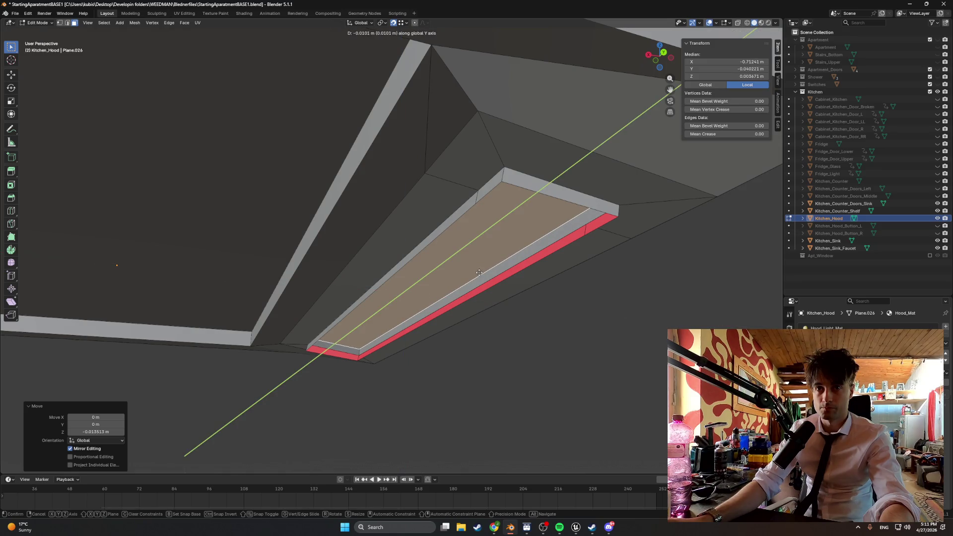
pyautogui.rightClick(480, 273)
pyautogui.click(481, 262)
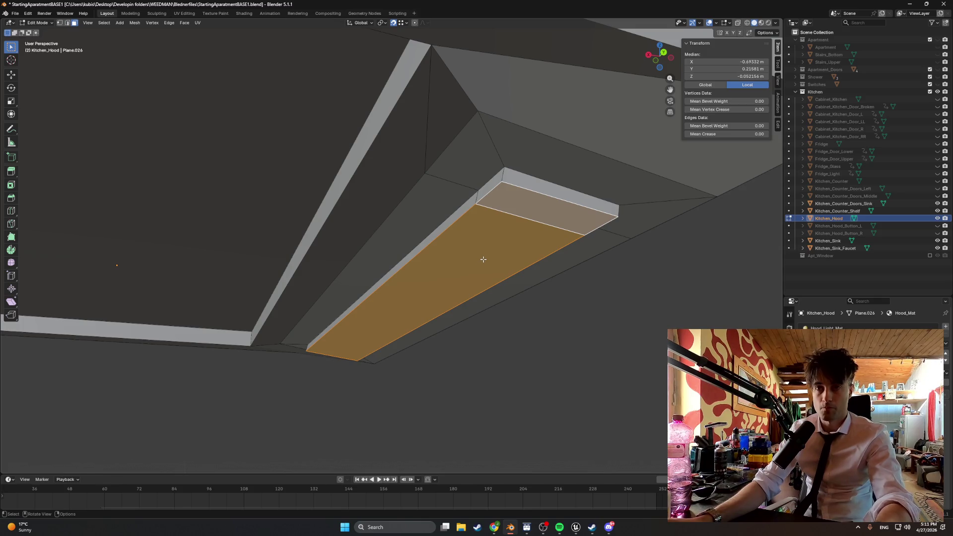
pyautogui.keyDown('ctrl'); pyautogui.click(483, 258); pyautogui.keyUp('ctrl')
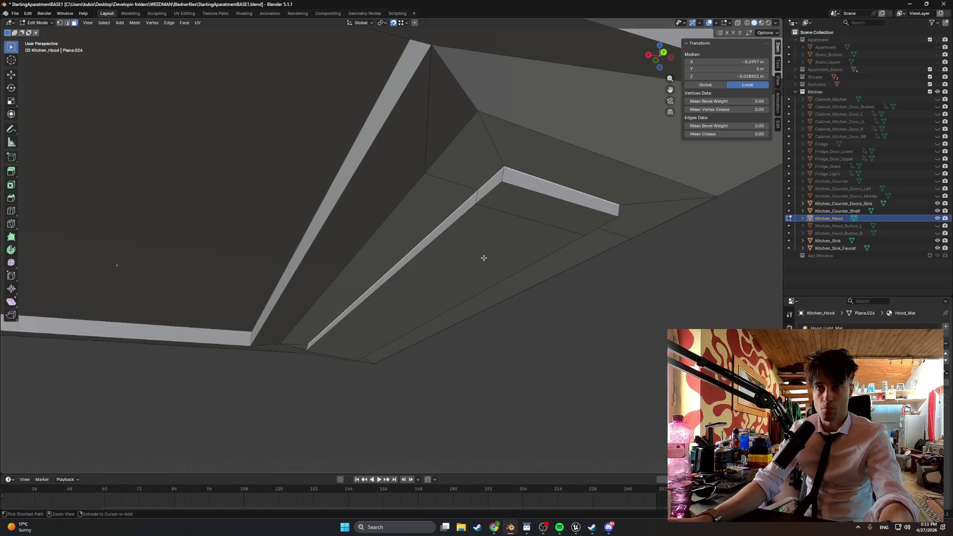
pyautogui.click(494, 238)
pyautogui.keyDown('shift'); pyautogui.click(515, 214); pyautogui.keyUp('shift')
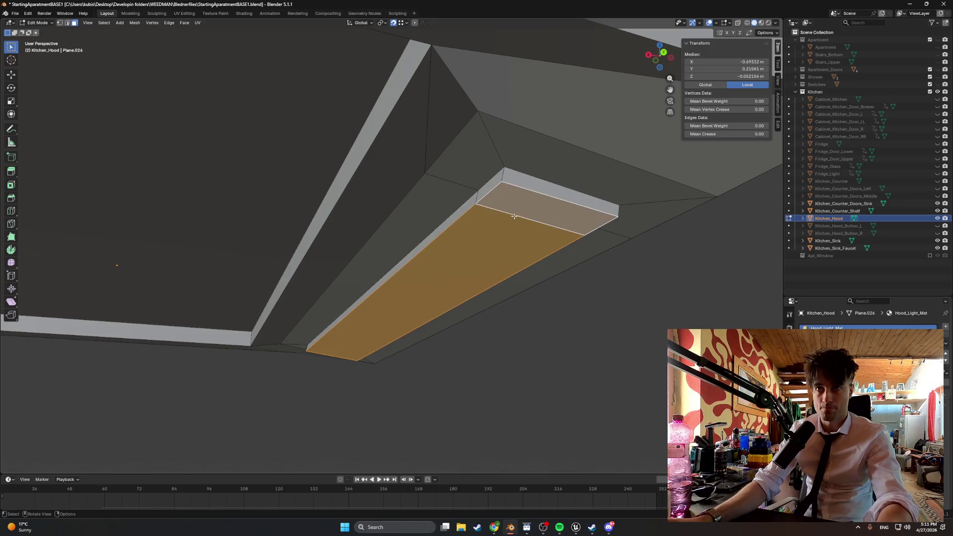
pyautogui.press('h')
# Step: Extrude the exposed inner face to form the inner light panel
pyautogui.click(486, 241)
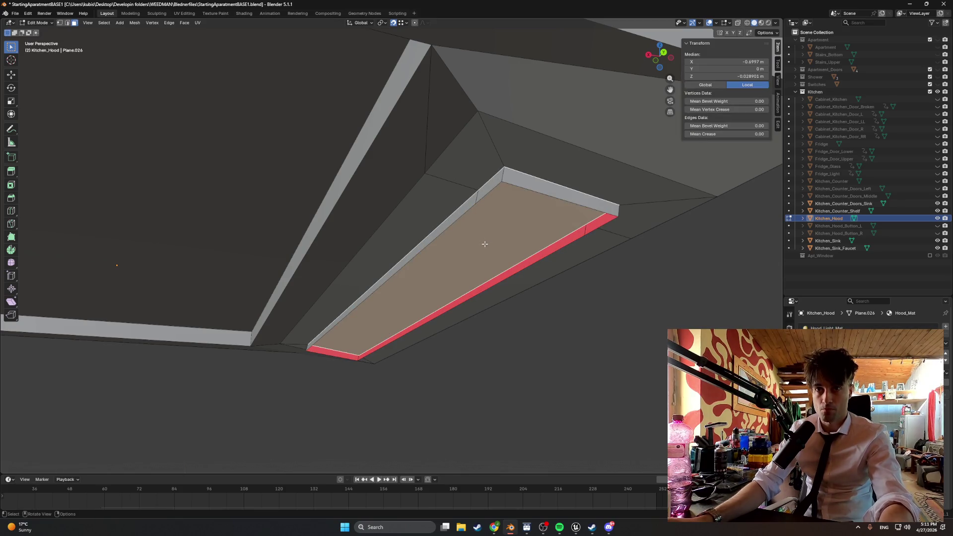
pyautogui.press('e')
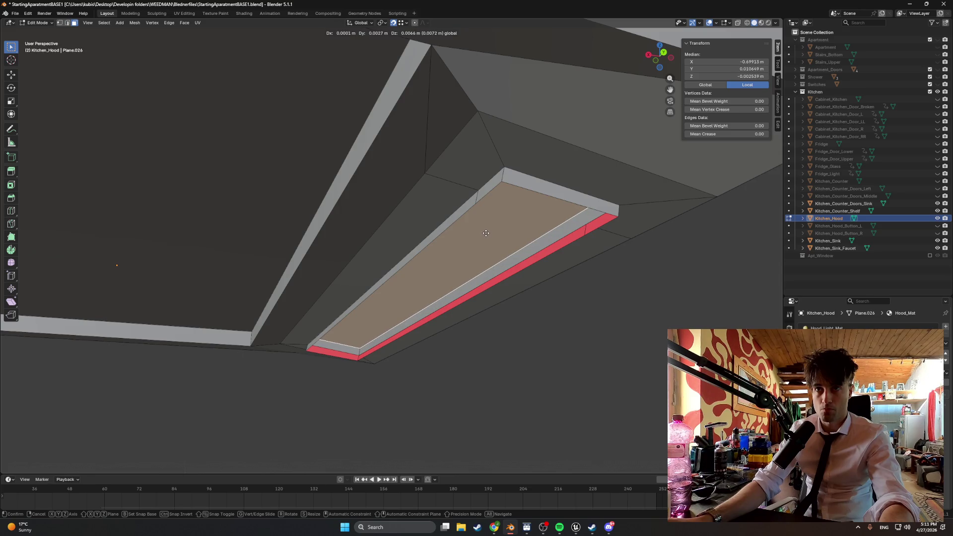
pyautogui.click(486, 234)
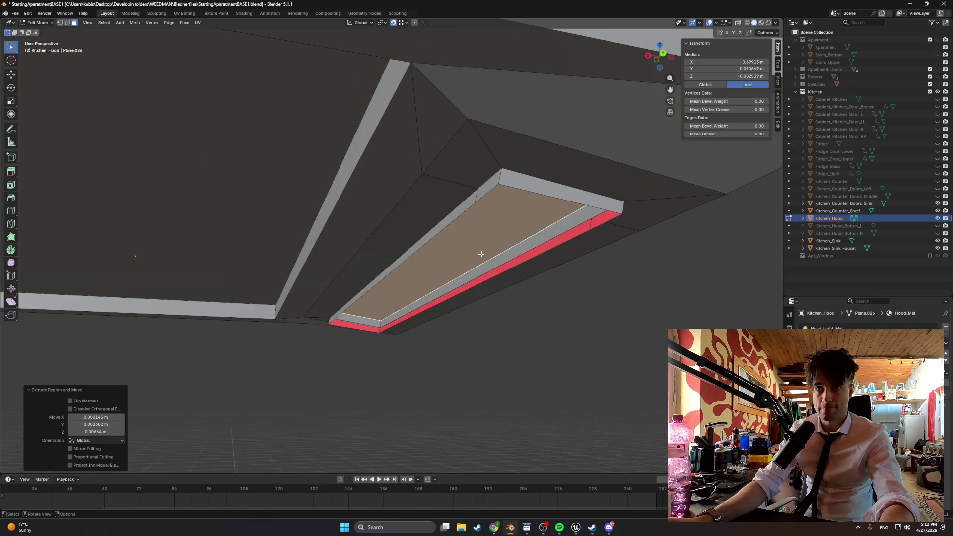
pyautogui.click(507, 302)
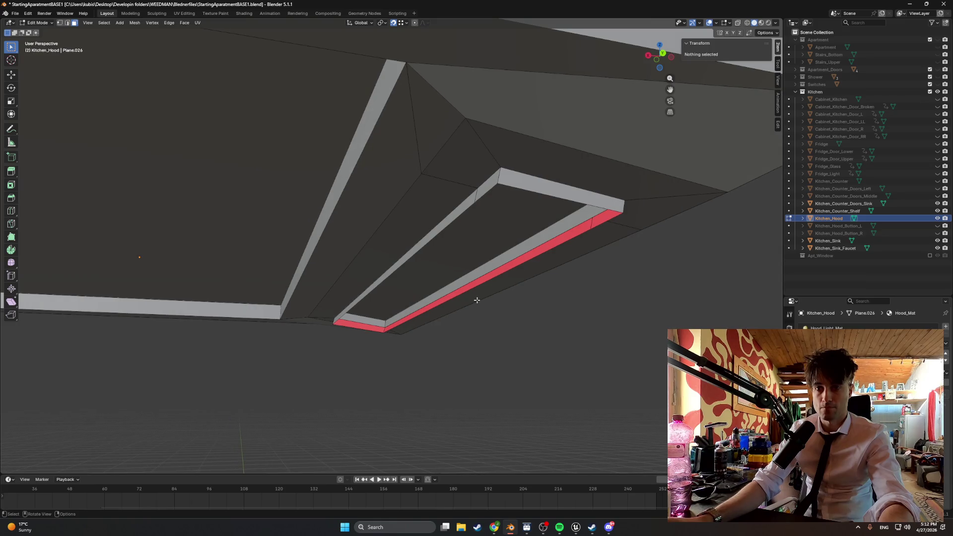
# Step: Bring back the hidden hood faces and inspect the hood from below
pyautogui.press('super+h')
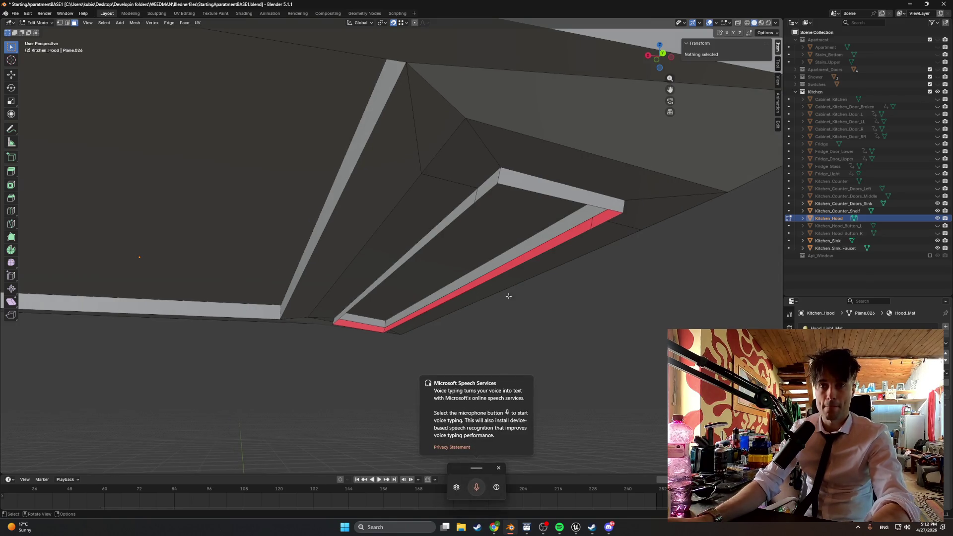
pyautogui.press('Escape')
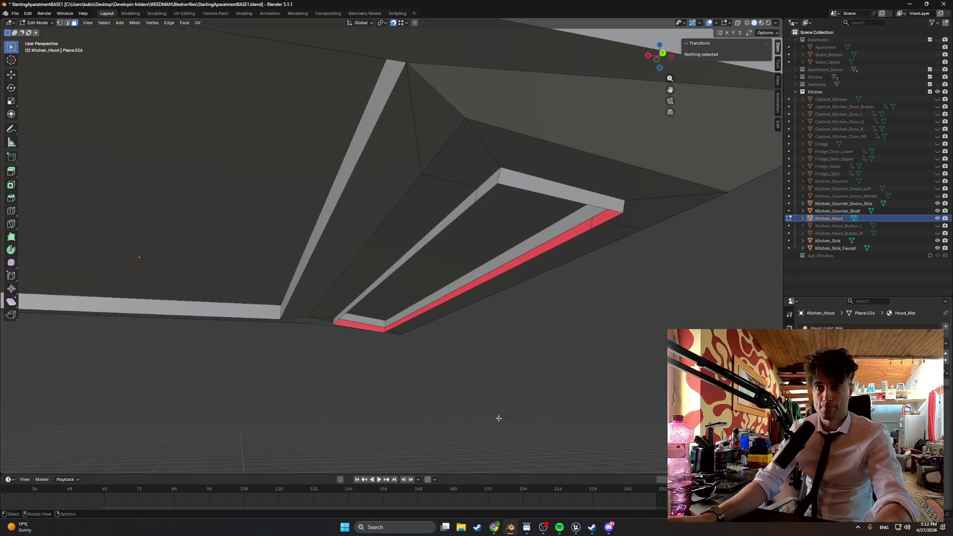
pyautogui.hotkey('ctrl', 'z')
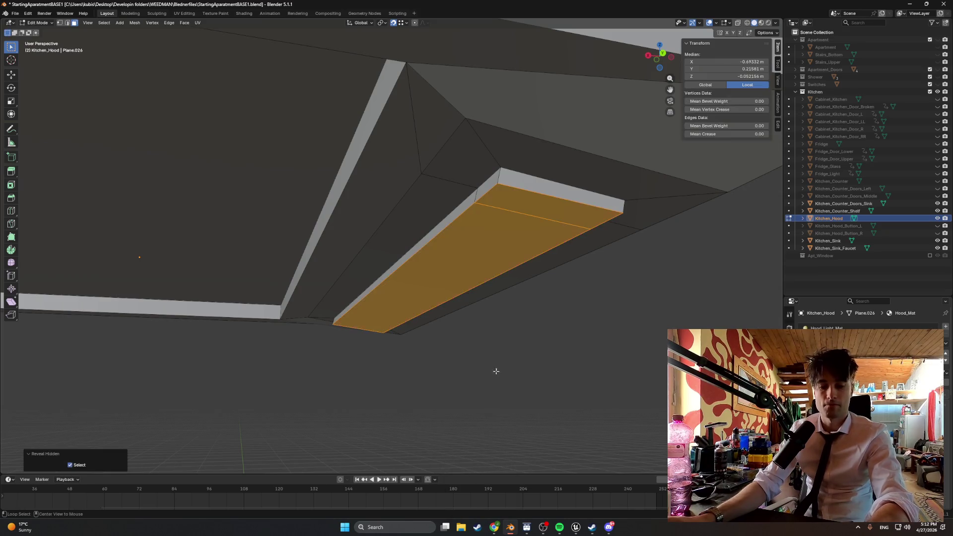
pyautogui.click(389, 327)
pyautogui.scroll(-10, 389, 327)
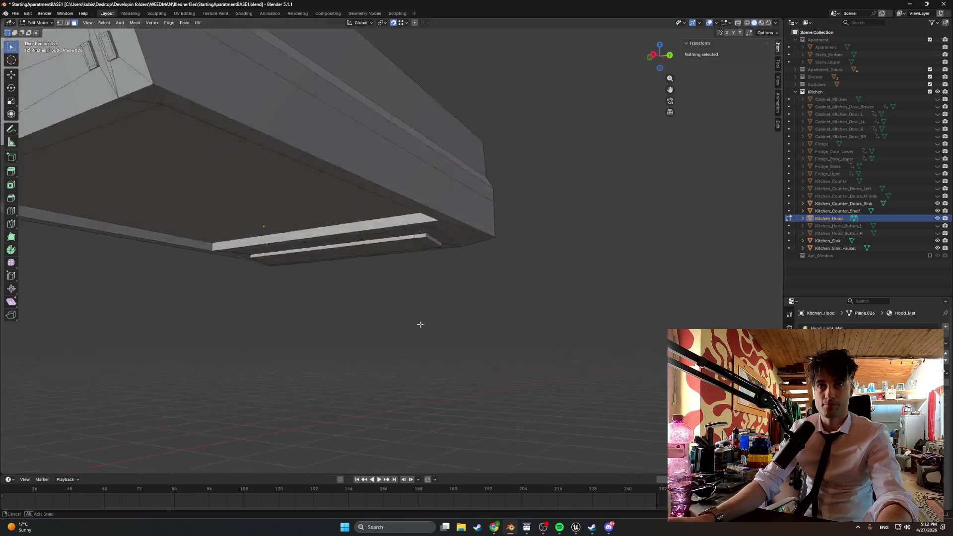
pyautogui.moveTo(391, 295)
pyautogui.mouseDown()
pyautogui.moveTo(366, 308)
pyautogui.moveTo(330, 300)
pyautogui.mouseUp()
pyautogui.moveTo(378, 283)
pyautogui.mouseDown()
pyautogui.moveTo(443, 296)
pyautogui.moveTo(468, 277)
pyautogui.moveTo(442, 275)
pyautogui.moveTo(423, 296)
pyautogui.moveTo(413, 273)
pyautogui.moveTo(395, 293)
pyautogui.moveTo(419, 323)
pyautogui.moveTo(446, 294)
pyautogui.moveTo(469, 326)
pyautogui.moveTo(453, 335)
pyautogui.moveTo(433, 222)
pyautogui.moveTo(492, 224)
pyautogui.mouseUp()
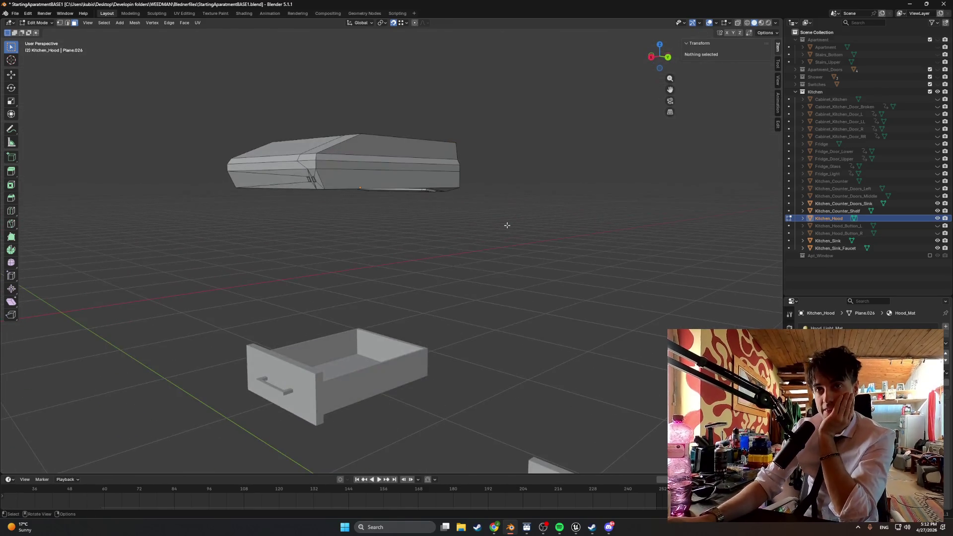
# Step: Unhide Kitchen_Hood_Button_L and Kitchen_Hood_Button_R and select them along with Kitchen_Hood
pyautogui.click(818, 228)
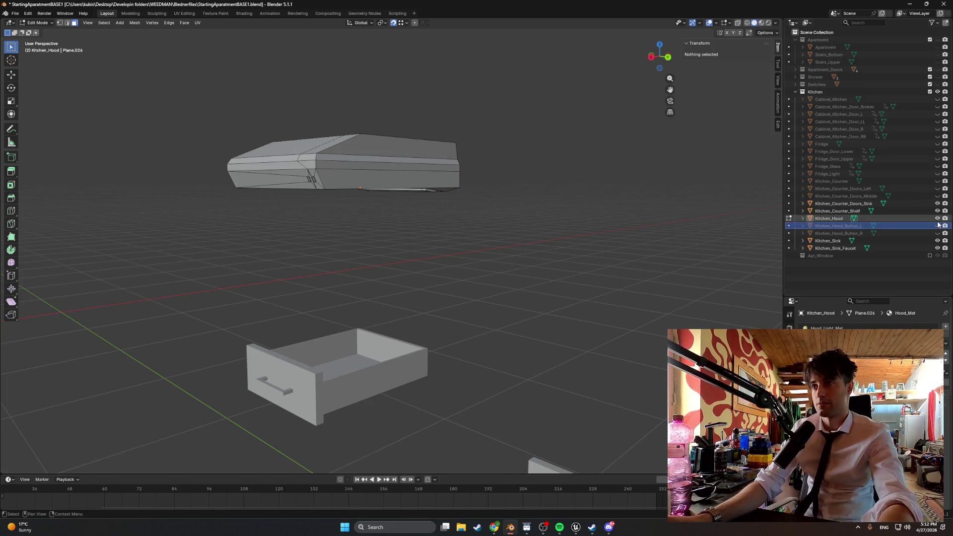
pyautogui.click(902, 220)
pyautogui.click(938, 226)
pyautogui.click(938, 233)
pyautogui.keyDown('ctrl'); pyautogui.click(918, 226); pyautogui.keyUp('ctrl')
pyautogui.keyDown('ctrl'); pyautogui.click(917, 233); pyautogui.keyUp('ctrl')
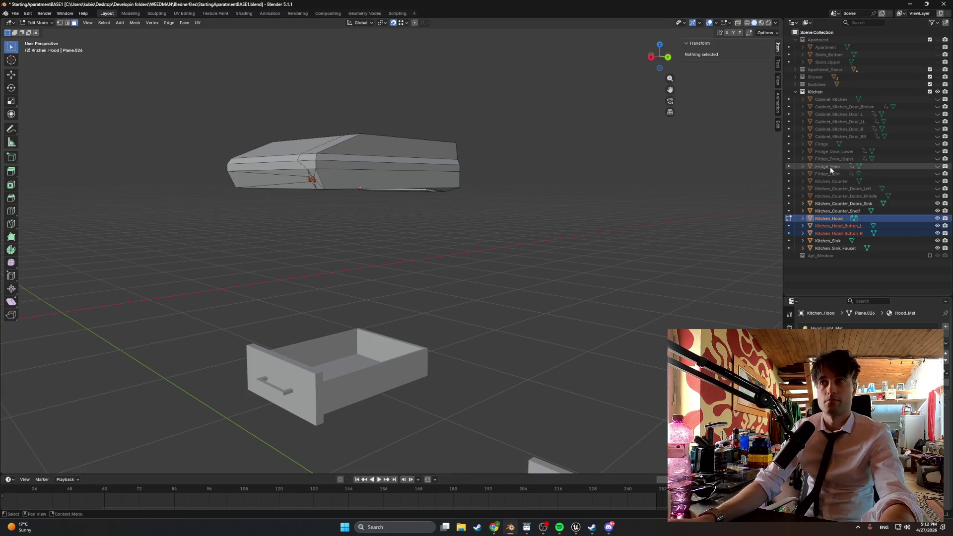
# Step: Exclude the Switches and other apartment collections and hide the cabinet and counter objects
pyautogui.click(930, 92)
pyautogui.click(931, 92)
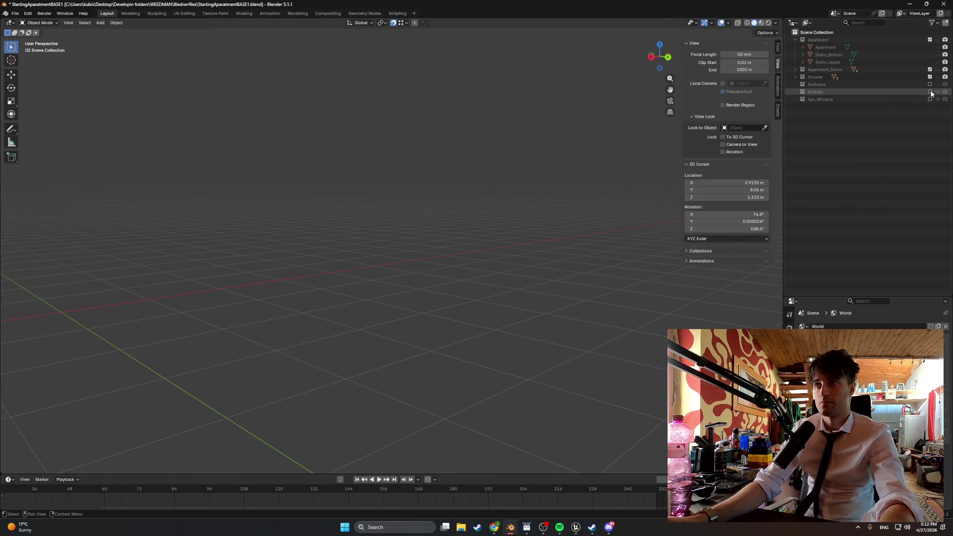
pyautogui.click(930, 84)
pyautogui.moveTo(938, 99); pyautogui.dragTo(937, 249)
pyautogui.keyDown('ctrl'); pyautogui.click(931, 91); pyautogui.keyUp('ctrl')
pyautogui.click(15, 14)
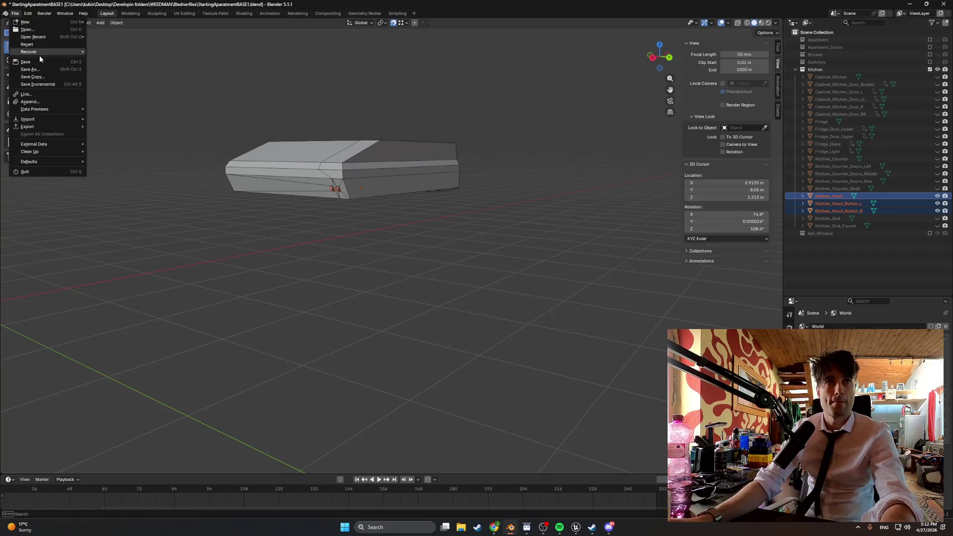
# Step: Copy Kitchen_Hood and its two buttons, then save StartingAparatmentBASE1.blend
pyautogui.moveTo(48, 127)
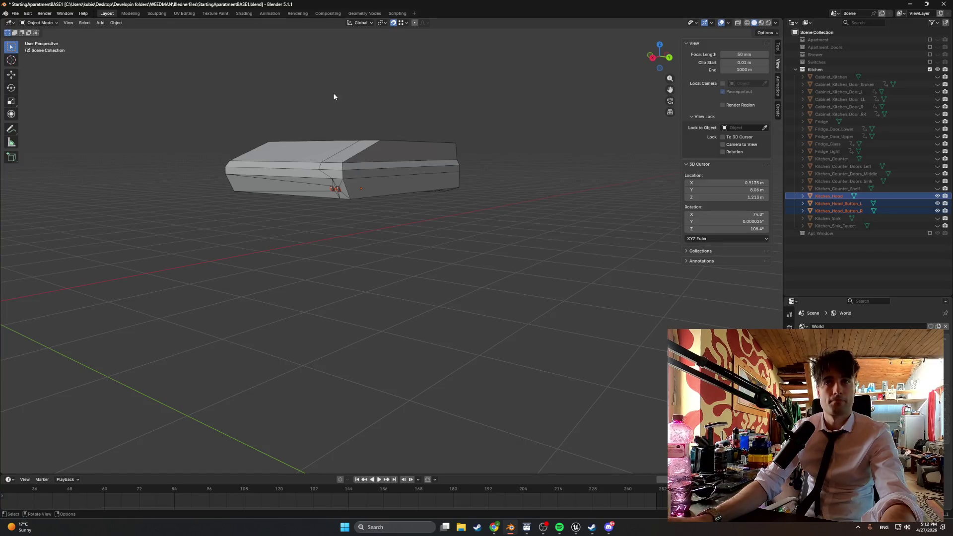
pyautogui.click(818, 198)
pyautogui.keyDown('shift'); pyautogui.click(824, 209); pyautogui.keyUp('shift')
pyautogui.hotkey('ctrl', 'c')
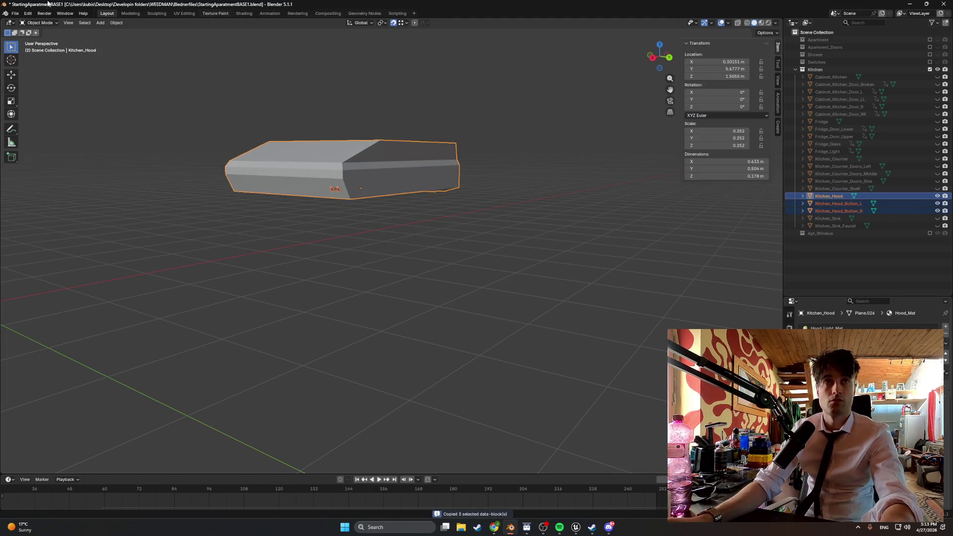
pyautogui.click(15, 14)
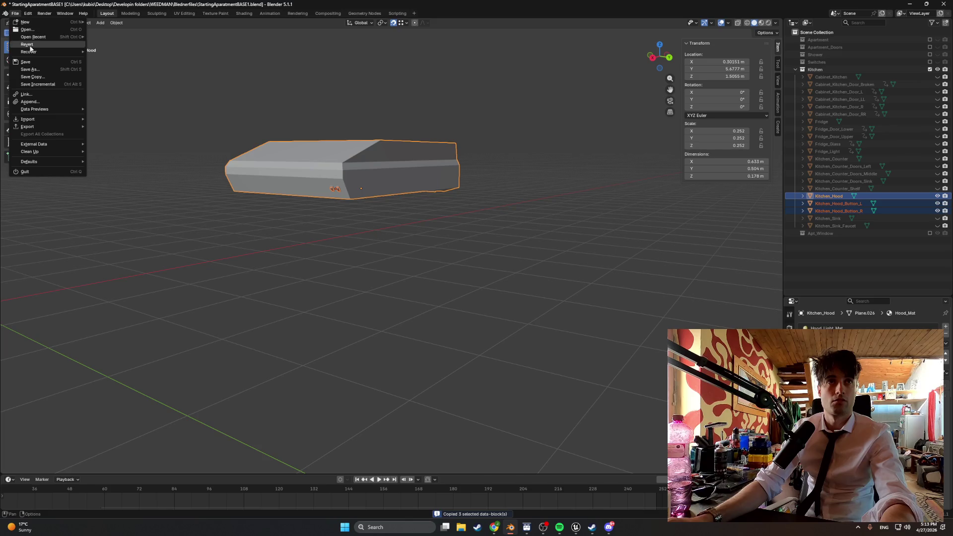
pyautogui.click(25, 61)
# Step: Start a new General file with the default cube, camera and light
pyautogui.click(15, 14)
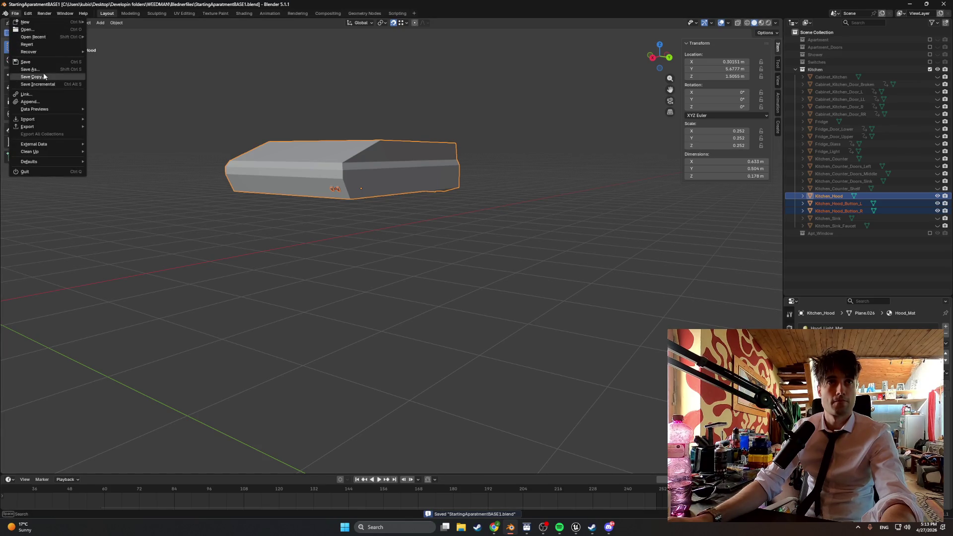
pyautogui.click(43, 32)
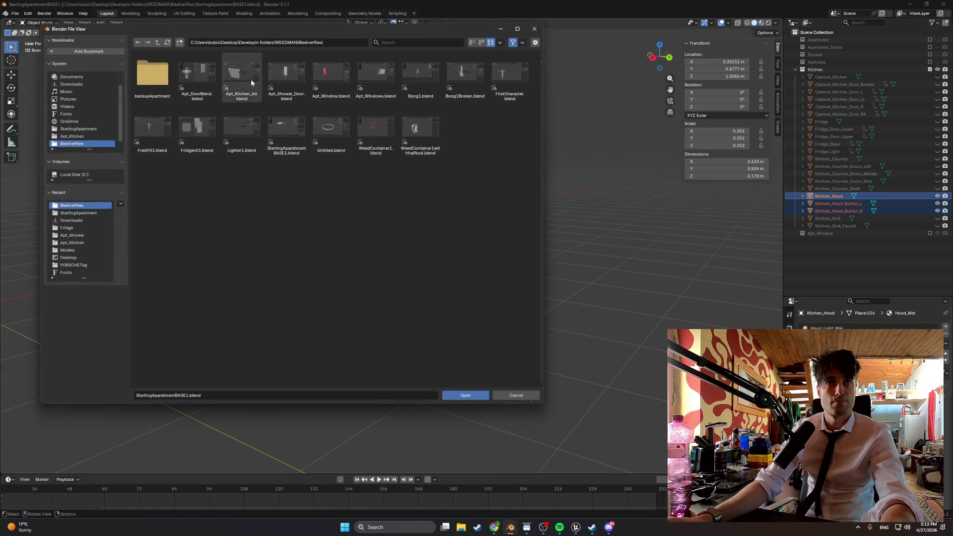
pyautogui.click(536, 29)
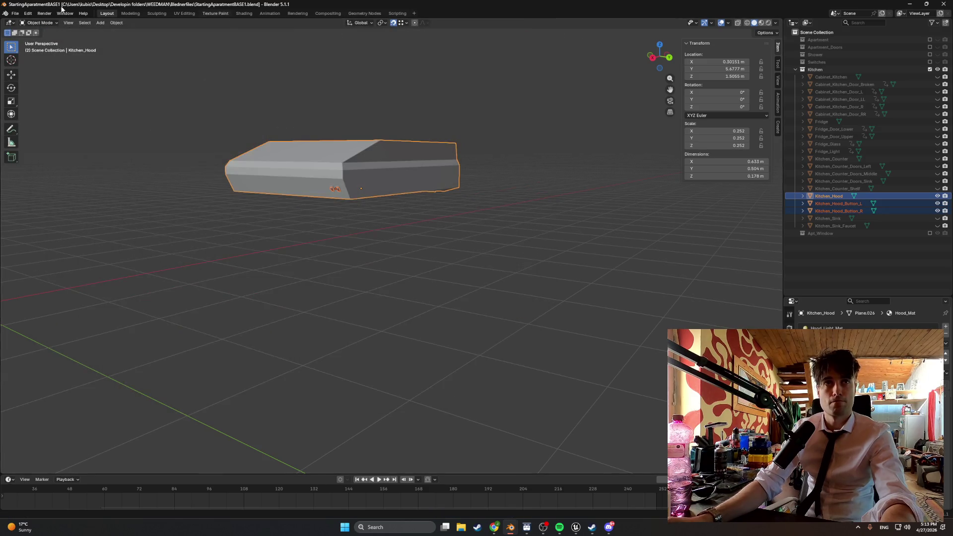
pyautogui.click(15, 13)
pyautogui.moveTo(27, 22)
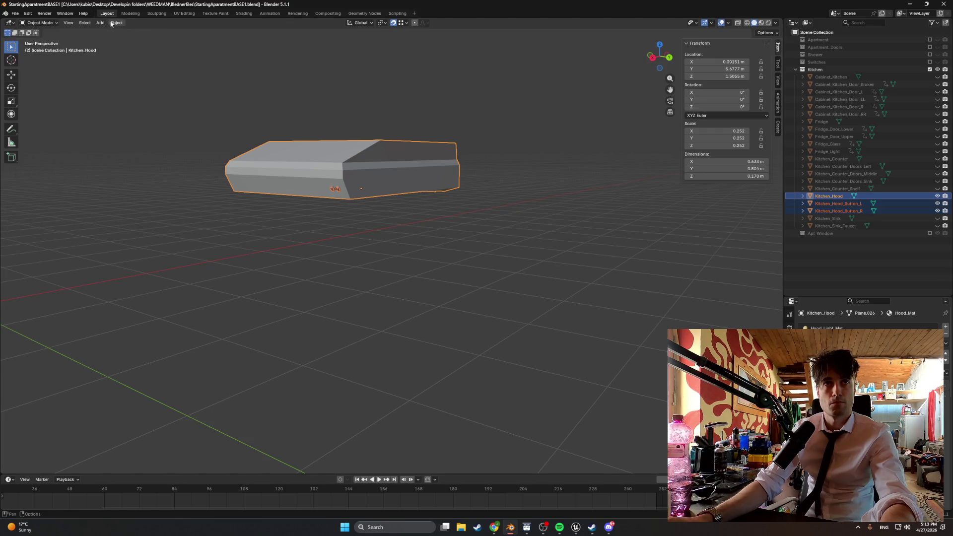
pyautogui.click(29, 13)
pyautogui.click(15, 13)
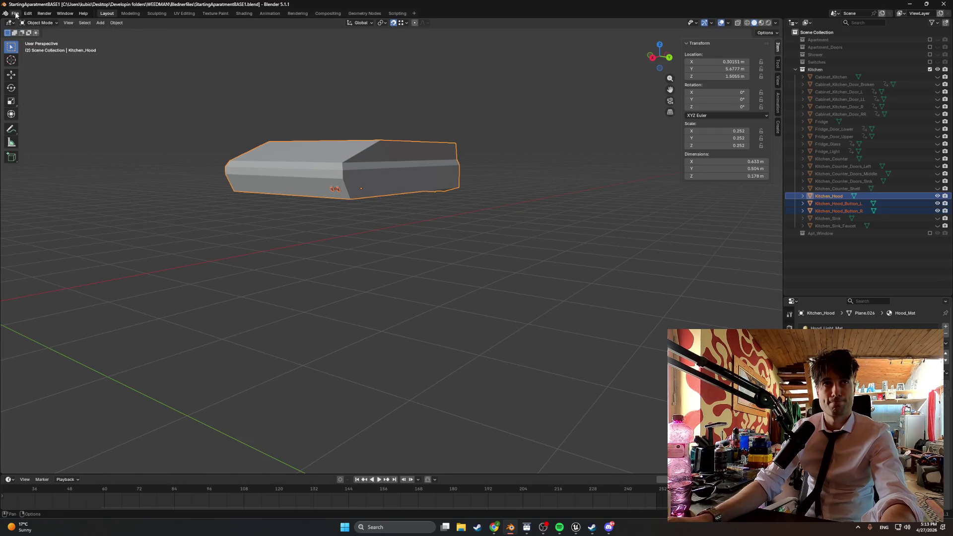
pyautogui.moveTo(26, 22)
pyautogui.click(106, 21)
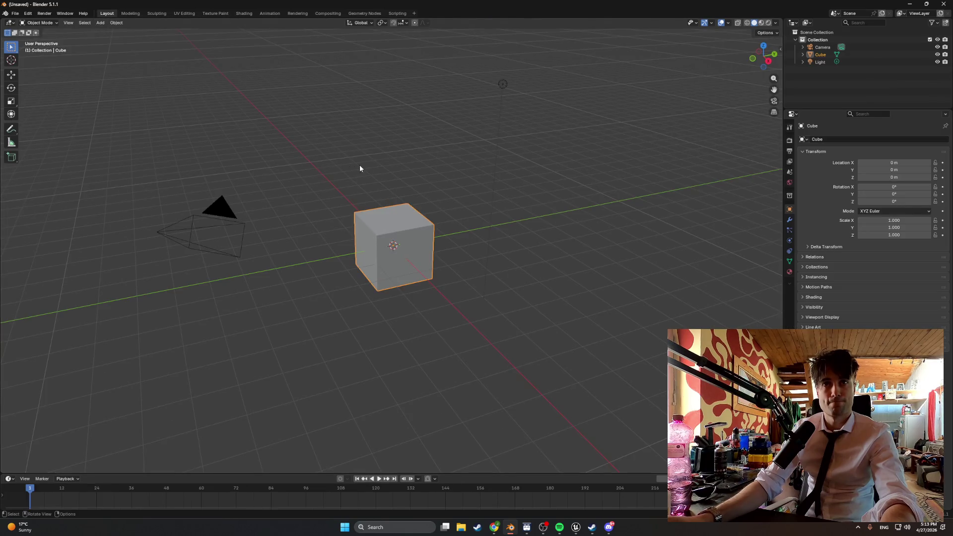
# Step: Delete the default camera, light and cube from the new scene
pyautogui.click(820, 47)
pyautogui.click(811, 57)
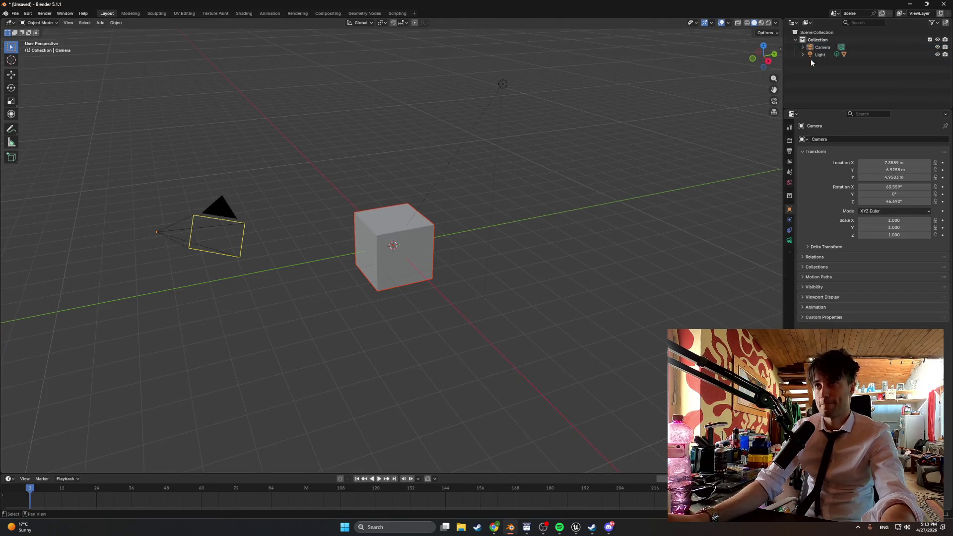
pyautogui.moveTo(812, 58); pyautogui.dragTo(822, 60)
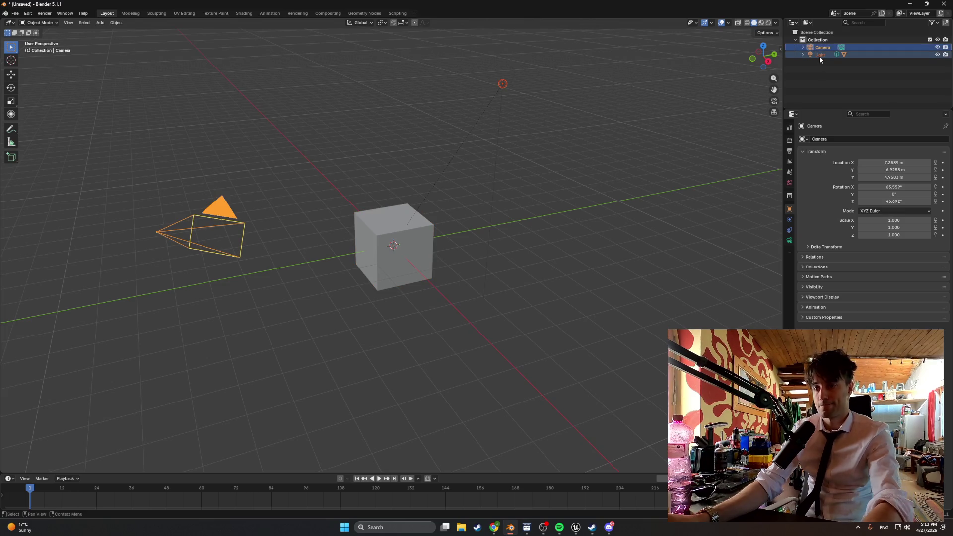
pyautogui.press('Delete')
pyautogui.click(822, 48)
pyautogui.press('Delete')
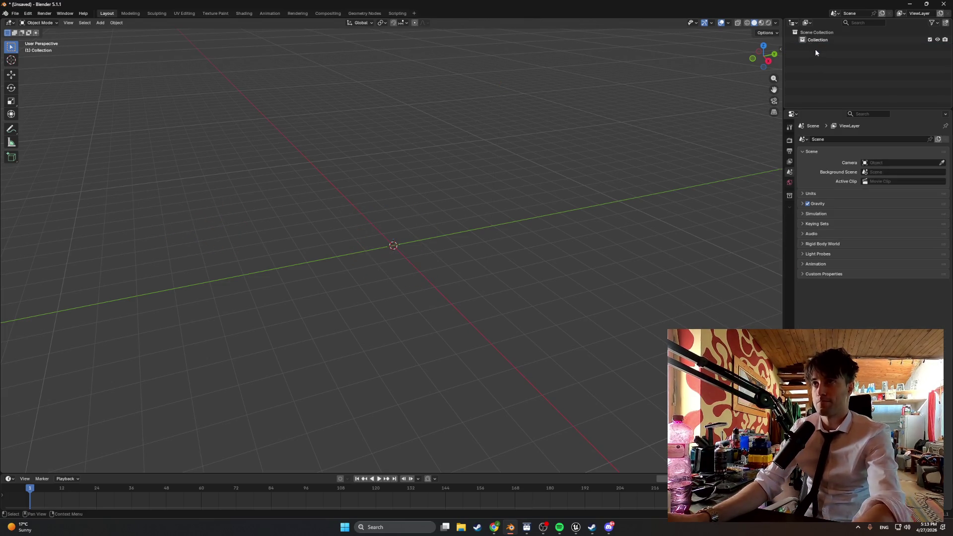
# Step: Paste Kitchen_Hood and its two buttons, bring them into view, and select Kitchen_Hood
pyautogui.hotkey('ctrl', 'v')
pyautogui.scroll(3, 580, 148)
pyautogui.moveTo(580, 148); pyautogui.dragTo(389, 213)
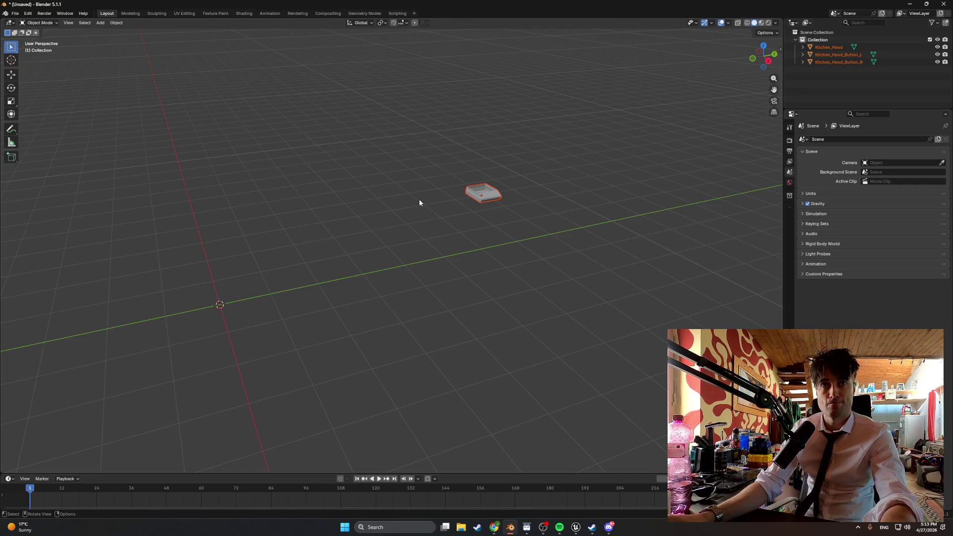
pyautogui.scroll(2, 451, 198)
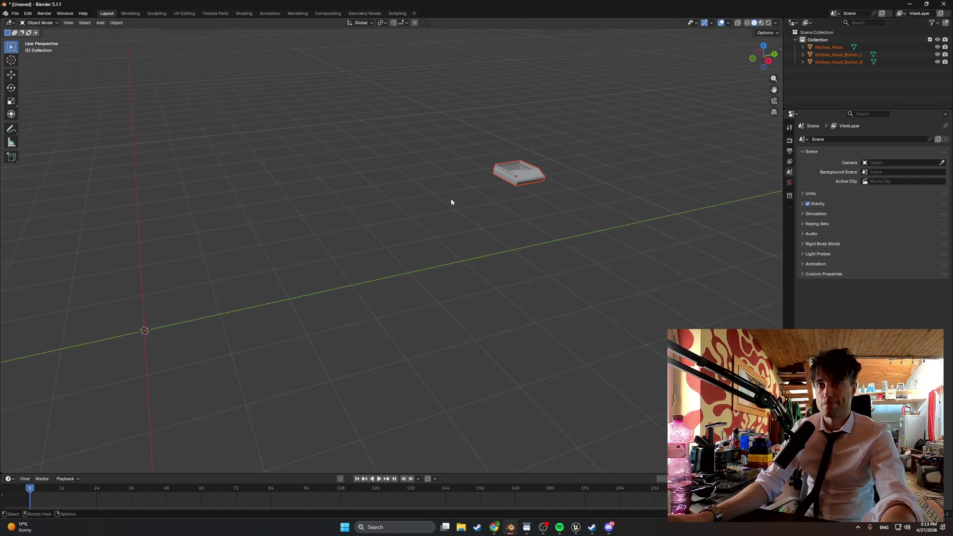
pyautogui.click(820, 47)
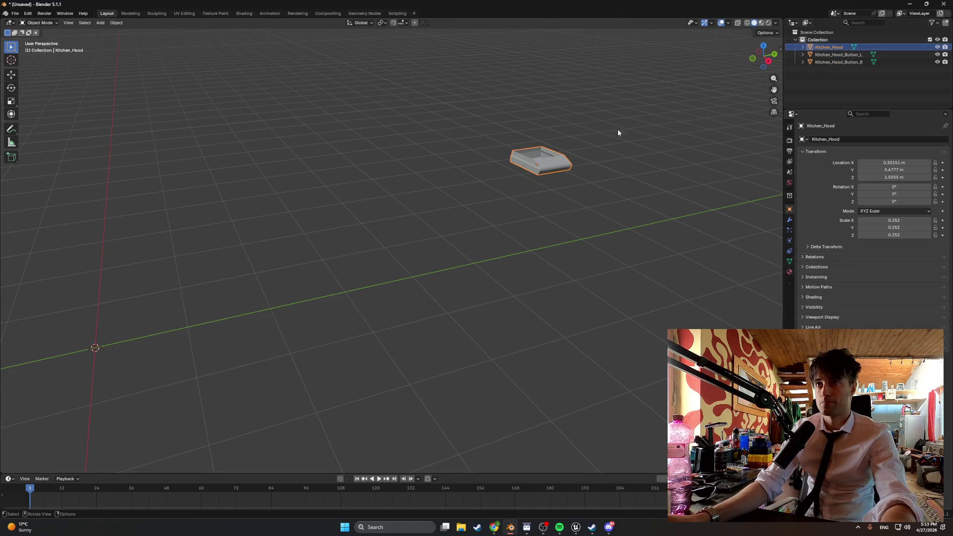
# Step: Set Kitchen_Hood's origin to geometry, then to the 3D cursor, and move its geometry to the origin
pyautogui.rightClick(416, 190)
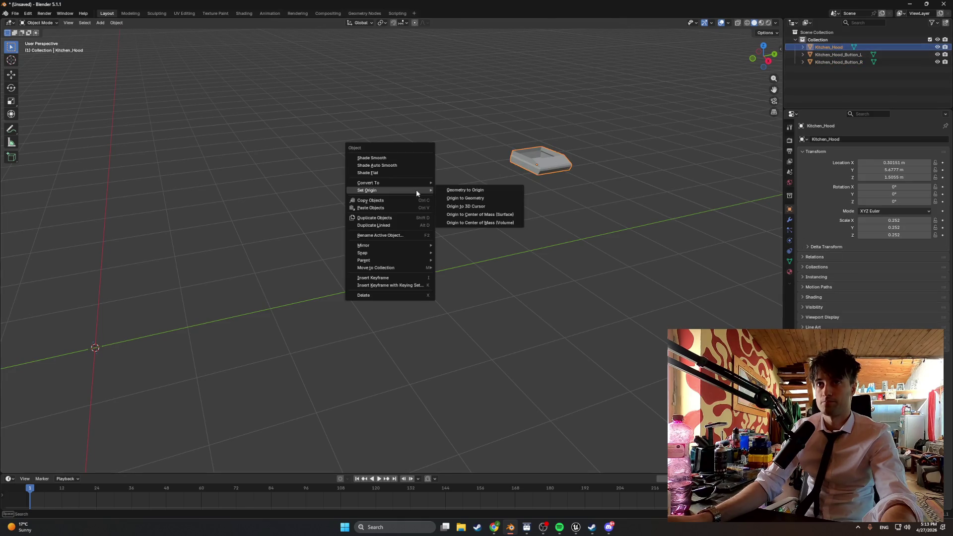
pyautogui.click(462, 199)
pyautogui.rightClick(461, 190)
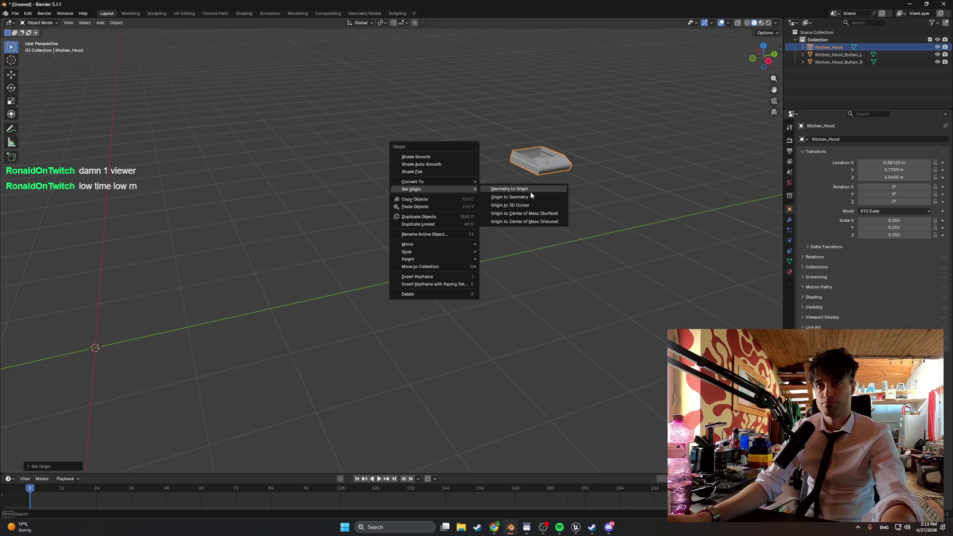
pyautogui.click(530, 206)
pyautogui.rightClick(515, 204)
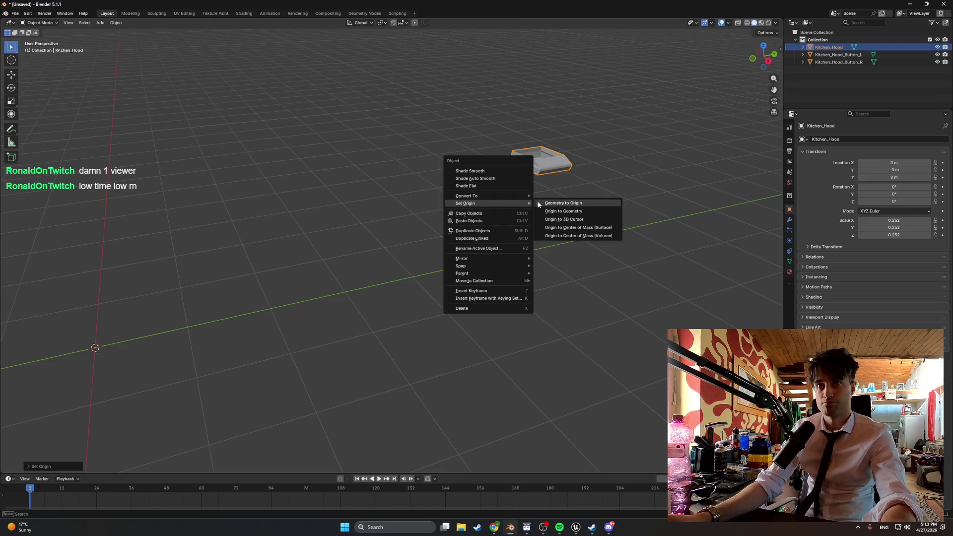
pyautogui.click(543, 203)
pyautogui.moveTo(296, 210)
pyautogui.mouseDown()
pyautogui.moveTo(487, 121)
pyautogui.moveTo(260, 257)
pyautogui.moveTo(492, 206)
pyautogui.moveTo(389, 220)
pyautogui.moveTo(415, 248)
pyautogui.mouseUp()
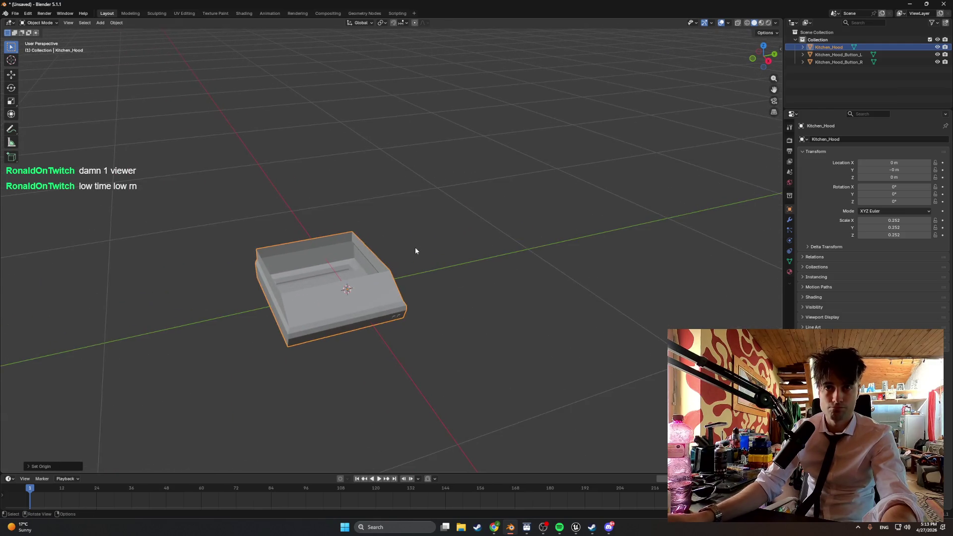
pyautogui.rightClick(415, 245)
pyautogui.moveTo(415, 245)
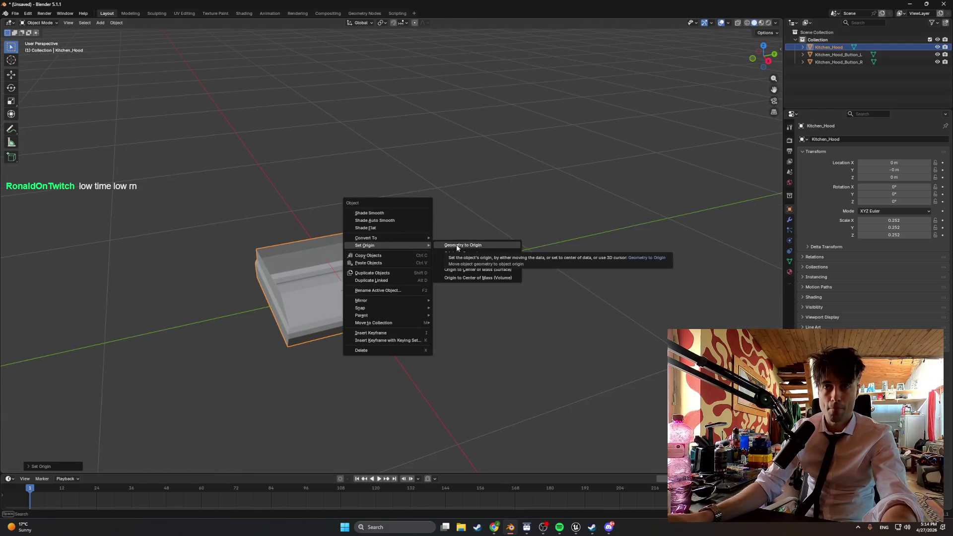
pyautogui.click(470, 255)
pyautogui.moveTo(432, 248)
pyautogui.mouseDown()
pyautogui.moveTo(529, 272)
pyautogui.moveTo(520, 252)
pyautogui.moveTo(528, 238)
pyautogui.moveTo(508, 255)
pyautogui.moveTo(424, 256)
pyautogui.moveTo(390, 196)
pyautogui.moveTo(400, 212)
pyautogui.mouseUp()
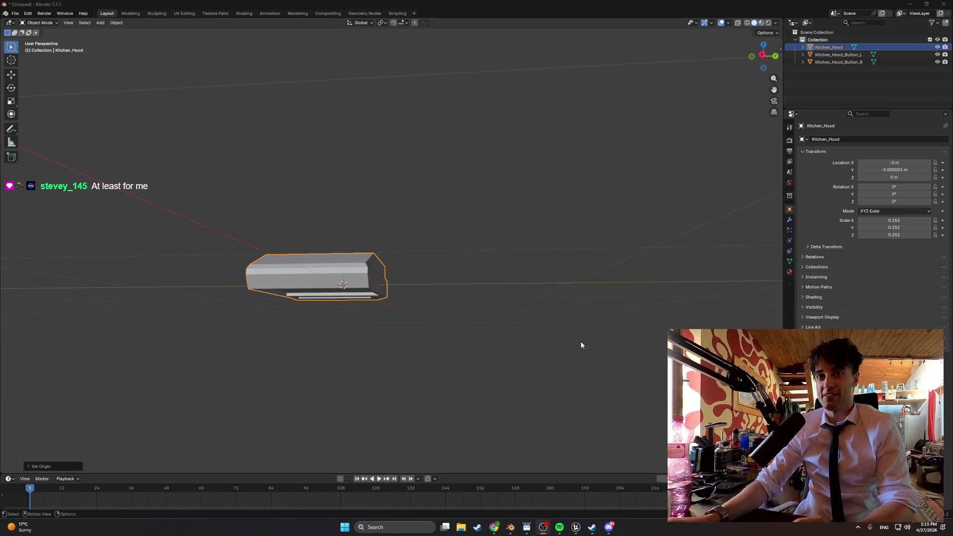
pyautogui.scroll(5, 443, 306)
pyautogui.moveTo(412, 342)
pyautogui.mouseDown()
pyautogui.moveTo(413, 356)
pyautogui.moveTo(395, 353)
pyautogui.moveTo(474, 315)
pyautogui.mouseUp()
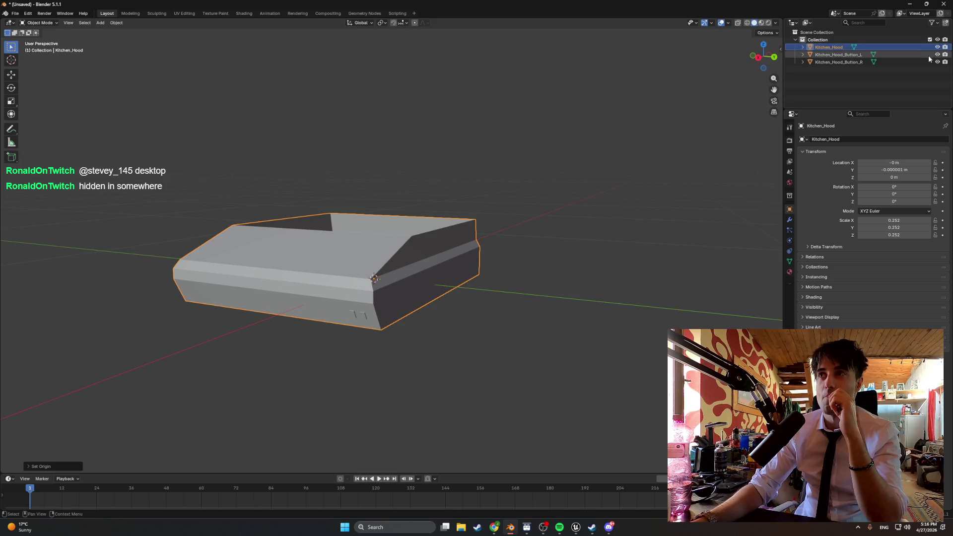
pyautogui.click(835, 54)
# Step: Set Kitchen_Hood_Button_L's origin to the 3D cursor at the world origin and inspect it
pyautogui.moveTo(680, 148)
pyautogui.mouseDown()
pyautogui.moveTo(509, 234)
pyautogui.moveTo(509, 262)
pyautogui.mouseUp()
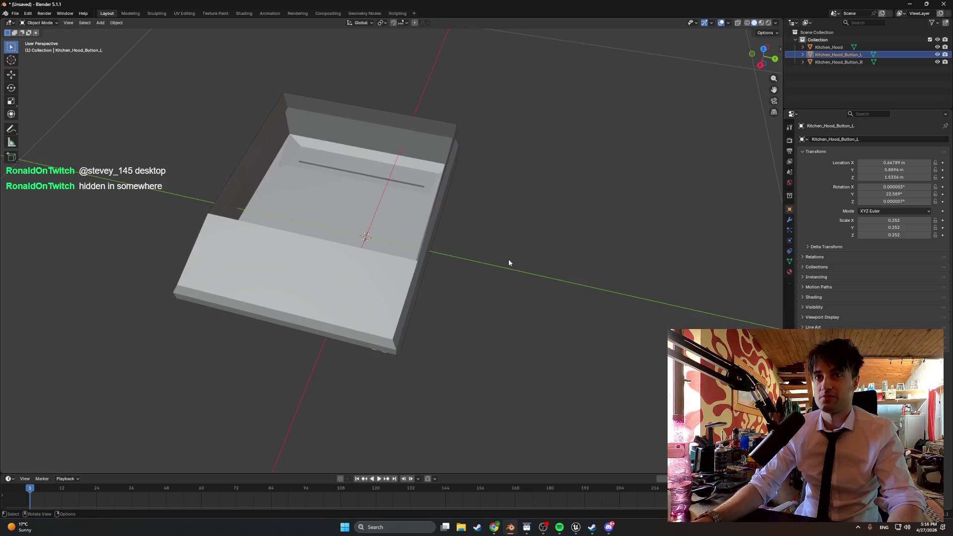
pyautogui.rightClick(509, 263)
pyautogui.moveTo(509, 263)
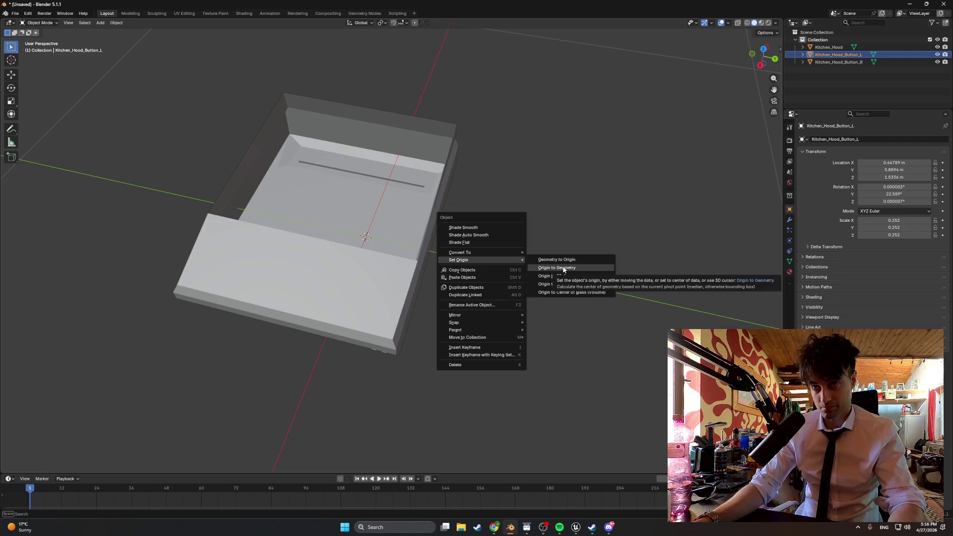
pyautogui.click(568, 276)
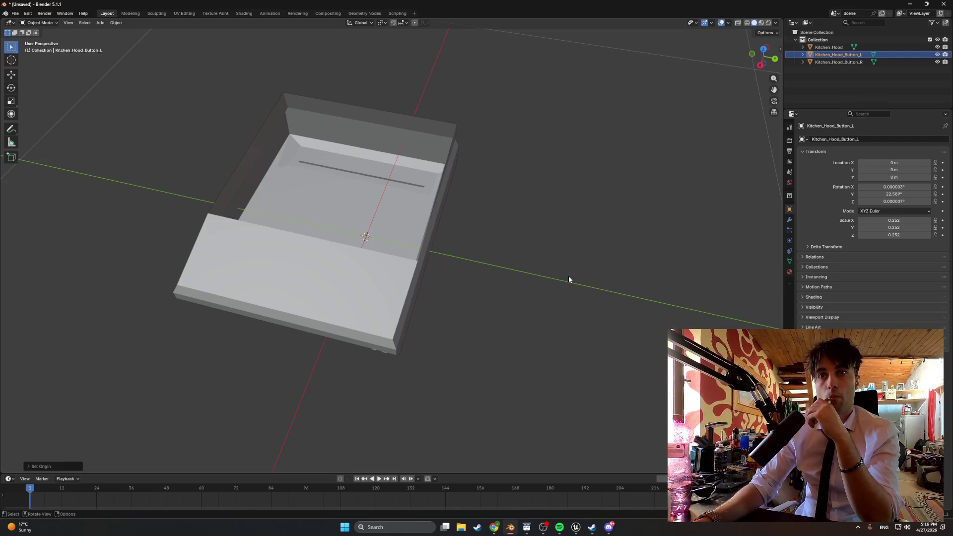
pyautogui.rightClick(563, 267)
pyautogui.moveTo(565, 267)
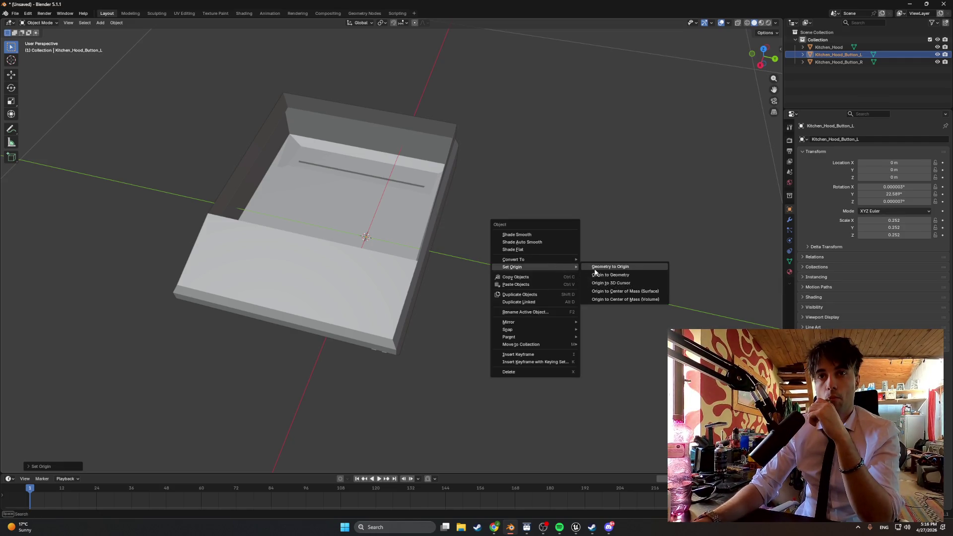
pyautogui.scroll(3, 365, 220)
pyautogui.scroll(2, 366, 220)
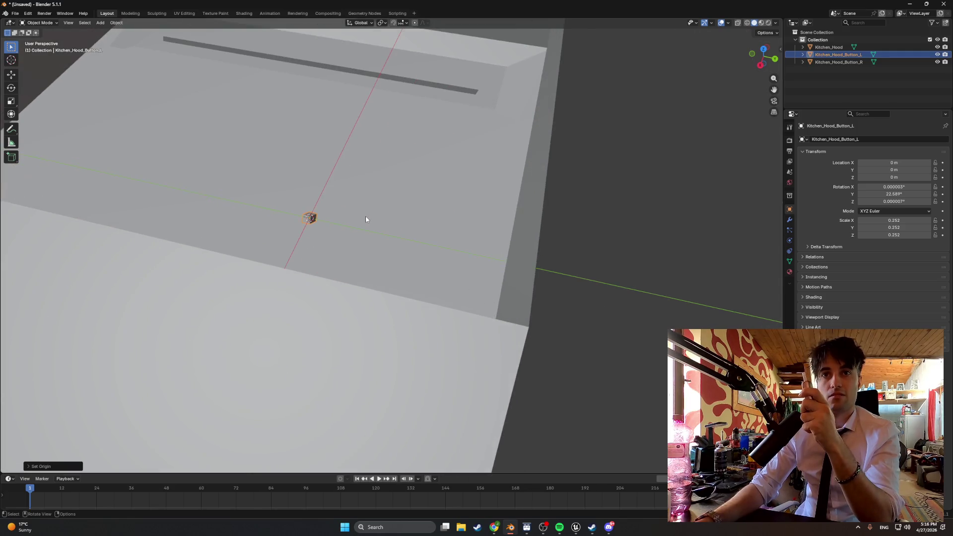
pyautogui.moveTo(365, 216); pyautogui.dragTo(327, 214)
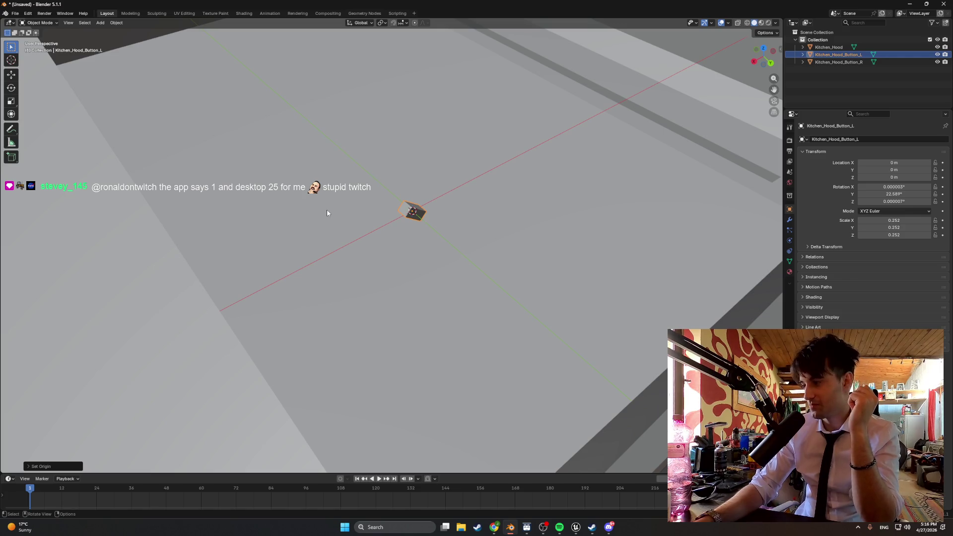
pyautogui.scroll(-1, 564, 168)
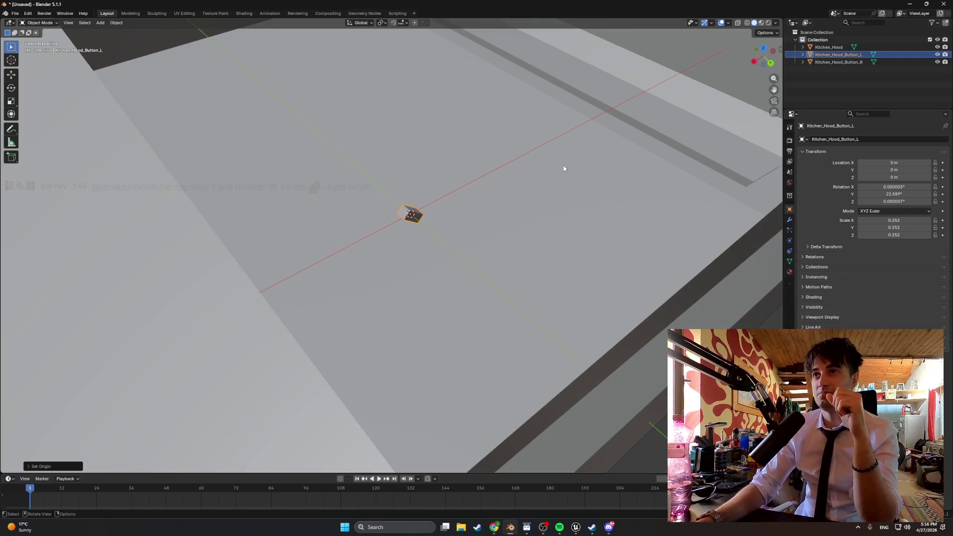
# Step: Set Kitchen_Hood_Button_R's origin to the 3D cursor, temporarily hiding and re-showing Button_L
pyautogui.click(886, 61)
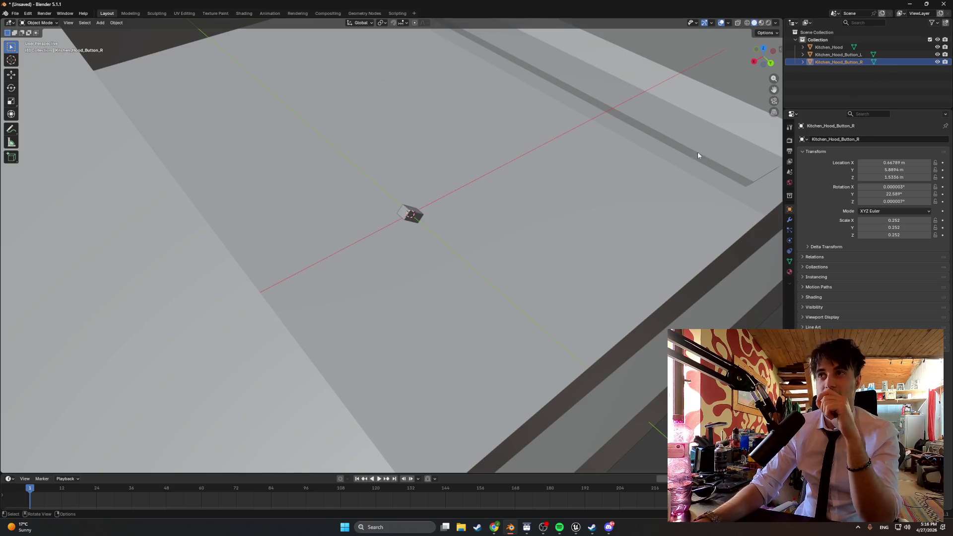
pyautogui.click(937, 56)
pyautogui.scroll(-1, 556, 276)
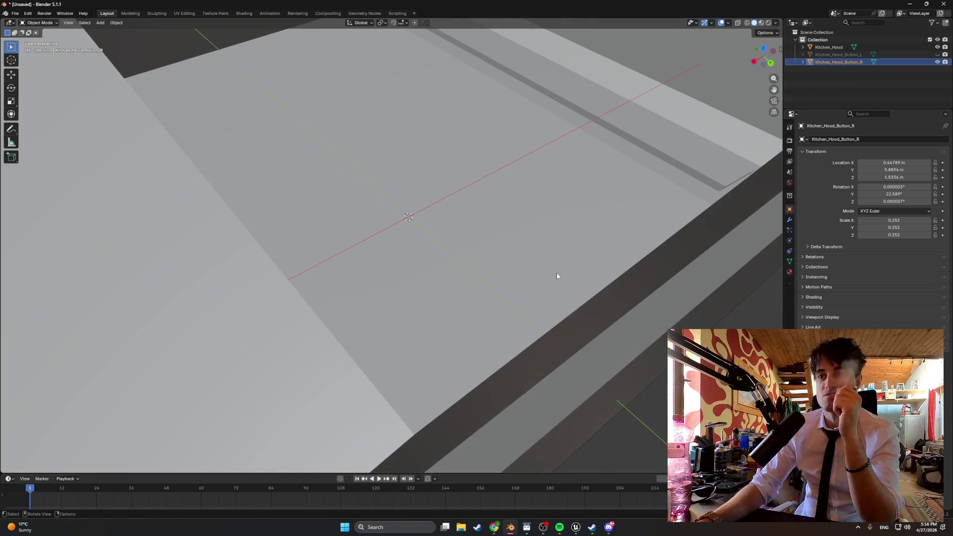
pyautogui.rightClick(628, 369)
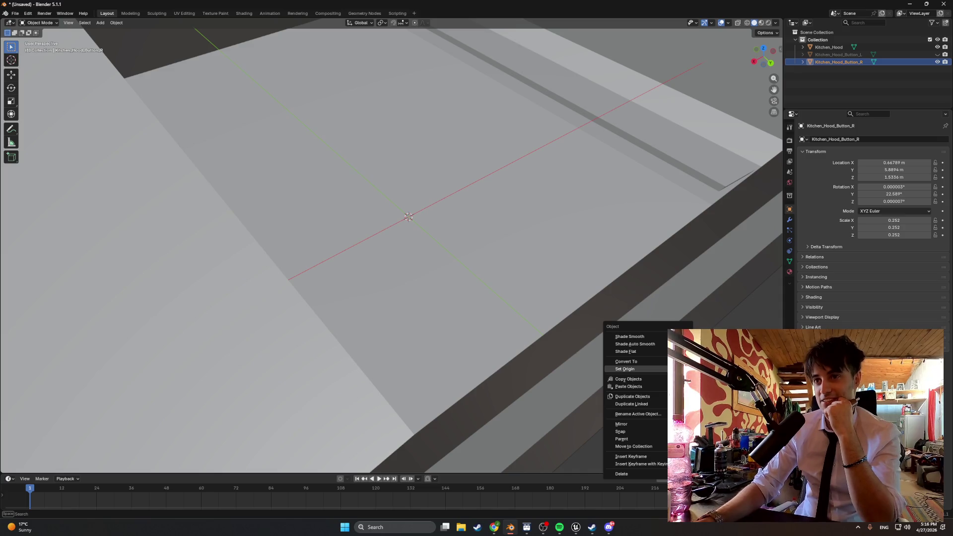
pyautogui.click(705, 388)
pyautogui.rightClick(658, 388)
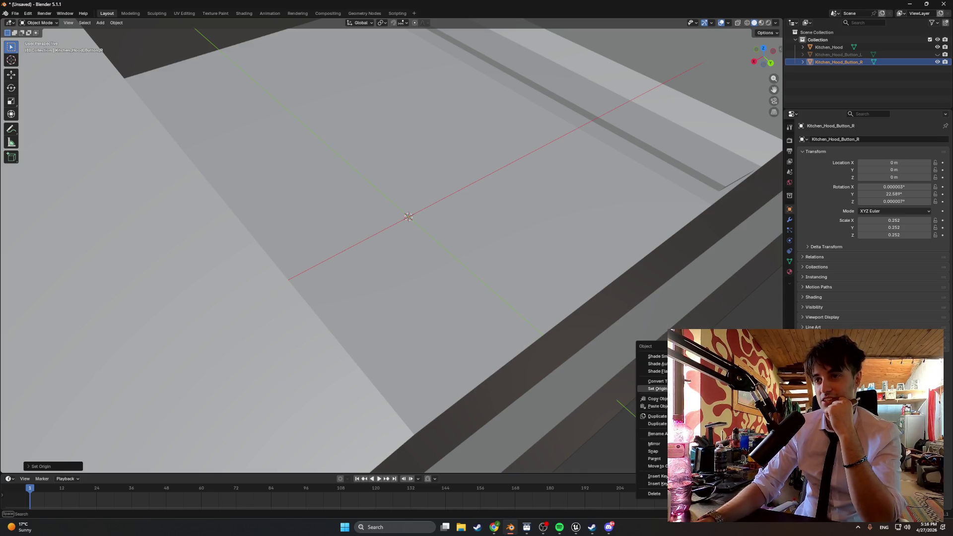
pyautogui.click(938, 63)
pyautogui.click(938, 55)
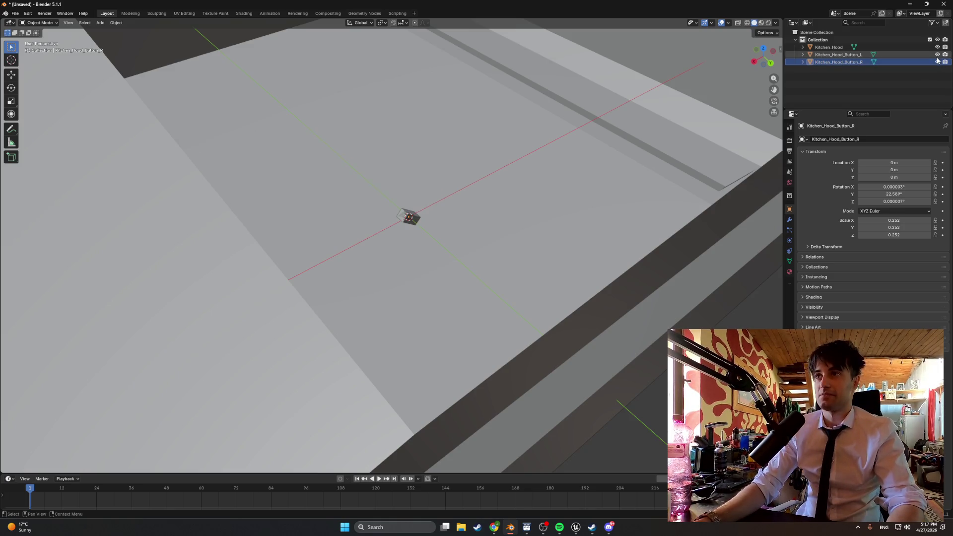
pyautogui.scroll(-10, 650, 177)
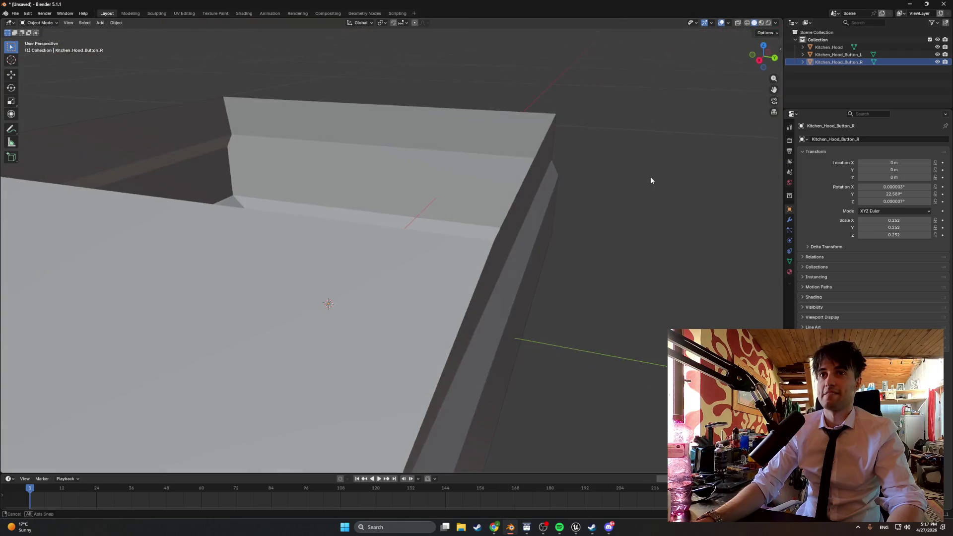
pyautogui.moveTo(639, 187)
pyautogui.mouseDown()
pyautogui.moveTo(570, 217)
pyautogui.moveTo(587, 198)
pyautogui.moveTo(553, 206)
pyautogui.moveTo(587, 202)
pyautogui.moveTo(496, 234)
pyautogui.moveTo(539, 243)
pyautogui.mouseUp()
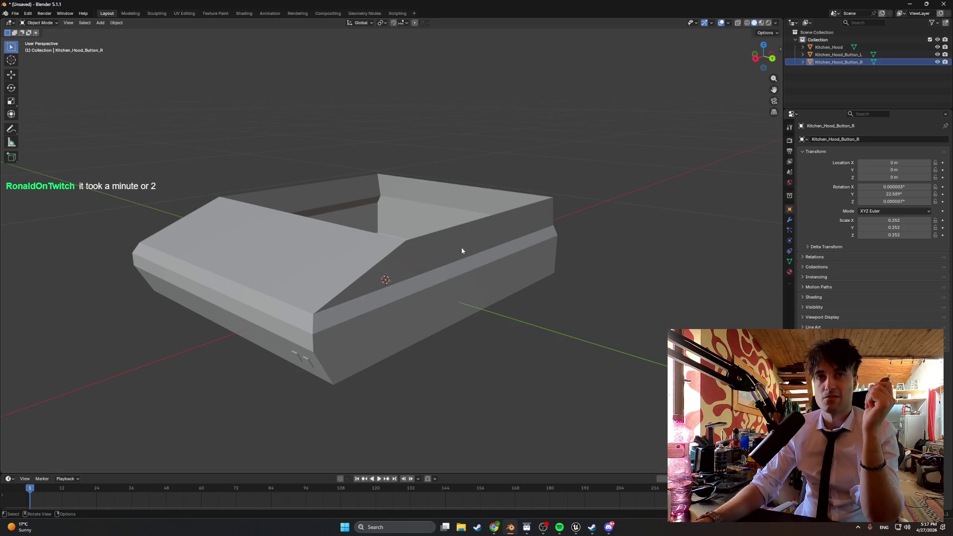
pyautogui.moveTo(495, 521)
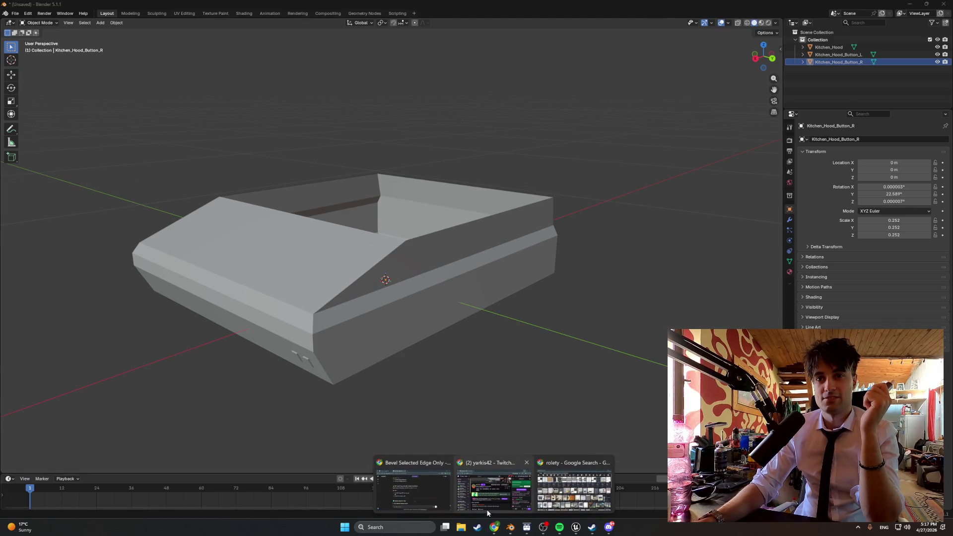
# Step: Move the Twitch stream window aside and minimize it, then orbit around the hood
pyautogui.click(495, 505)
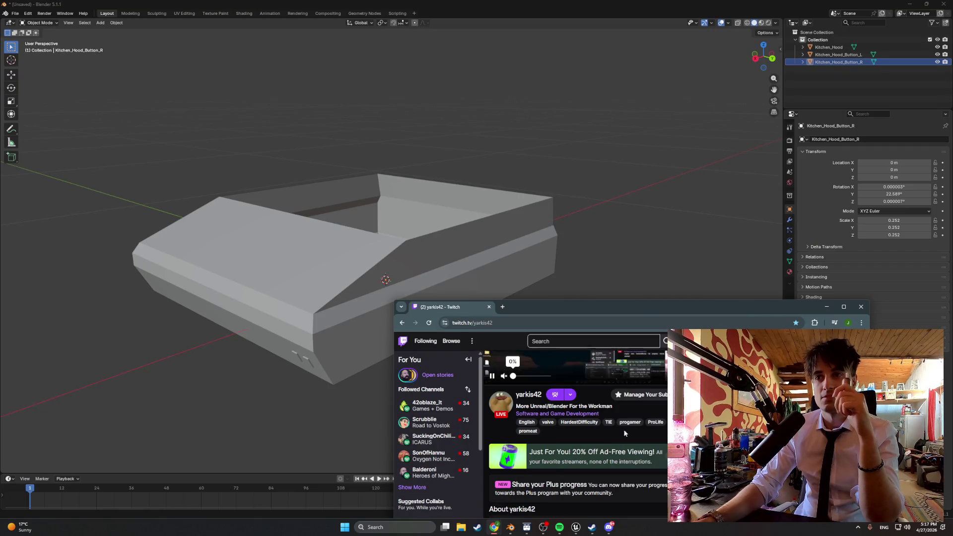
pyautogui.moveTo(646, 310); pyautogui.dragTo(513, 211)
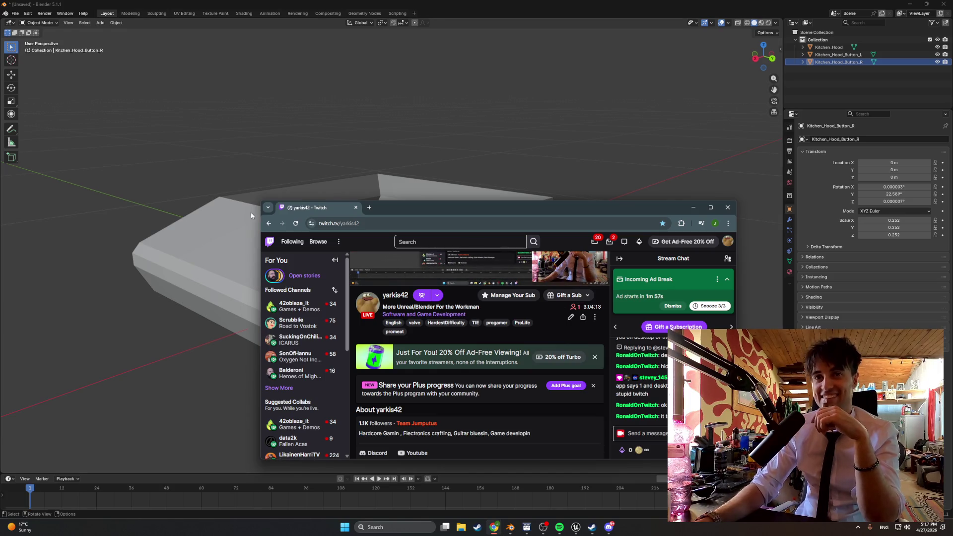
pyautogui.click(295, 224)
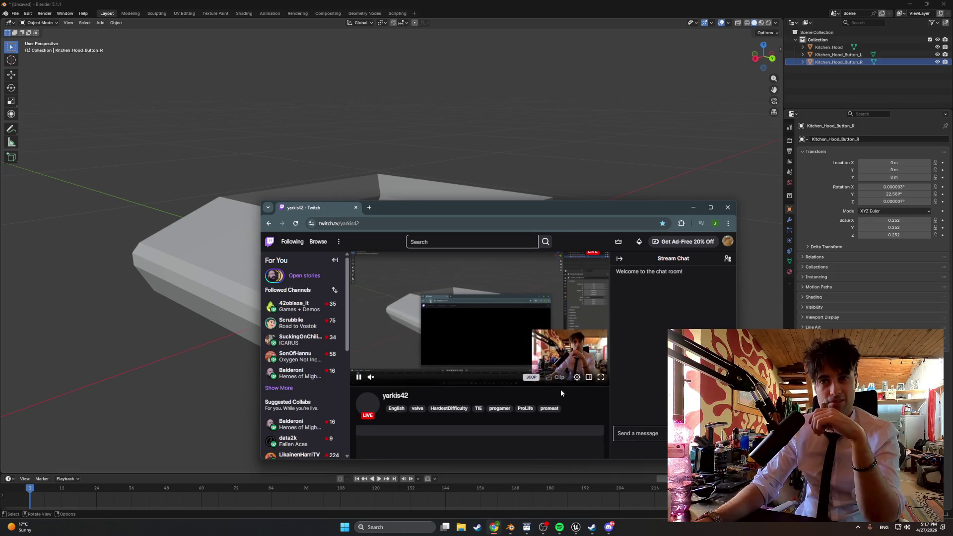
pyautogui.moveTo(544, 213); pyautogui.dragTo(488, 128)
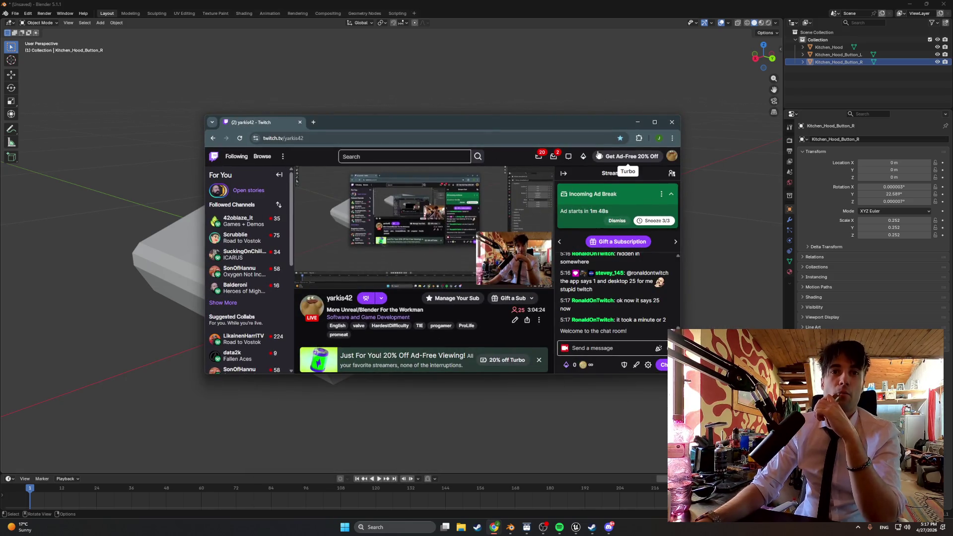
pyautogui.click(638, 121)
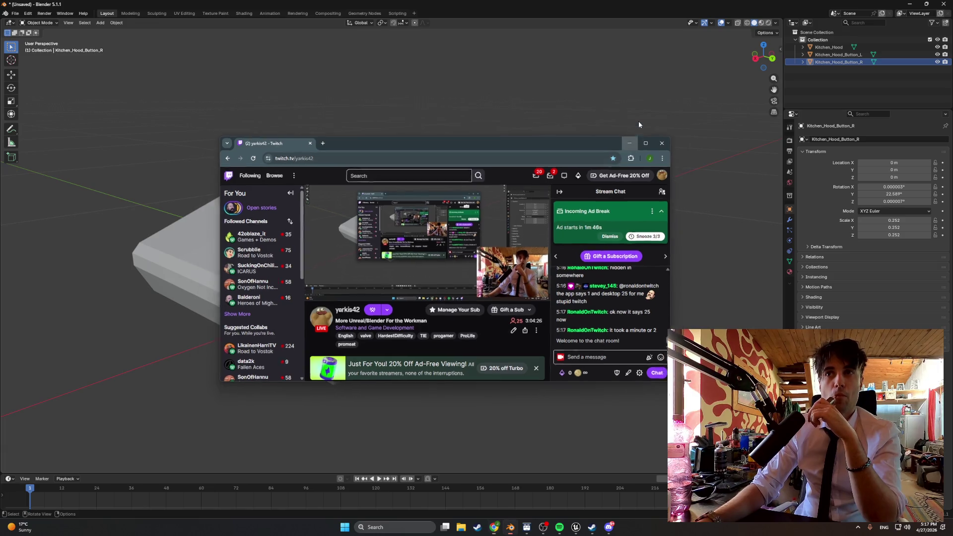
pyautogui.moveTo(440, 304)
pyautogui.mouseDown()
pyautogui.moveTo(480, 279)
pyautogui.moveTo(447, 252)
pyautogui.moveTo(440, 257)
pyautogui.mouseUp()
pyautogui.moveTo(430, 294)
pyautogui.mouseDown()
pyautogui.moveTo(453, 341)
pyautogui.moveTo(395, 360)
pyautogui.moveTo(430, 368)
pyautogui.moveTo(410, 338)
pyautogui.moveTo(526, 348)
pyautogui.moveTo(491, 332)
pyautogui.moveTo(502, 347)
pyautogui.moveTo(544, 342)
pyautogui.mouseUp()
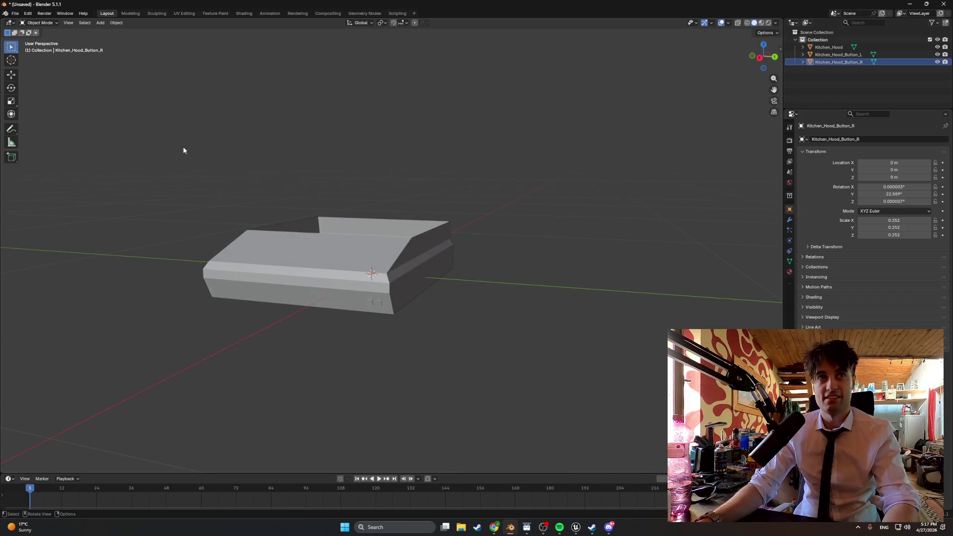
# Step: Begin saving the scene under the new name Hood.blend
pyautogui.press('Tab')
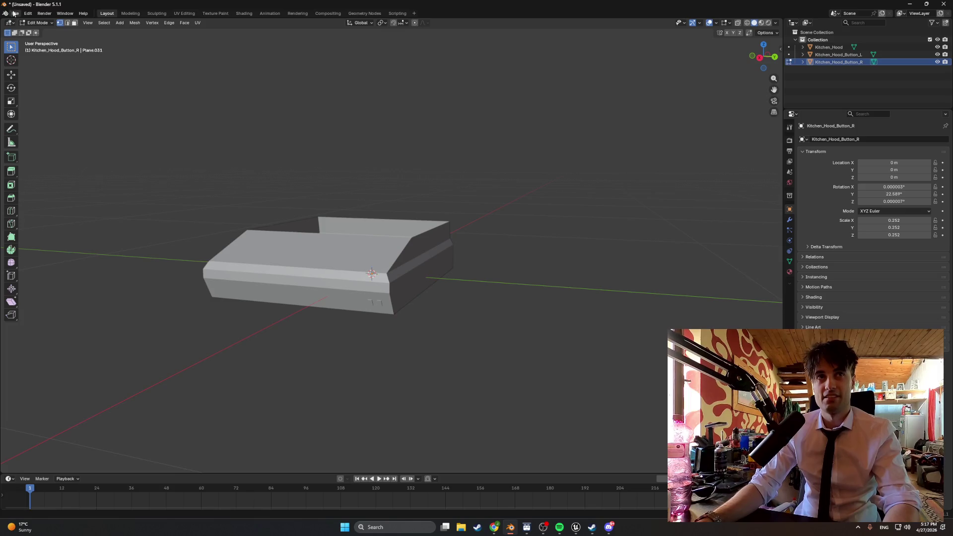
pyautogui.click(15, 13)
pyautogui.click(46, 68)
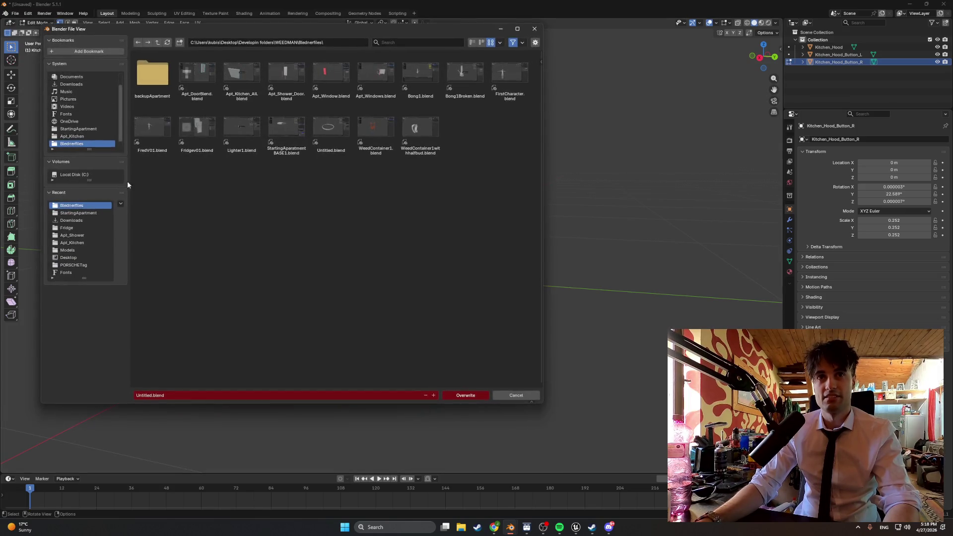
pyautogui.write('Hood')
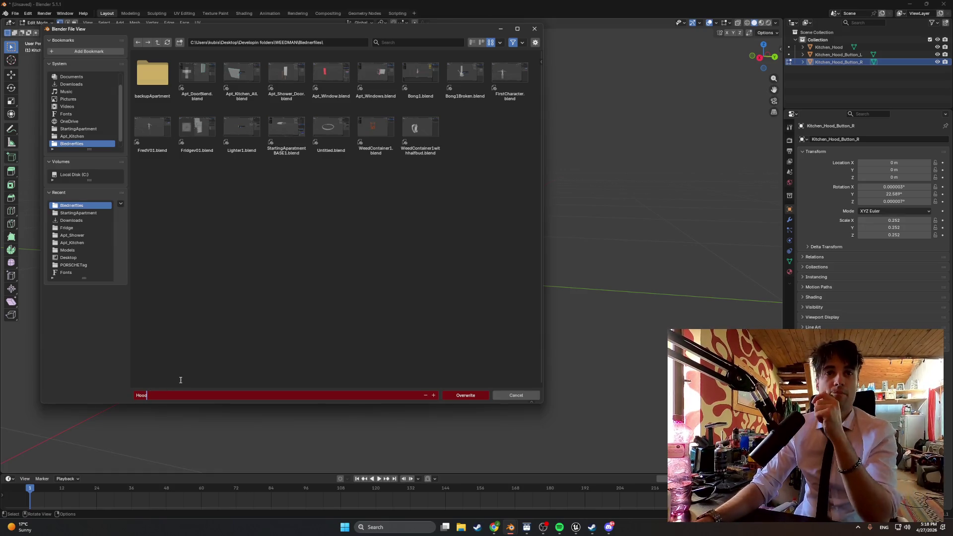
pyautogui.click(294, 273)
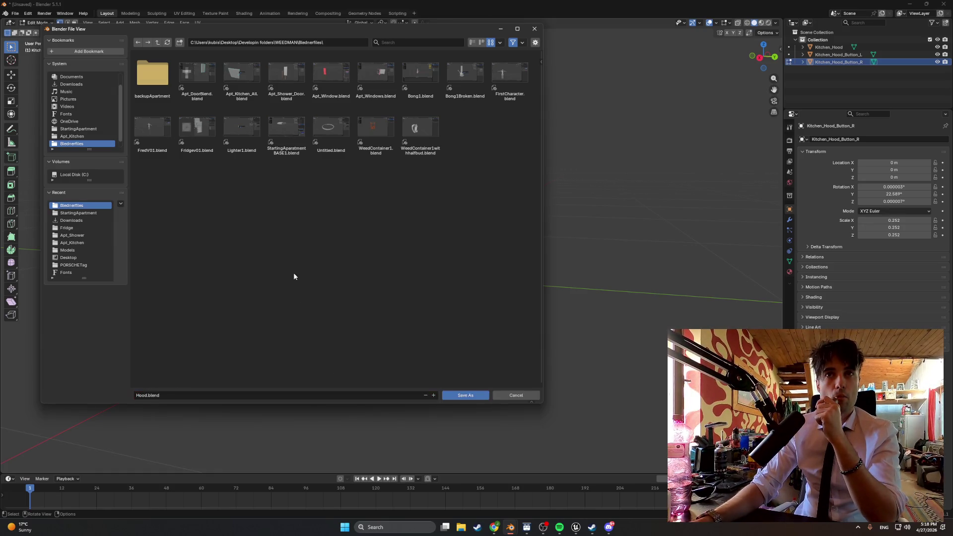
# Step: Create an Apartment_BLEND folder in Blenderfiles and enter it
pyautogui.rightClick(233, 223)
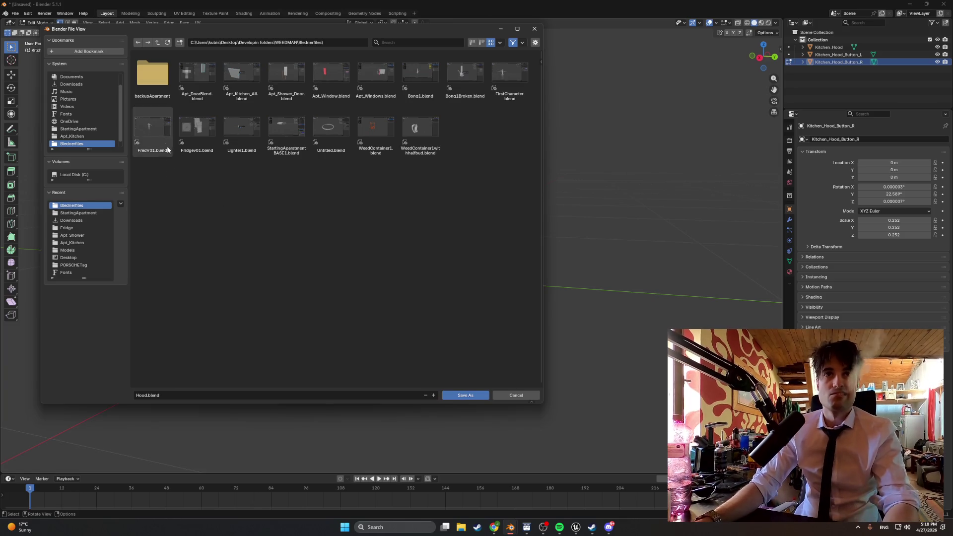
pyautogui.rightClick(221, 209)
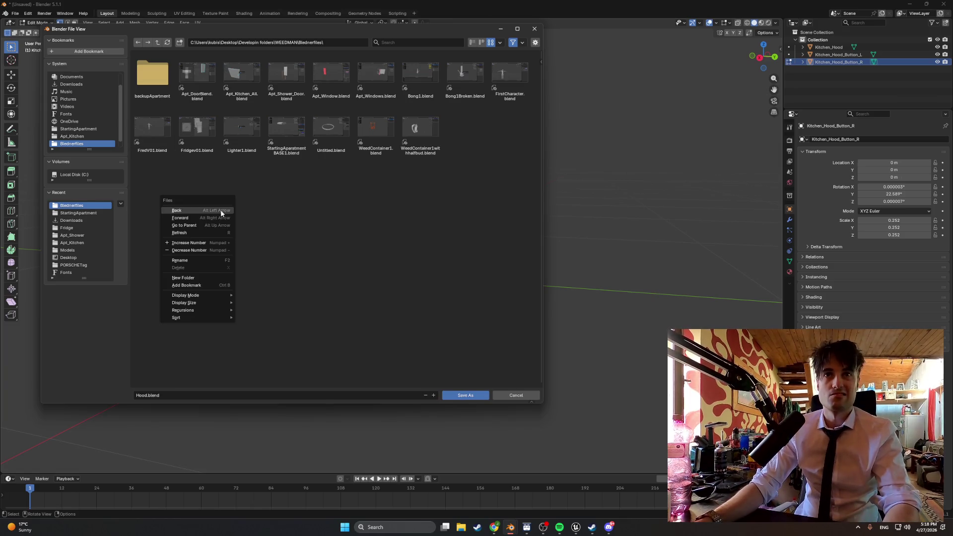
pyautogui.click(220, 277)
pyautogui.write('Apartment')
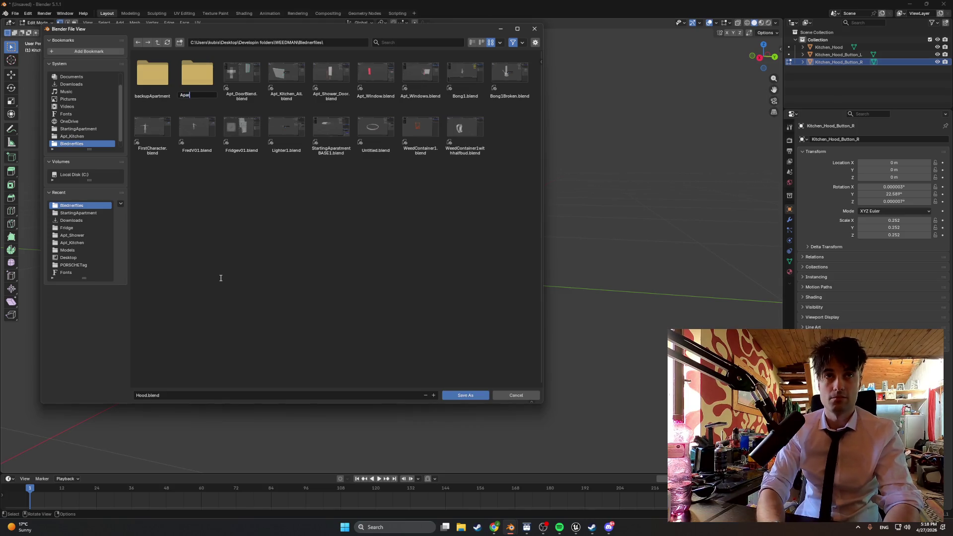
pyautogui.write('_BLEND')
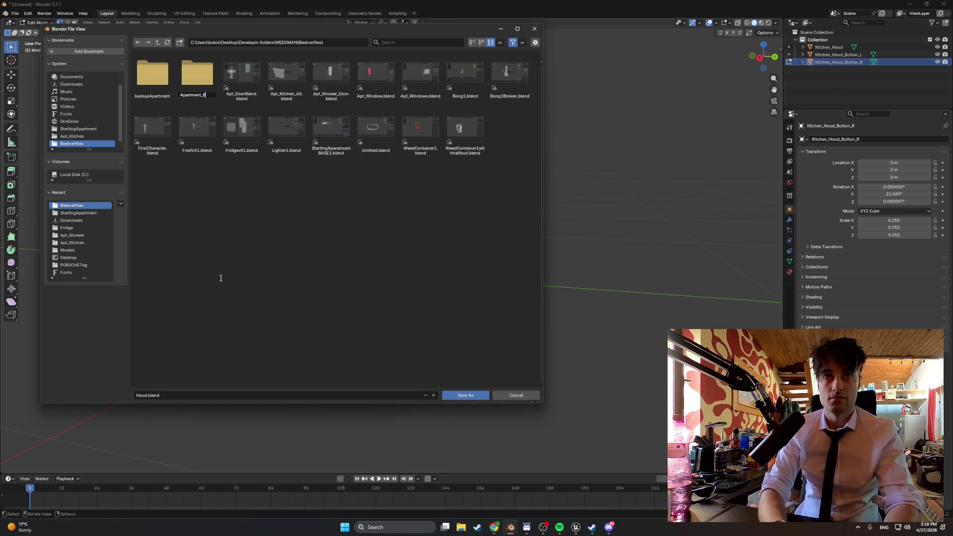
pyautogui.press('Return')
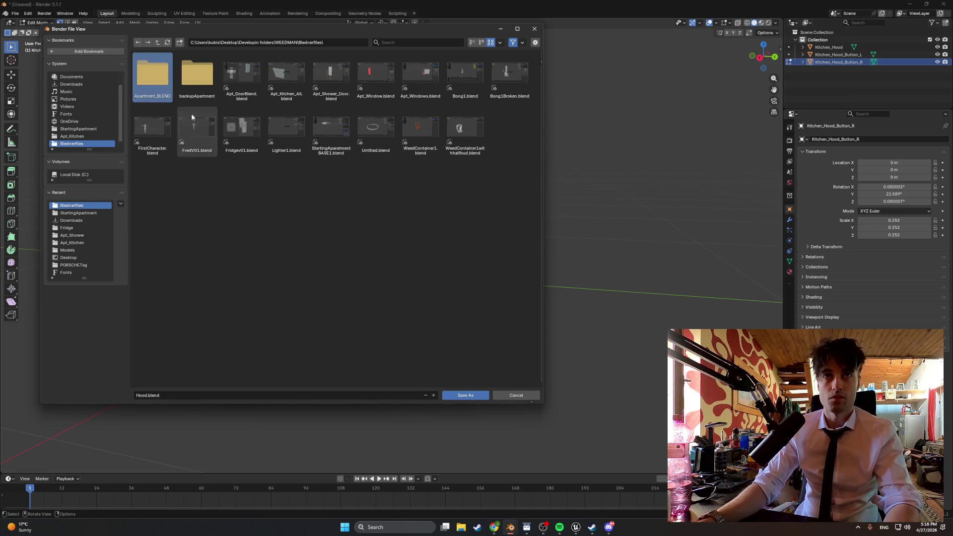
pyautogui.doubleClick(161, 91)
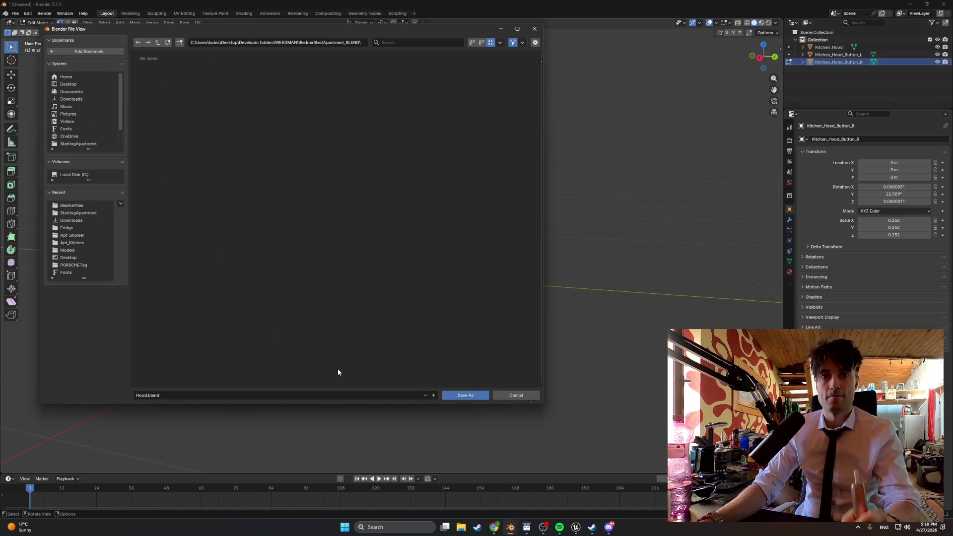
# Step: Create APT_KITCHEN_BLEND inside Apartment_BLEND, enter it, and save Hood.blend there
pyautogui.rightClick(235, 171)
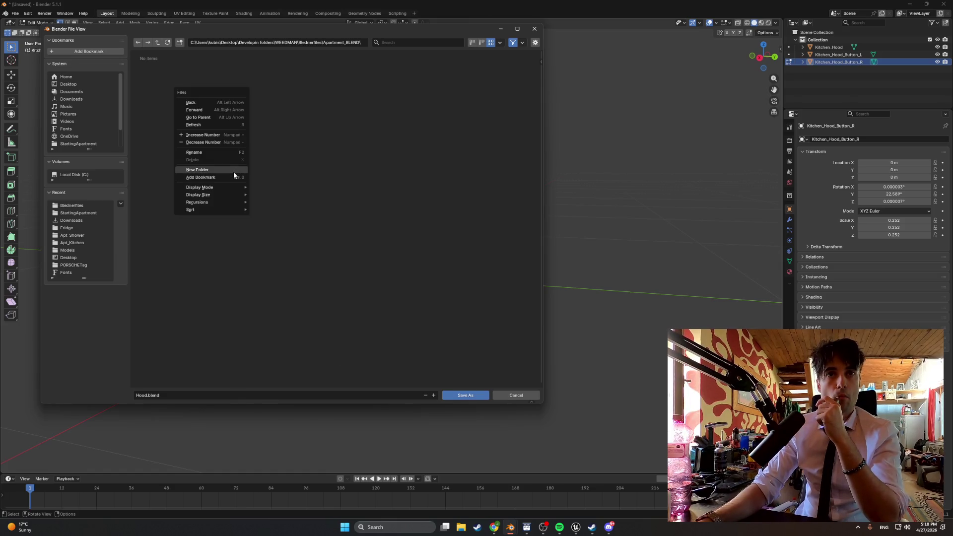
pyautogui.click(233, 173)
pyautogui.write('APT_KITCHEN_BLEND')
pyautogui.press('Return')
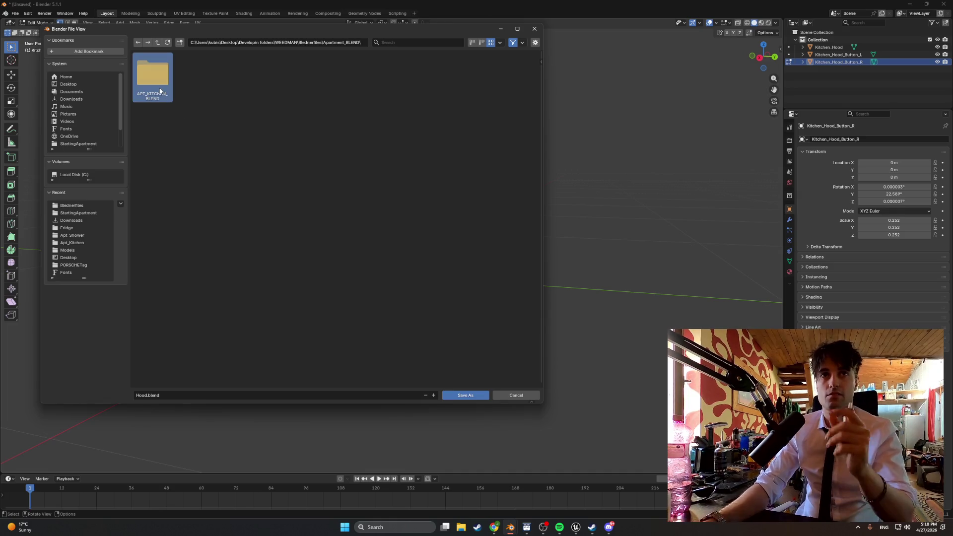
pyautogui.doubleClick(160, 91)
pyautogui.click(454, 394)
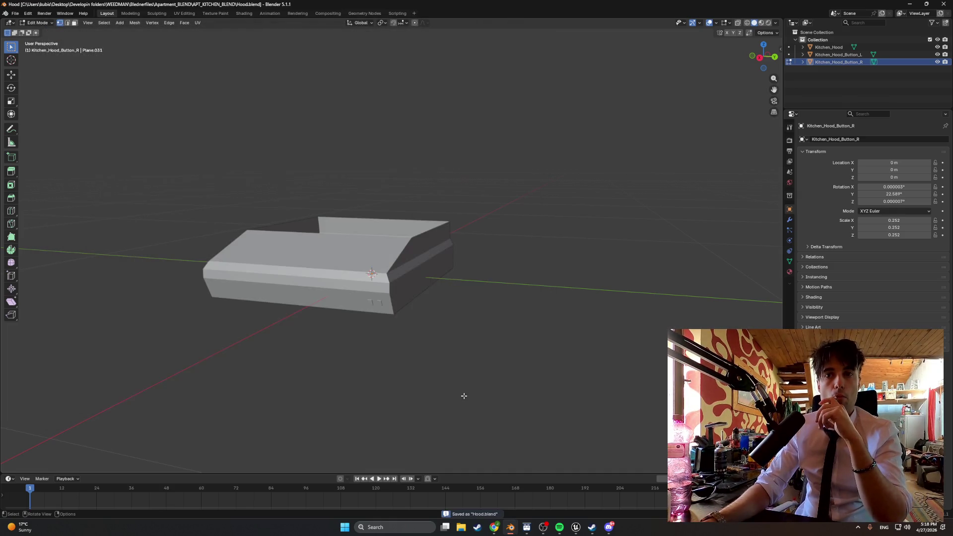
# Step: Export Kitchen_Hood and both buttons as Hood.fbx into Models\StartingApartment\Apt_Kitchen
pyautogui.click(15, 13)
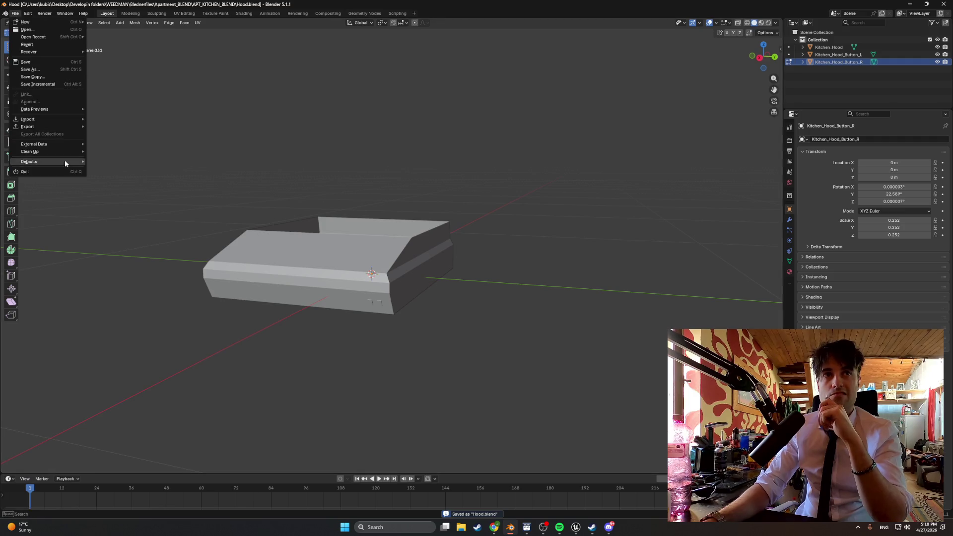
pyautogui.moveTo(54, 124)
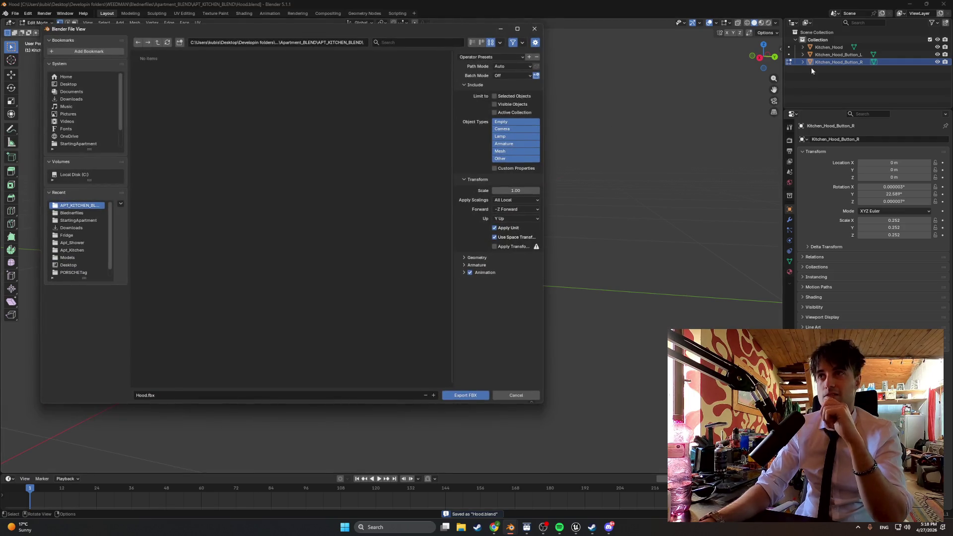
pyautogui.click(828, 48)
pyautogui.keyDown('shift'); pyautogui.click(832, 62); pyautogui.keyUp('shift')
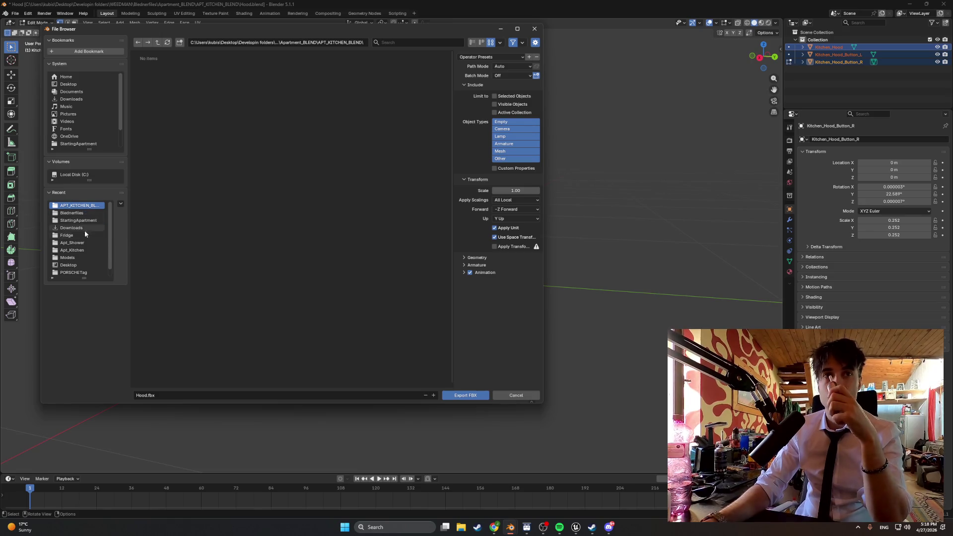
pyautogui.click(83, 258)
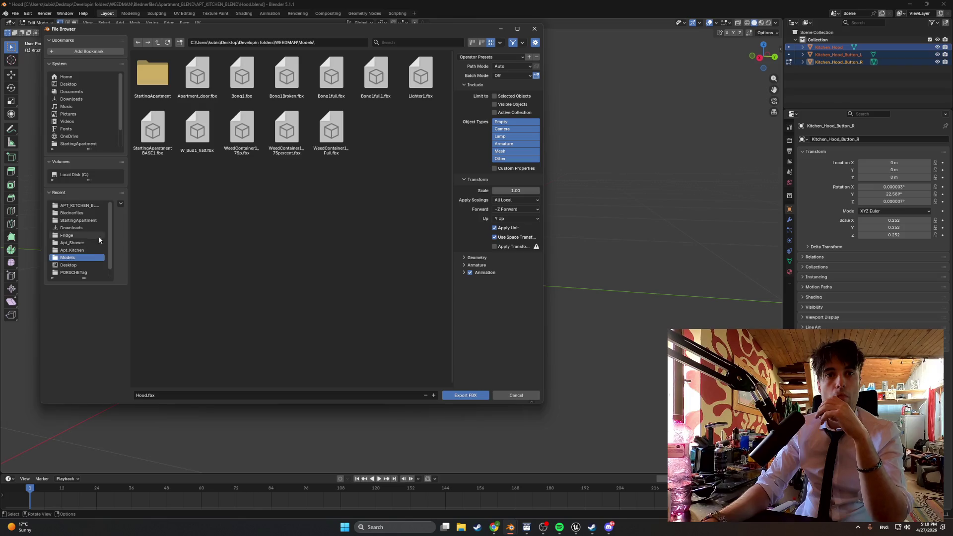
pyautogui.doubleClick(163, 79)
pyautogui.doubleClick(154, 79)
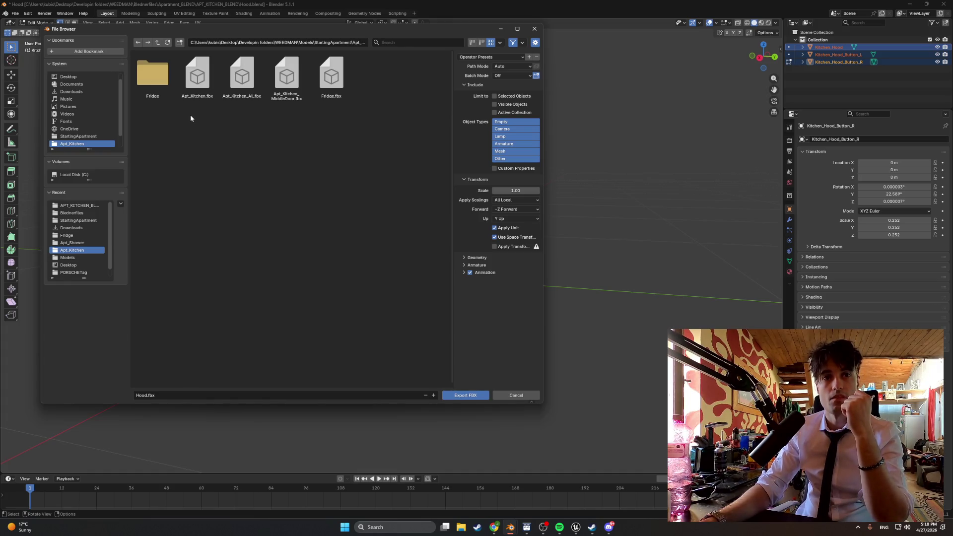
pyautogui.click(459, 396)
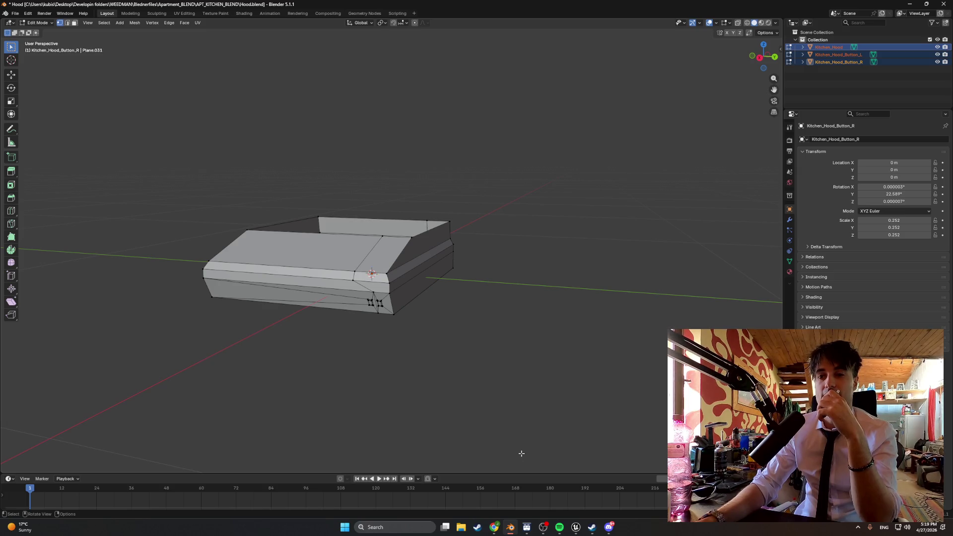
# Step: Save pending changes to Hood.blend when starting a new file, then dismiss the browser
pyautogui.moveTo(576, 529)
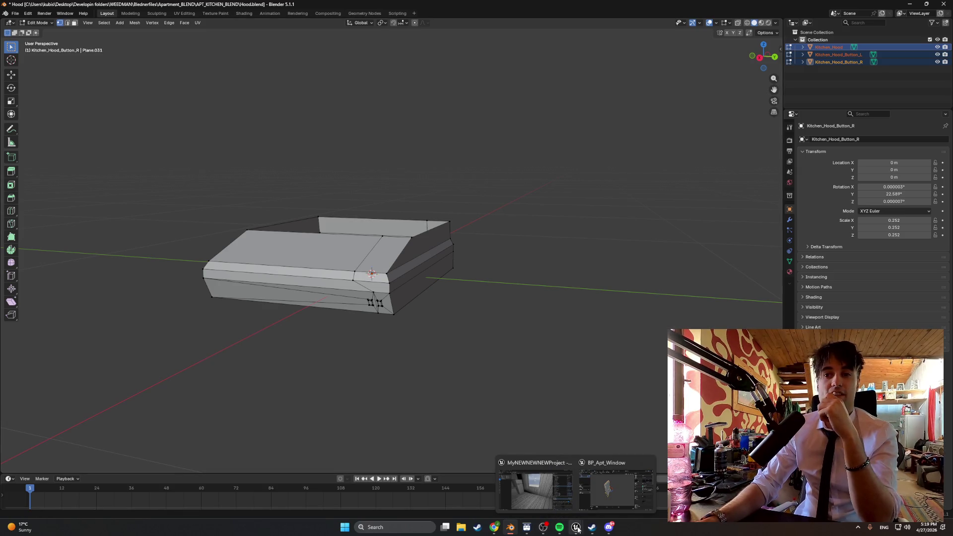
pyautogui.click(15, 14)
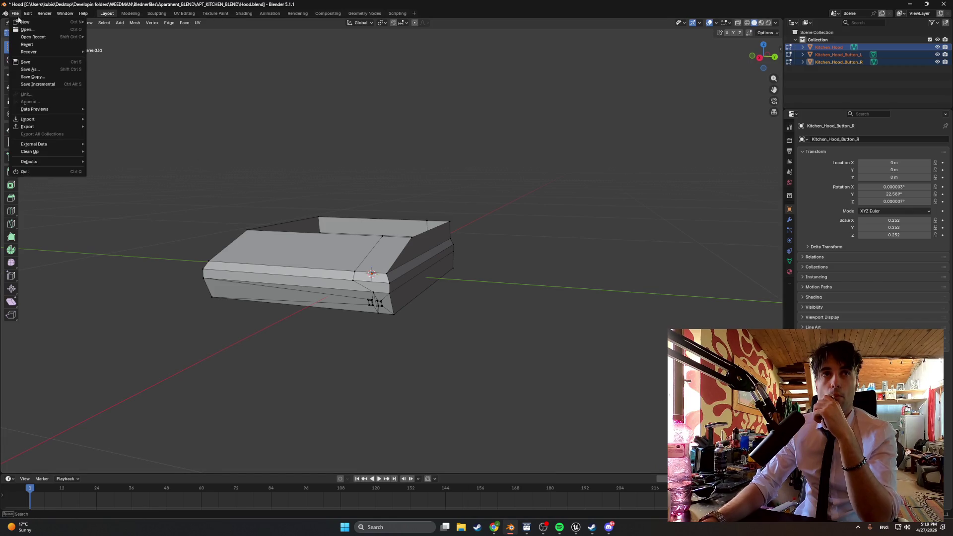
pyautogui.click(97, 55)
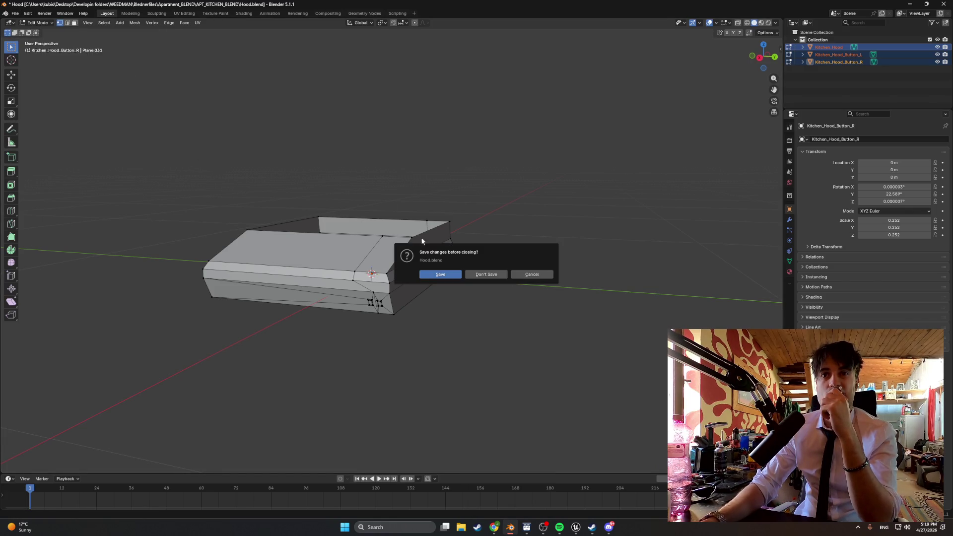
pyautogui.click(447, 277)
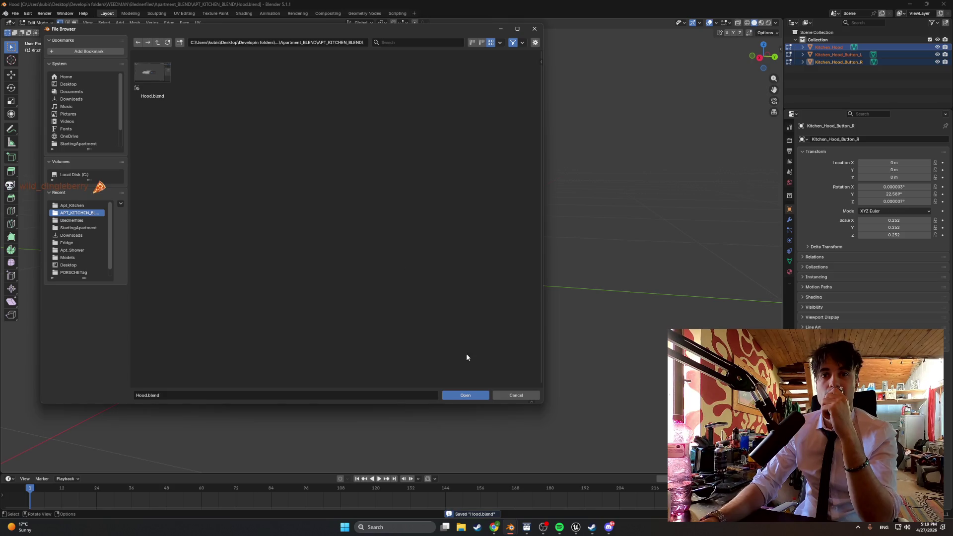
pyautogui.click(535, 29)
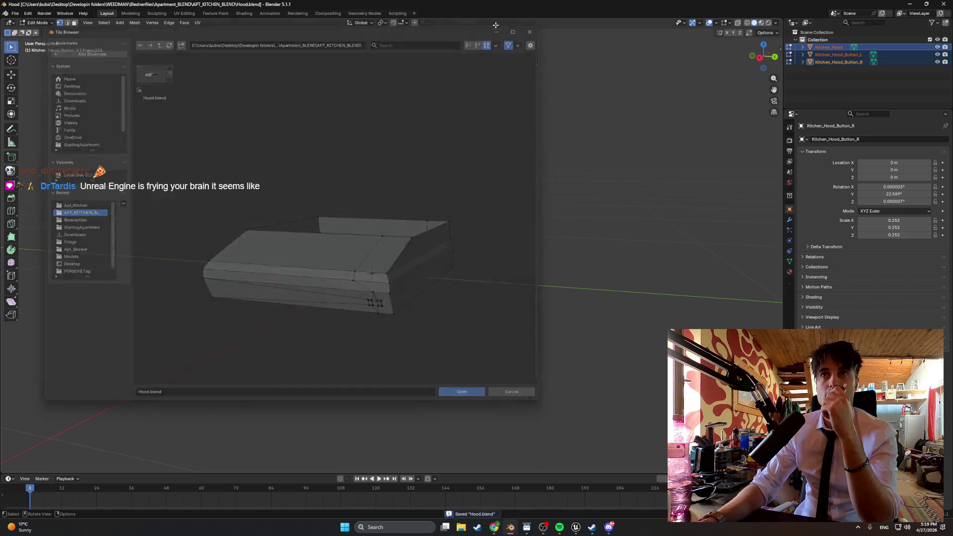
# Step: Open StartingAparatmentBASE1.blend from the Blednerfiles folder
pyautogui.click(15, 13)
pyautogui.click(34, 31)
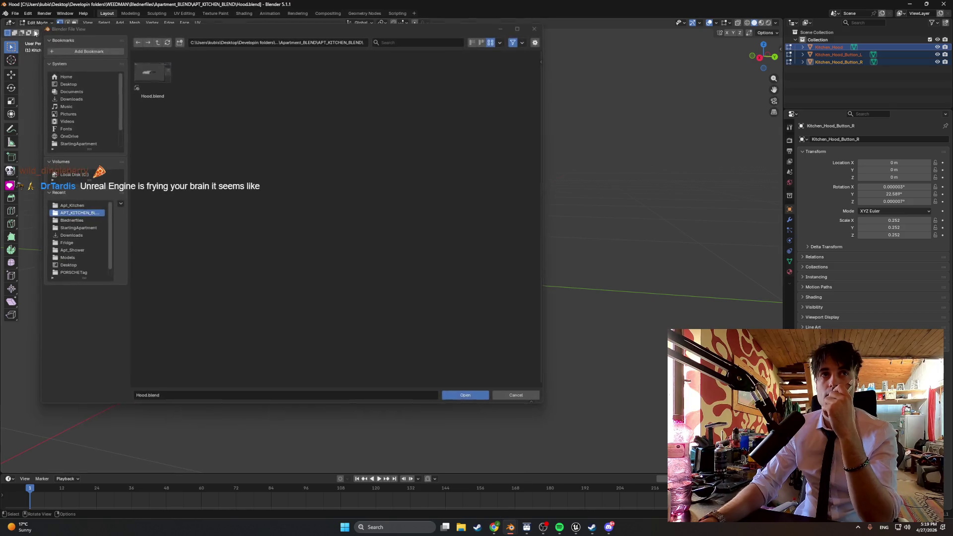
pyautogui.press('Escape')
pyautogui.click(15, 13)
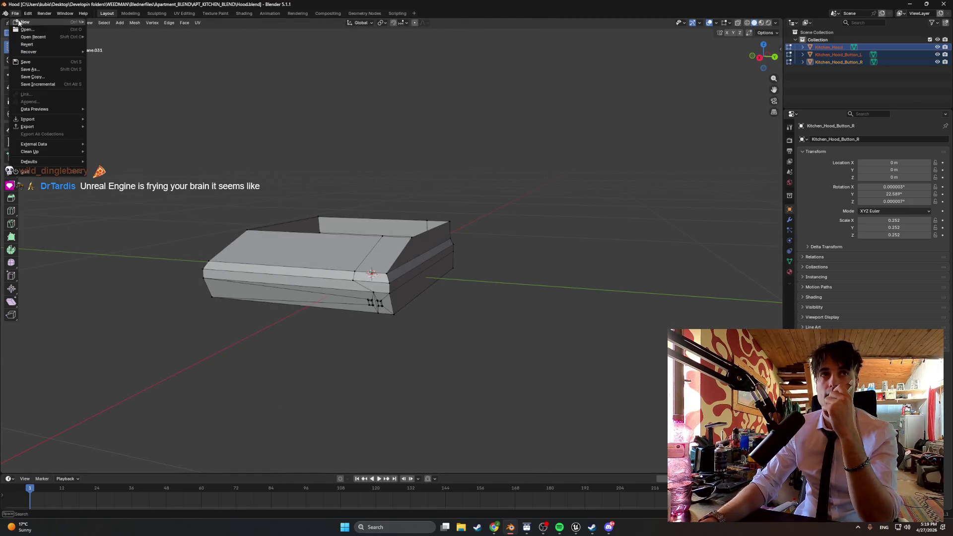
pyautogui.click(34, 31)
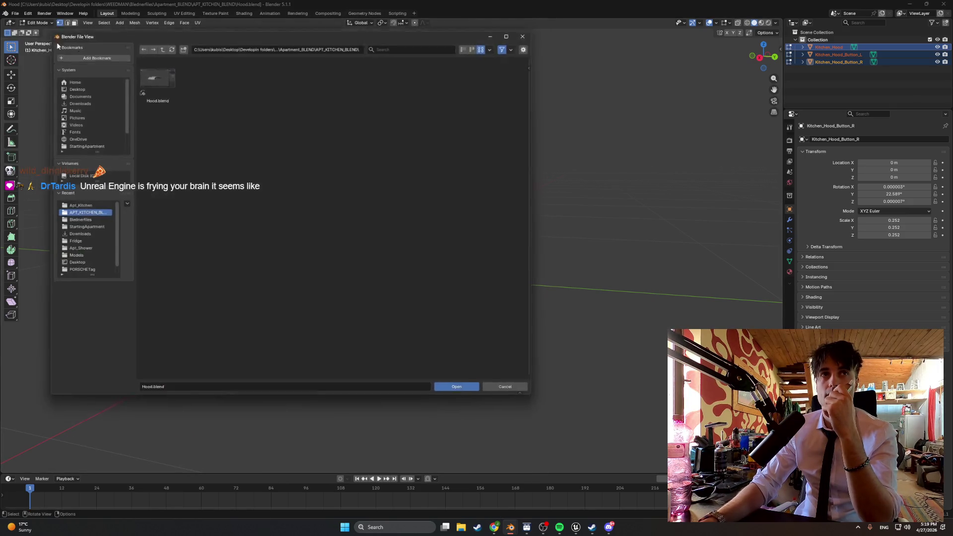
pyautogui.click(72, 220)
pyautogui.doubleClick(339, 133)
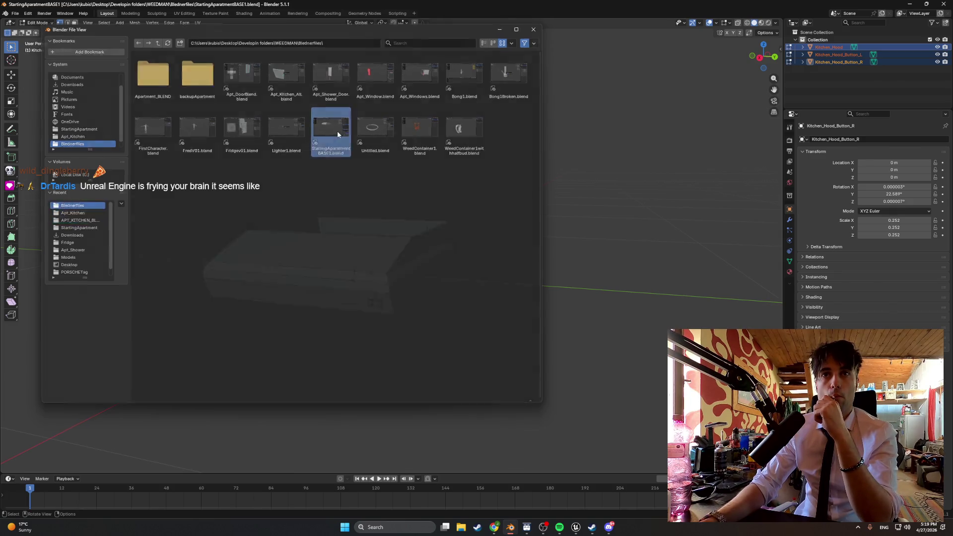
# Step: Frame and hide Kitchen_Hood, toggling Kitchen_Counter_Shelf's visibility on and back off
pyautogui.scroll(4, 336, 150)
pyautogui.press('KP_Decimal')
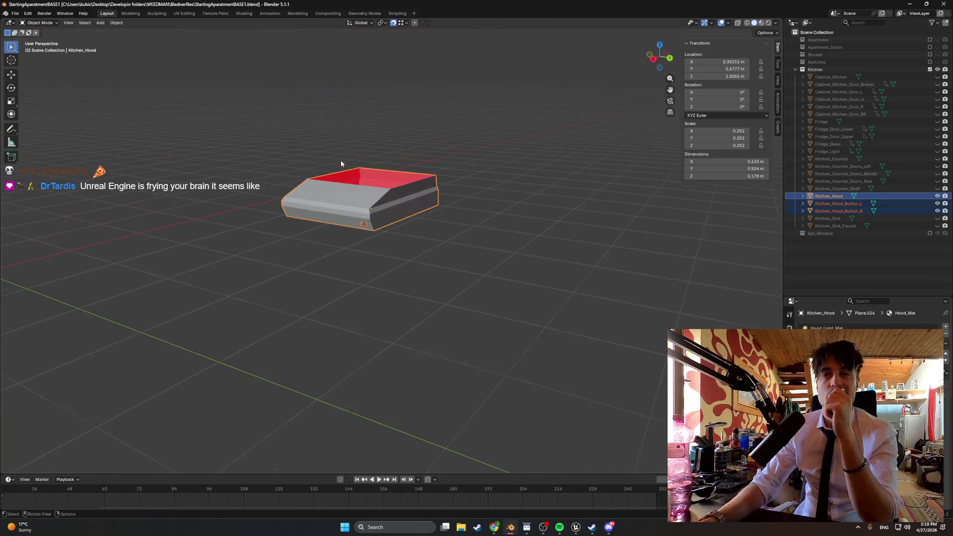
pyautogui.click(939, 198)
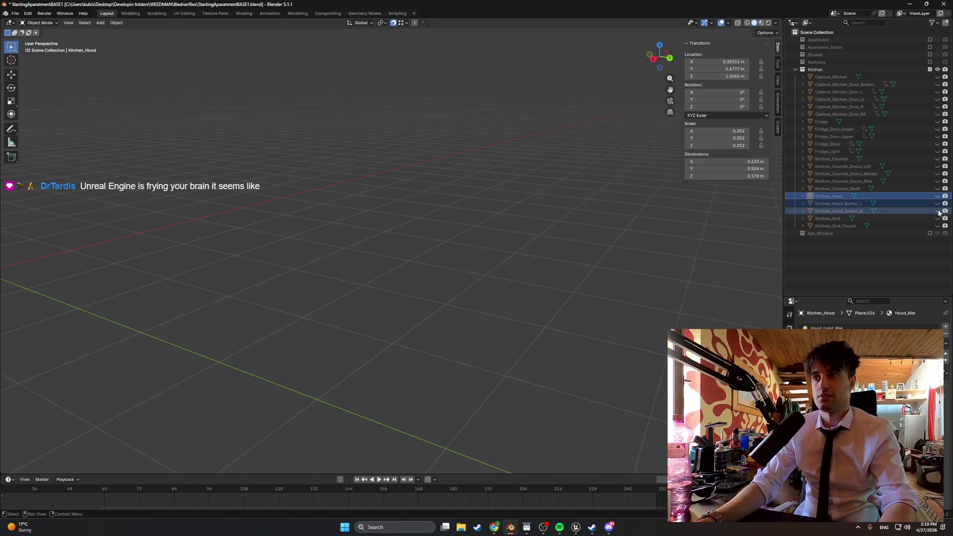
pyautogui.click(938, 190)
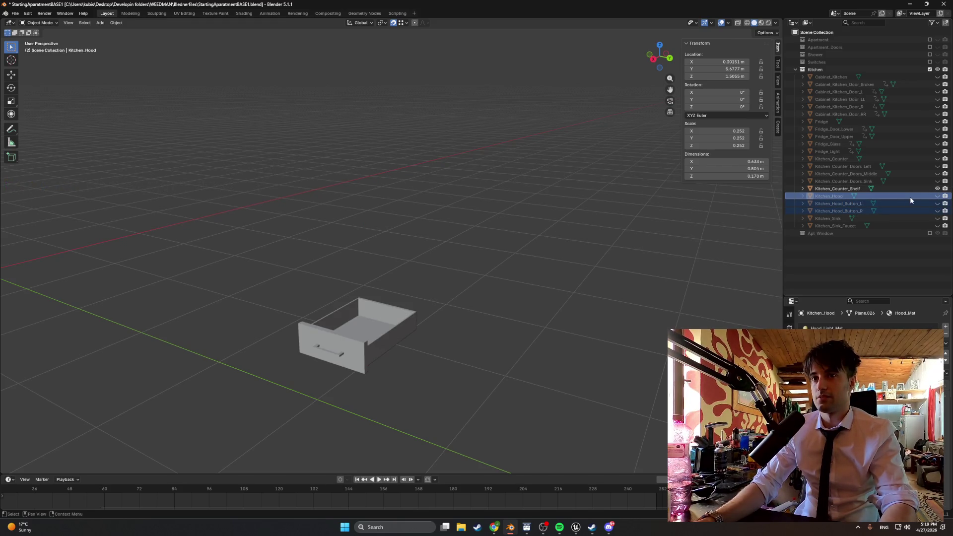
pyautogui.click(938, 189)
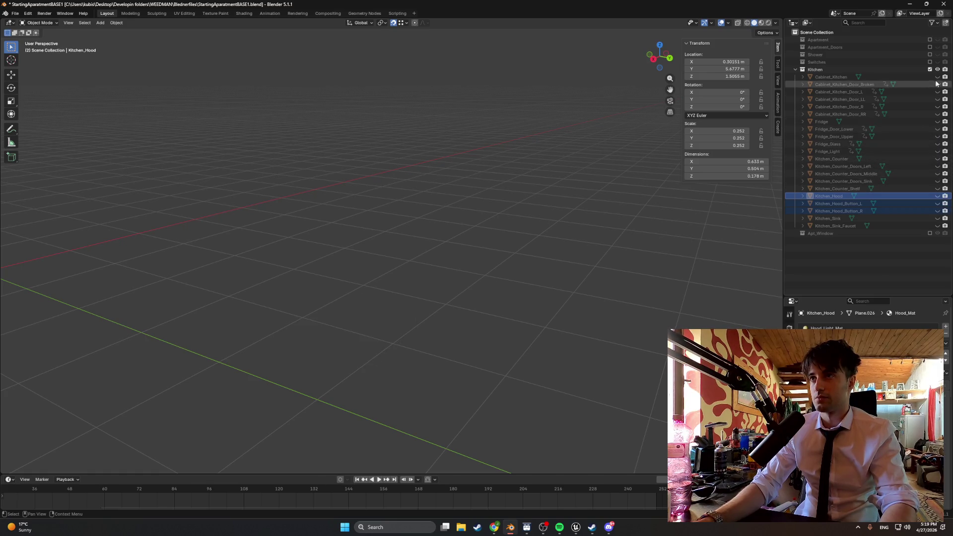
# Step: Unhide Cabinet_Kitchen and its five doors, select all six, and copy them with Ctrl+C
pyautogui.moveTo(937, 77); pyautogui.dragTo(941, 115)
pyautogui.scroll(-3, 604, 246)
pyautogui.moveTo(604, 246)
pyautogui.mouseDown()
pyautogui.moveTo(485, 298)
pyautogui.moveTo(491, 305)
pyautogui.moveTo(471, 272)
pyautogui.moveTo(502, 277)
pyautogui.moveTo(451, 285)
pyautogui.moveTo(490, 301)
pyautogui.moveTo(476, 296)
pyautogui.mouseUp()
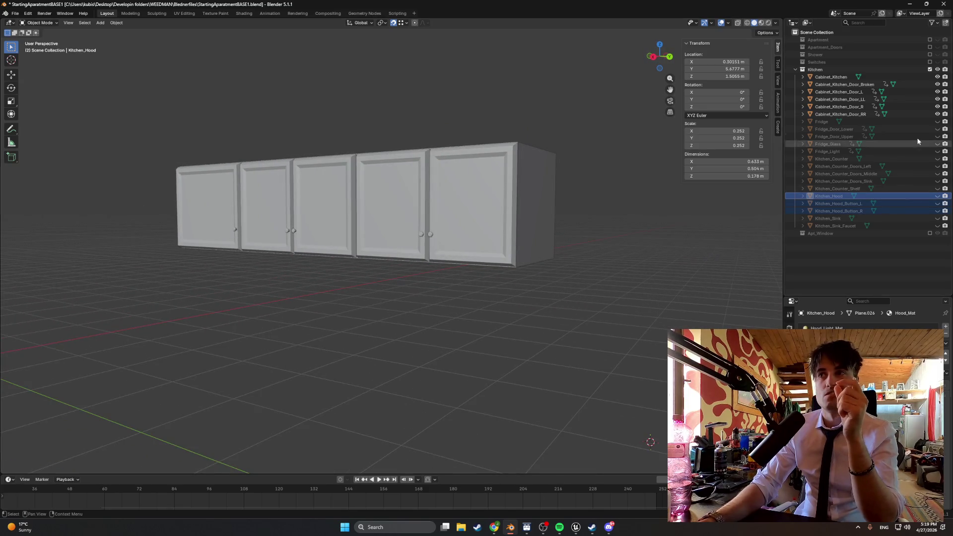
pyautogui.click(832, 77)
pyautogui.keyDown('shift'); pyautogui.click(840, 114); pyautogui.keyUp('shift')
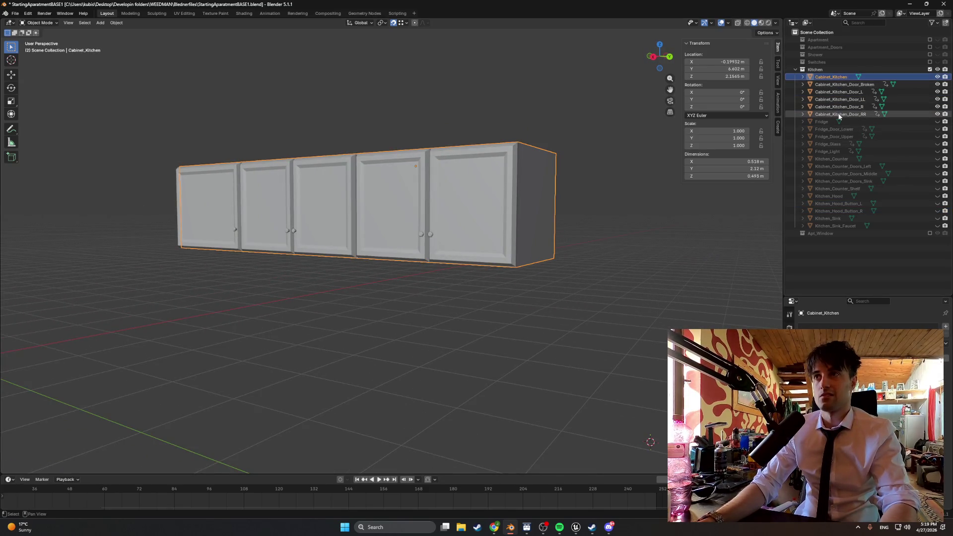
pyautogui.hotkey('ctrl', 'c')
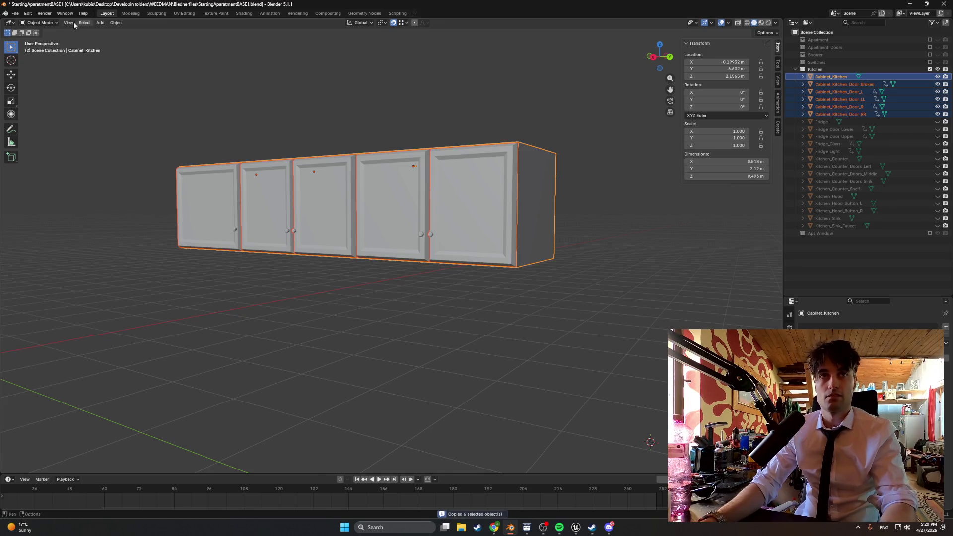
pyautogui.click(15, 13)
# Step: Start a new General file without saving, and delete the default camera, cube and light
pyautogui.moveTo(30, 24)
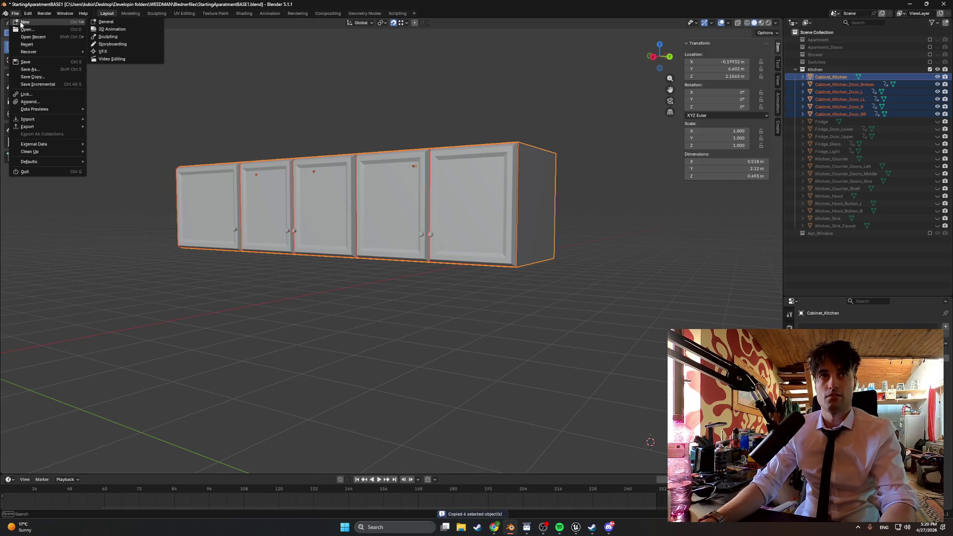
pyautogui.click(104, 24)
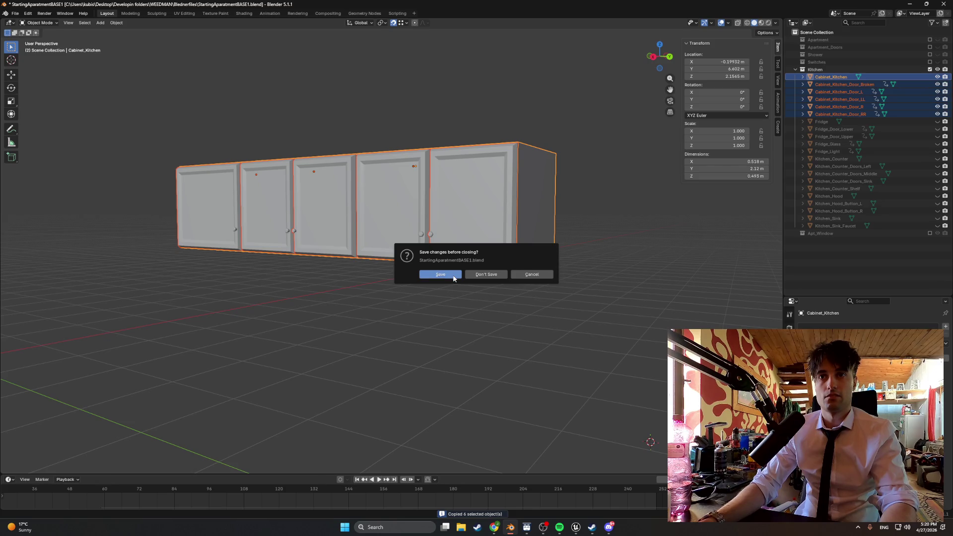
pyautogui.click(468, 276)
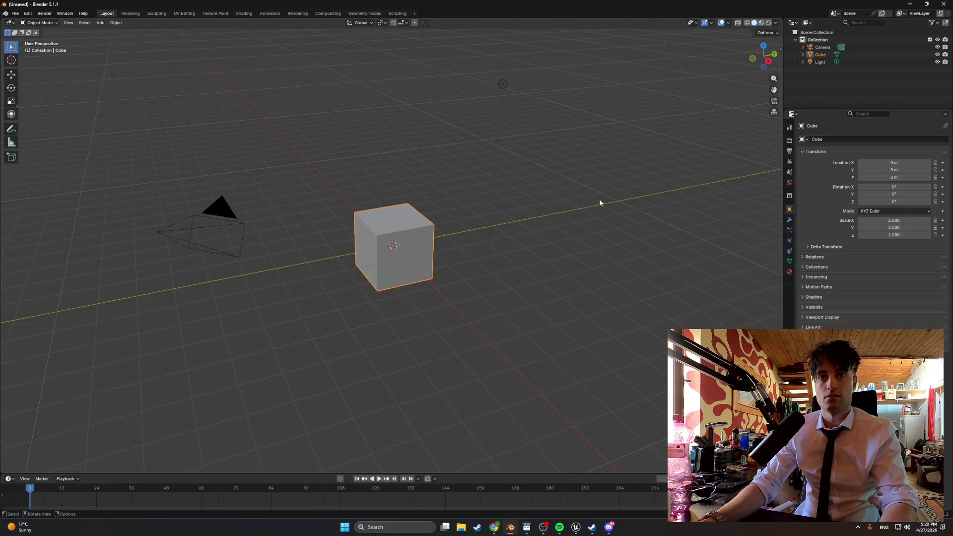
pyautogui.click(822, 48)
pyautogui.keyDown('shift'); pyautogui.click(817, 63); pyautogui.keyUp('shift')
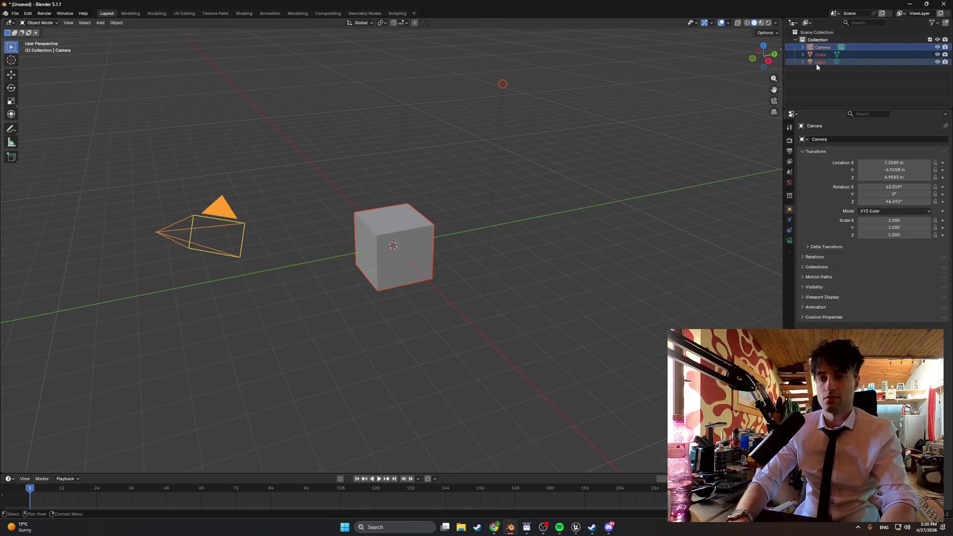
pyautogui.press('Delete')
# Step: Paste the six copied cabinet objects and frame the view on them
pyautogui.hotkey('ctrl', 'v')
pyautogui.press('KP_Decimal')
pyautogui.scroll(3, 464, 217)
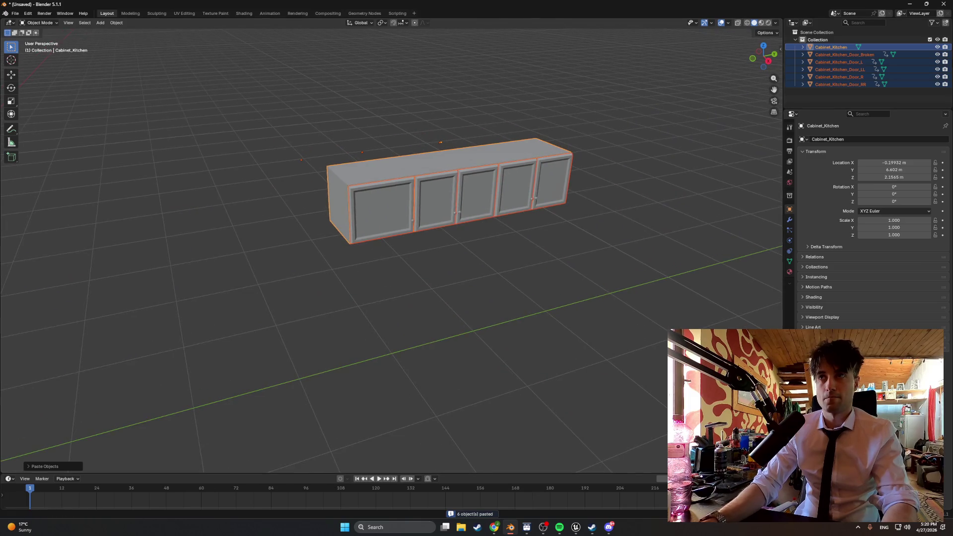
# Step: Hide all five cabinet doors in the Outliner so only the Cabinet_Kitchen body shows
pyautogui.moveTo(940, 61); pyautogui.dragTo(938, 84)
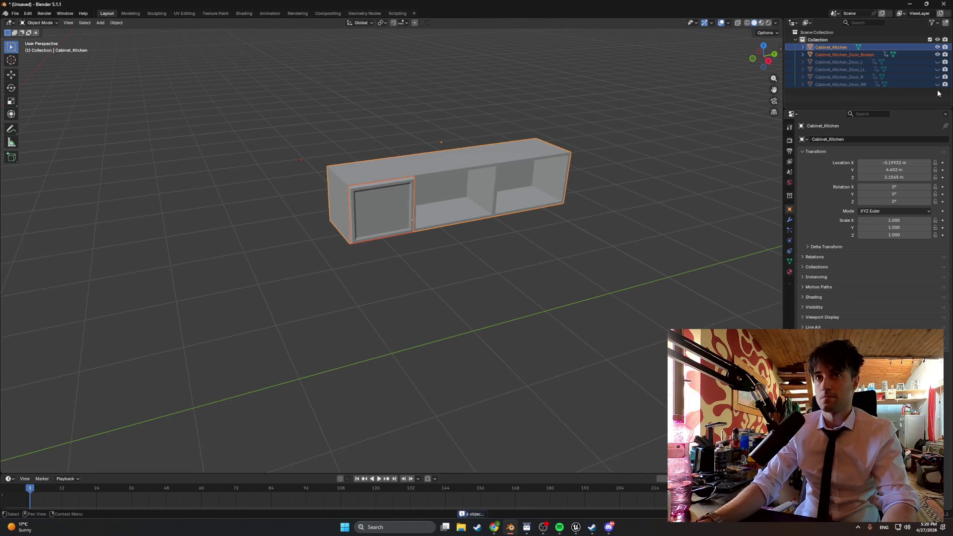
pyautogui.click(939, 62)
pyautogui.click(938, 62)
pyautogui.click(922, 88)
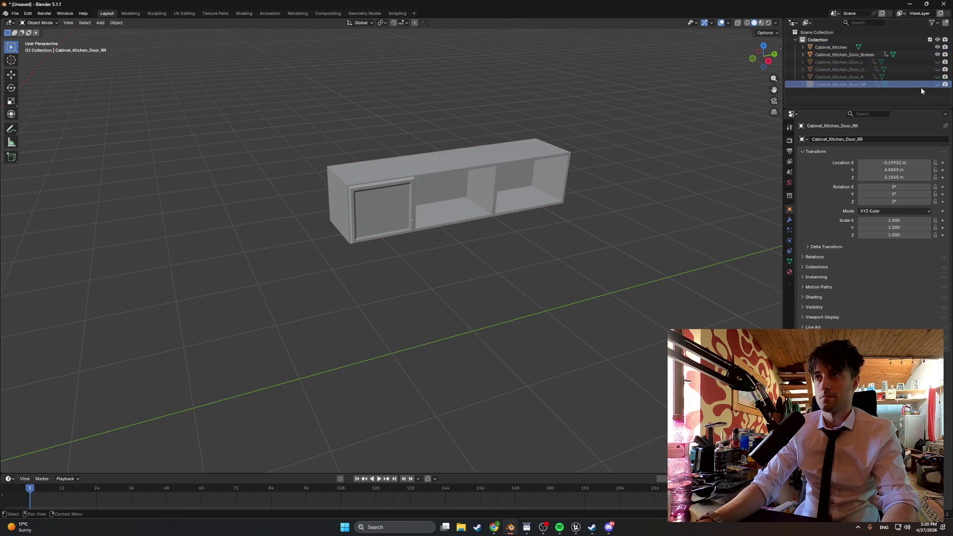
pyautogui.click(892, 54)
pyautogui.click(891, 47)
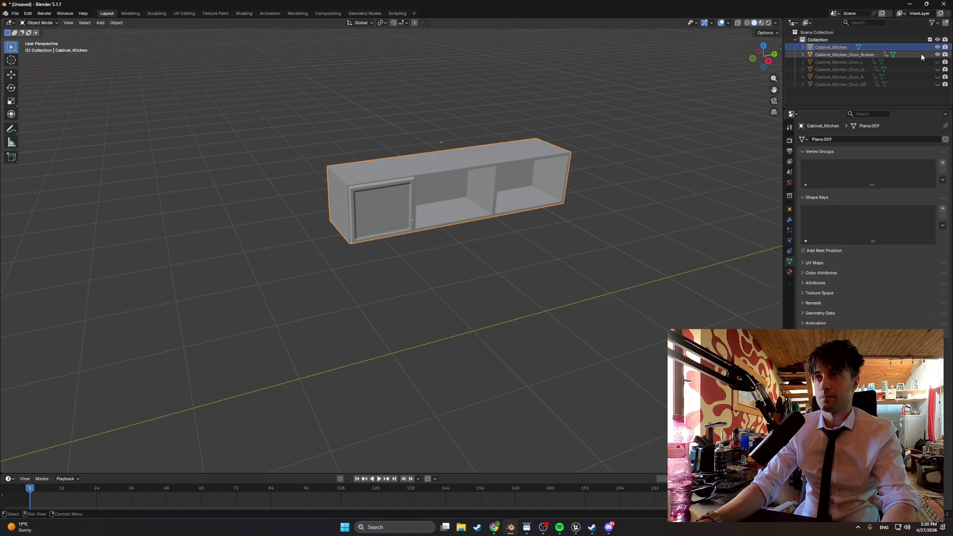
pyautogui.click(938, 55)
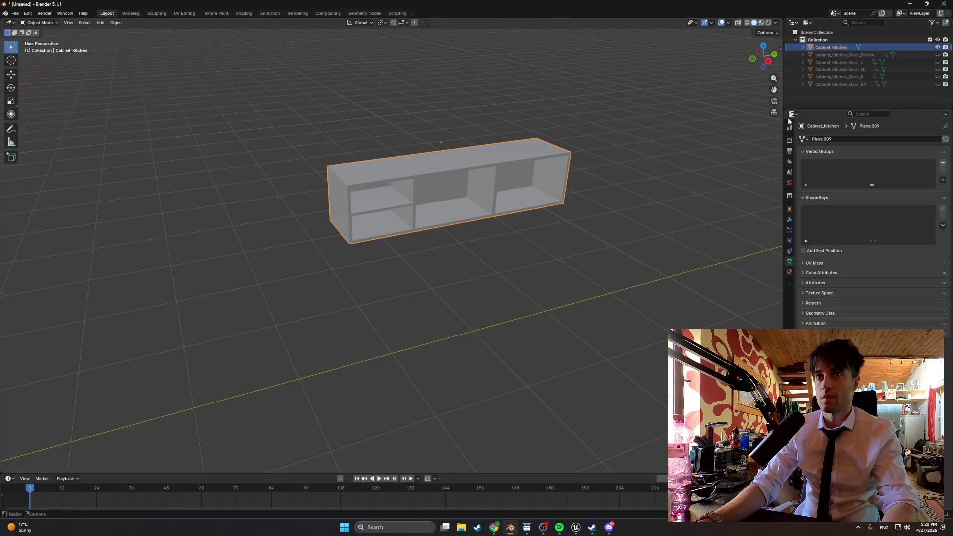
pyautogui.press('Tab')
# Step: Set the Cabinet_Kitchen body's origin to the 3D cursor and centre its geometry on the world origin
pyautogui.moveTo(286, 277)
pyautogui.mouseDown()
pyautogui.moveTo(628, 194)
pyautogui.moveTo(417, 275)
pyautogui.mouseUp()
pyautogui.press('Tab')
pyautogui.rightClick(341, 285)
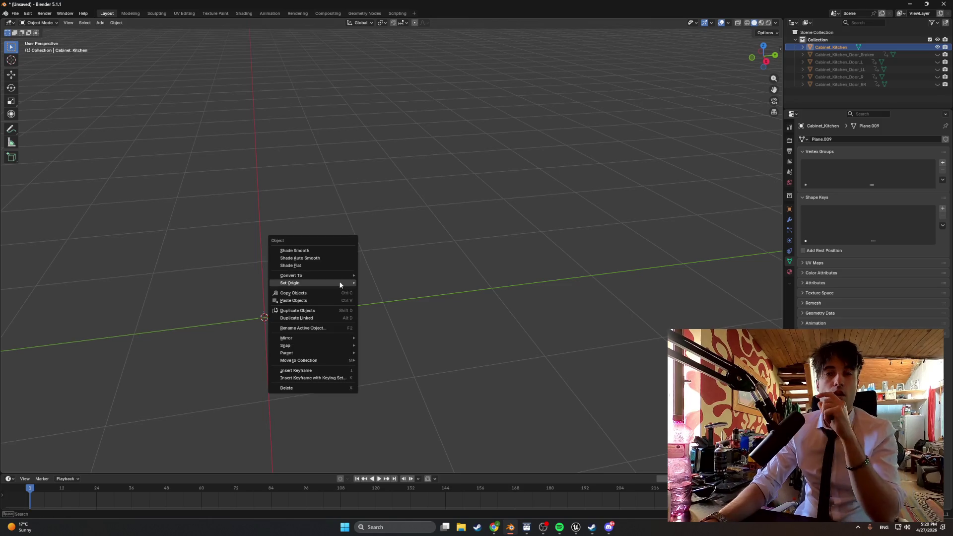
pyautogui.moveTo(341, 283)
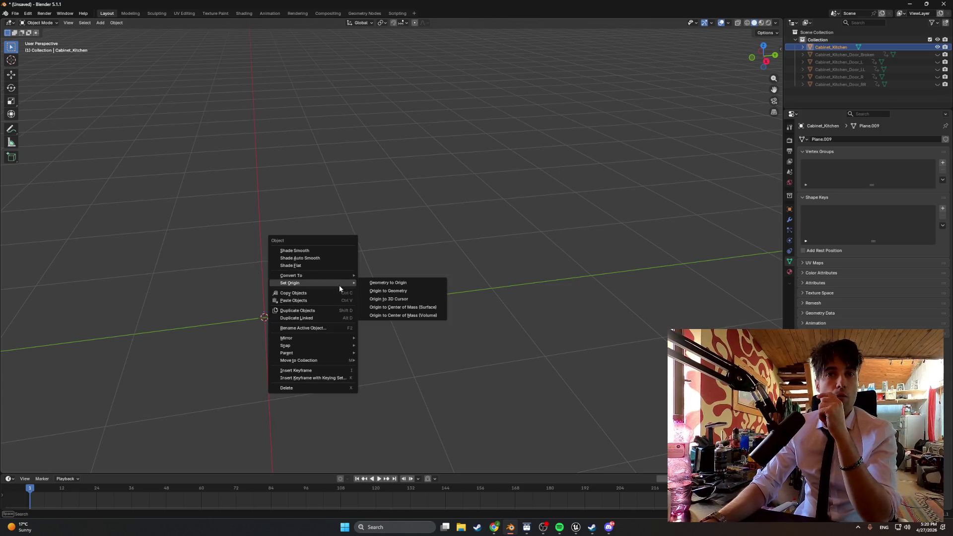
pyautogui.click(383, 300)
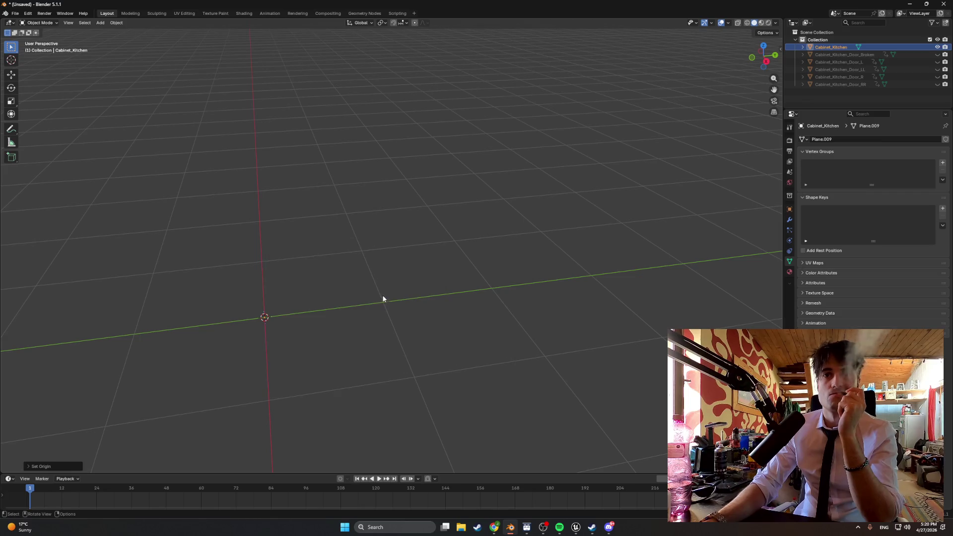
pyautogui.rightClick(381, 291)
pyautogui.moveTo(381, 291)
pyautogui.click(416, 291)
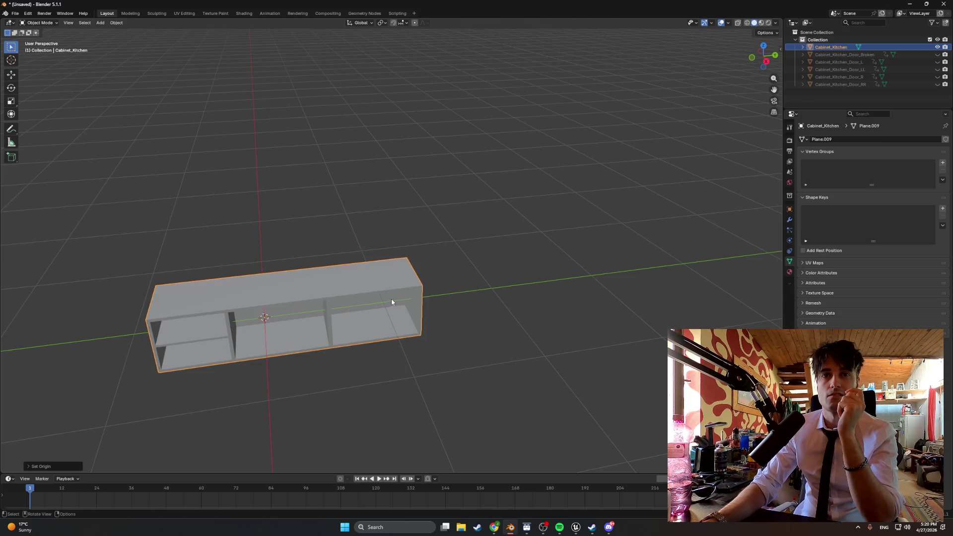
pyautogui.moveTo(391, 301); pyautogui.dragTo(395, 298)
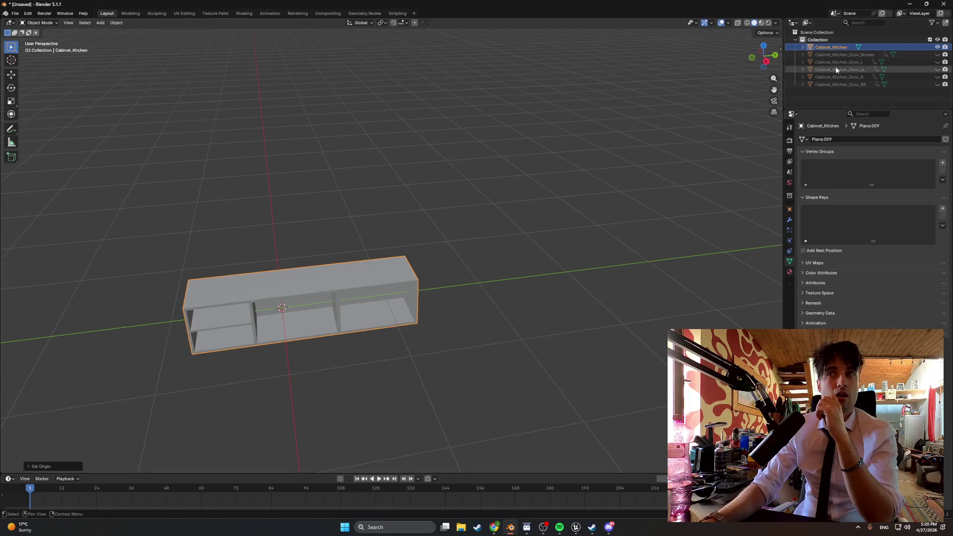
# Step: Hide the body and centre Cabinet_Kitchen_Door_Broken's geometry on the world origin, then hide it
pyautogui.click(938, 47)
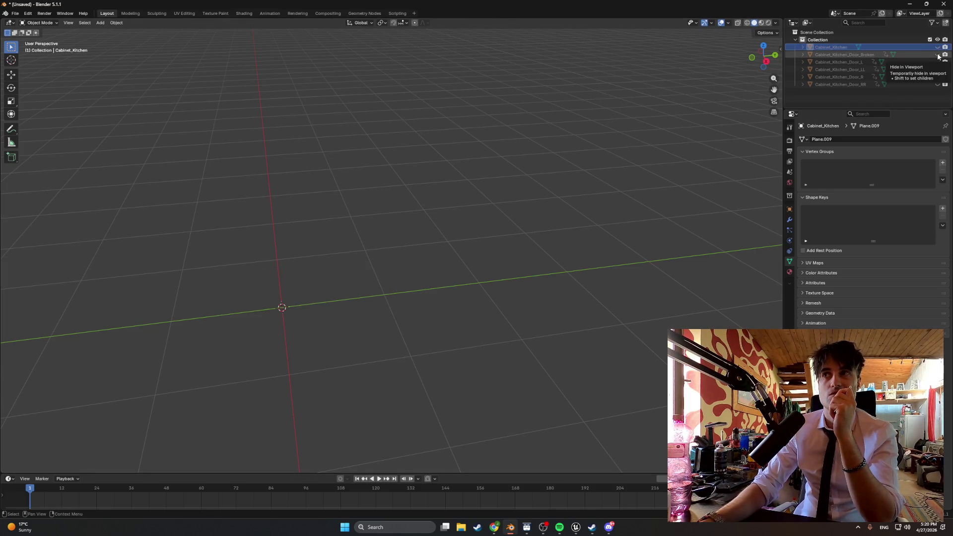
pyautogui.click(938, 55)
pyautogui.click(860, 56)
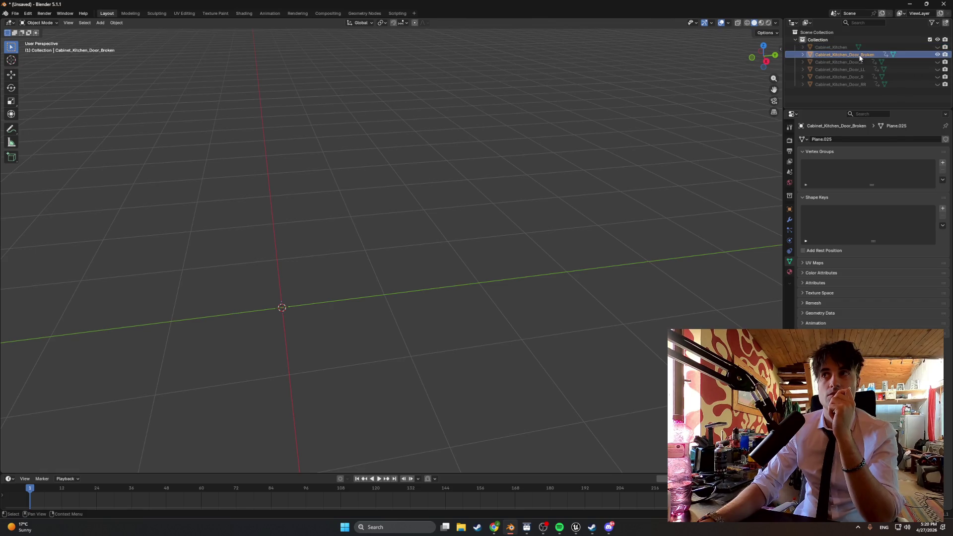
pyautogui.rightClick(534, 209)
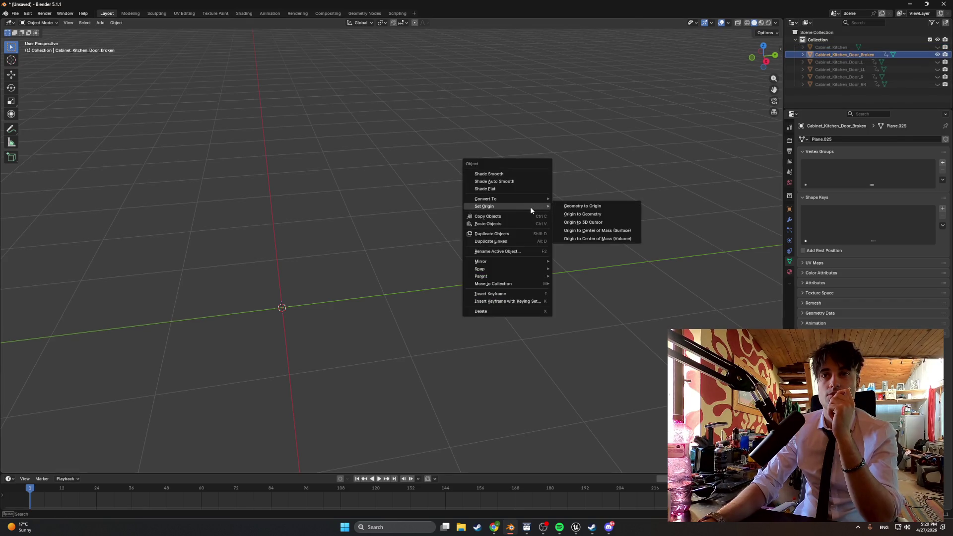
pyautogui.click(581, 222)
pyautogui.rightClick(472, 240)
pyautogui.moveTo(473, 242)
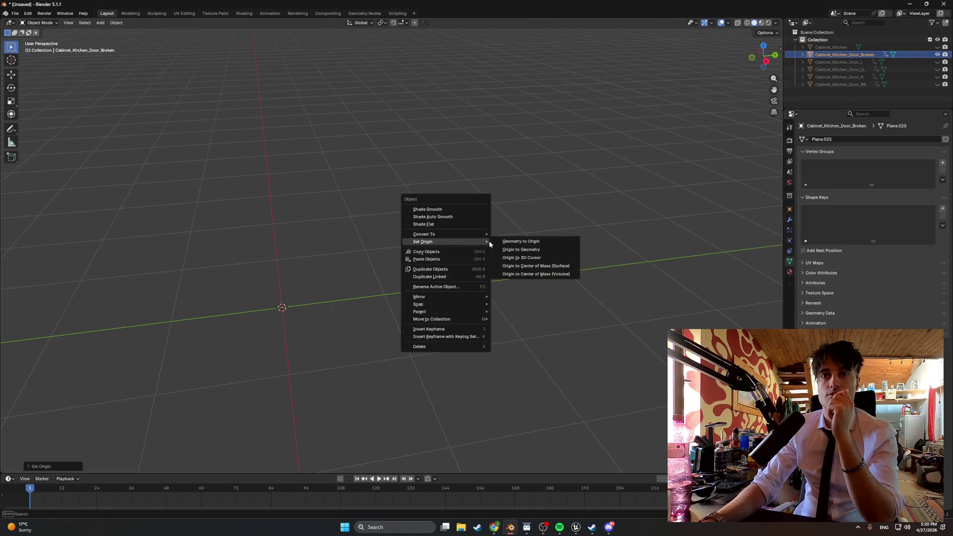
pyautogui.click(504, 243)
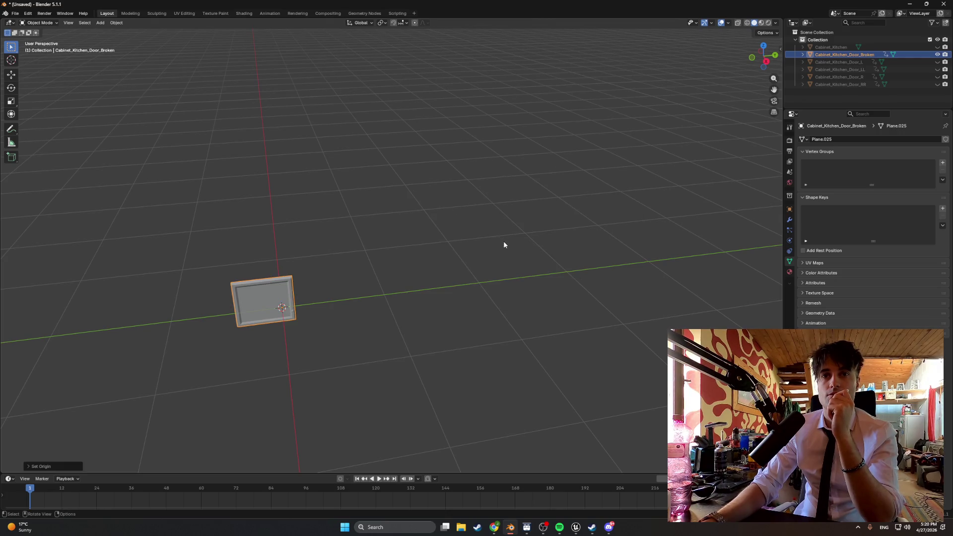
pyautogui.click(937, 54)
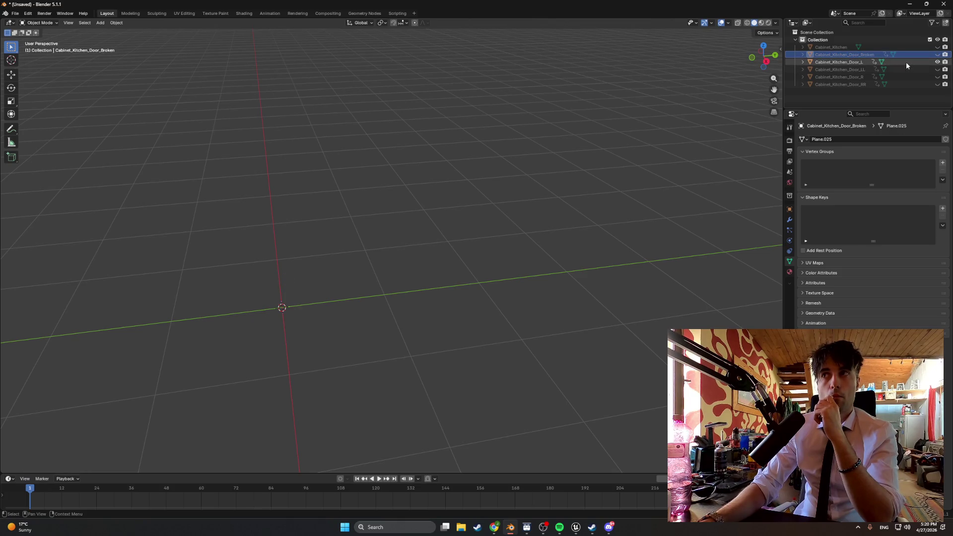
# Step: Apply Geometry to Origin to Cabinet_Kitchen_Door_L
pyautogui.rightClick(840, 62)
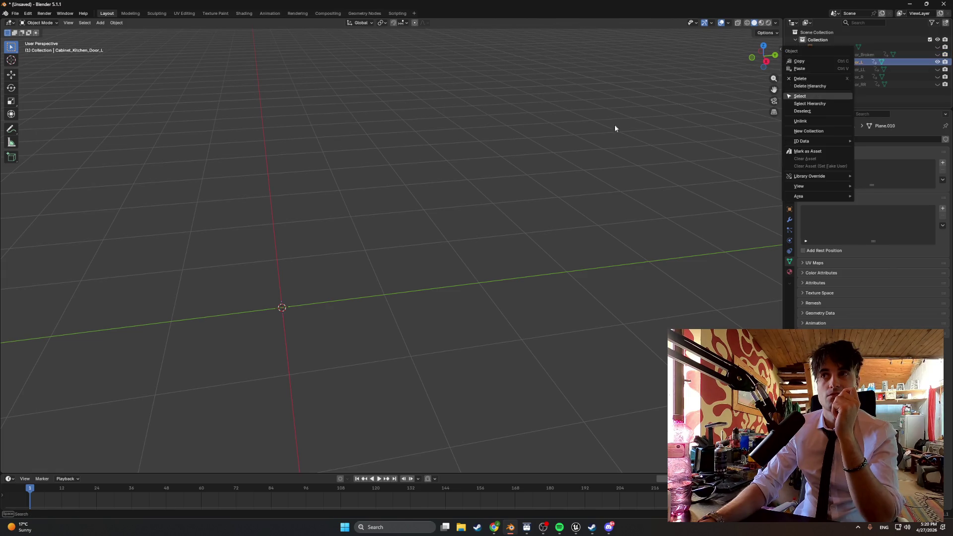
pyautogui.rightClick(522, 172)
pyautogui.moveTo(514, 175)
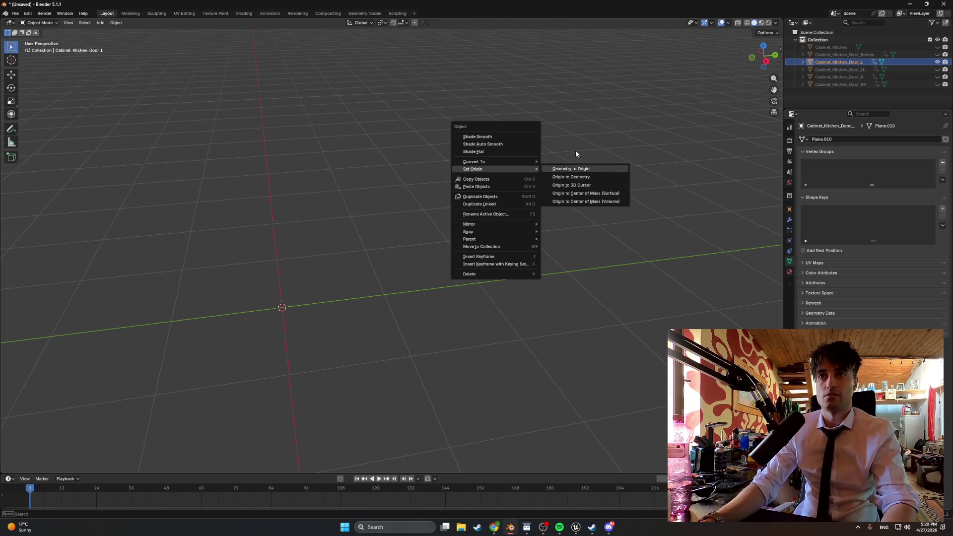
pyautogui.click(572, 186)
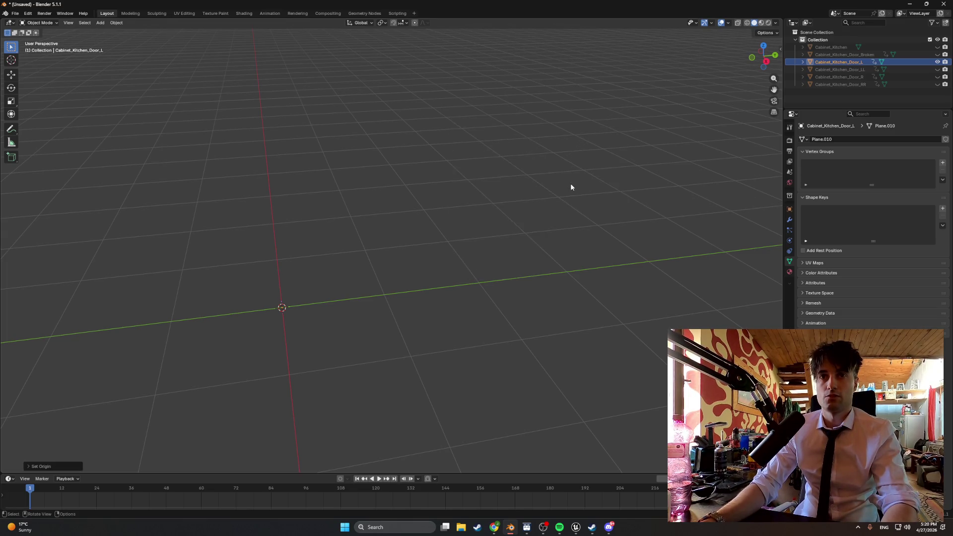
pyautogui.rightClick(571, 185)
pyautogui.click(599, 185)
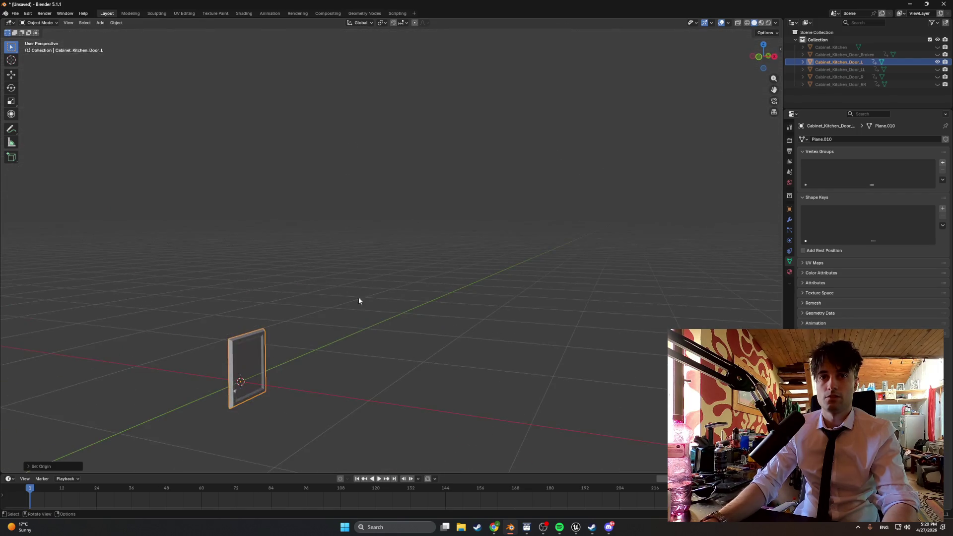
# Step: Put Cabinet_Kitchen_Door_L in Edit Mode and orbit around its framed panel from several angles
pyautogui.press('Tab')
pyautogui.scroll(5, 311, 362)
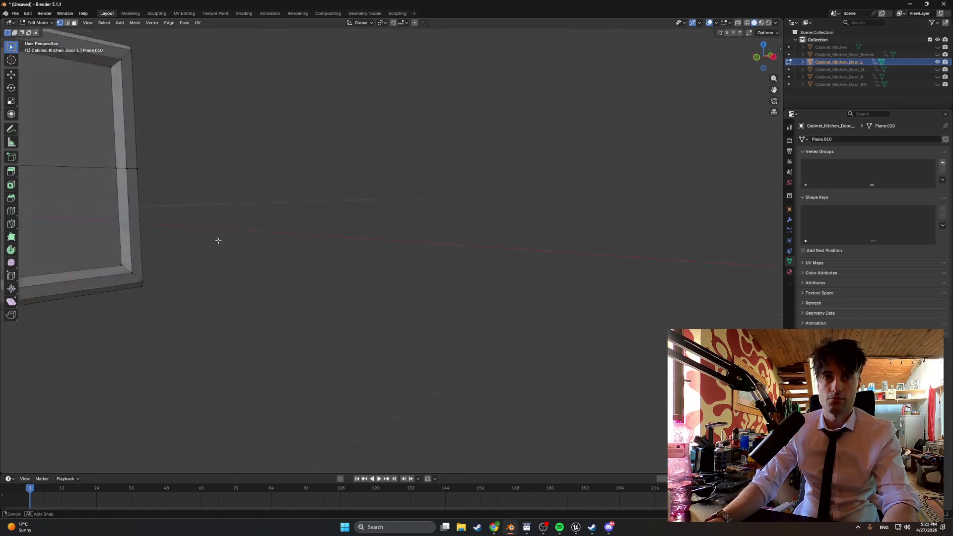
pyautogui.scroll(-5, 223, 236)
pyautogui.moveTo(174, 236)
pyautogui.mouseDown()
pyautogui.moveTo(317, 193)
pyautogui.moveTo(360, 195)
pyautogui.mouseUp()
pyautogui.scroll(5, 397, 199)
pyautogui.moveTo(452, 185)
pyautogui.mouseDown()
pyautogui.moveTo(396, 262)
pyautogui.moveTo(453, 170)
pyautogui.moveTo(566, 285)
pyautogui.moveTo(437, 208)
pyautogui.moveTo(415, 183)
pyautogui.moveTo(422, 208)
pyautogui.mouseUp()
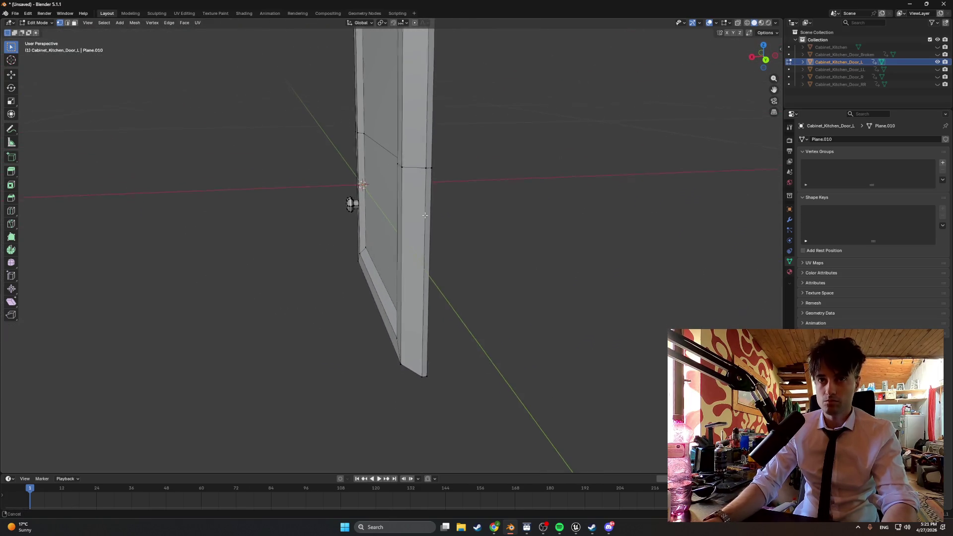
pyautogui.moveTo(424, 325); pyautogui.dragTo(421, 341)
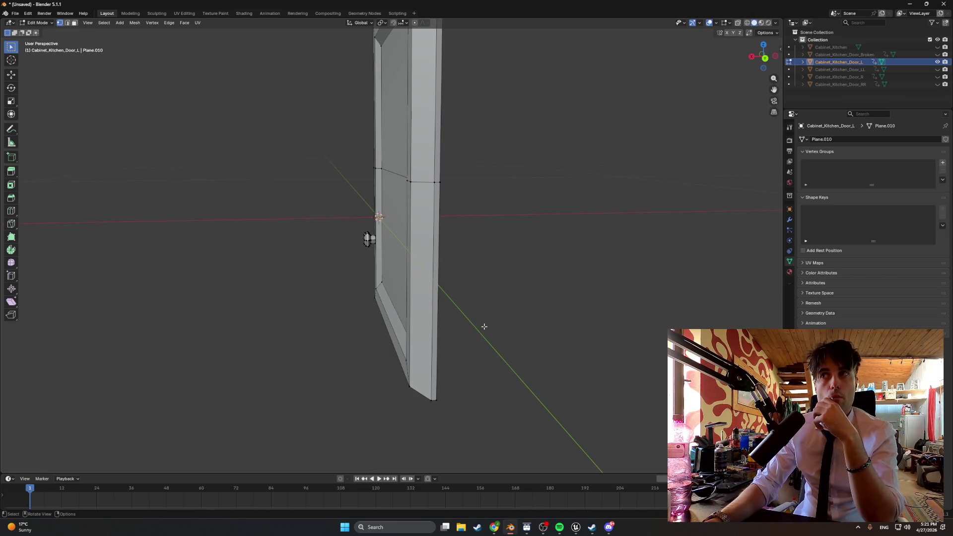
pyautogui.moveTo(481, 318)
pyautogui.mouseDown()
pyautogui.moveTo(510, 318)
pyautogui.moveTo(488, 316)
pyautogui.mouseUp()
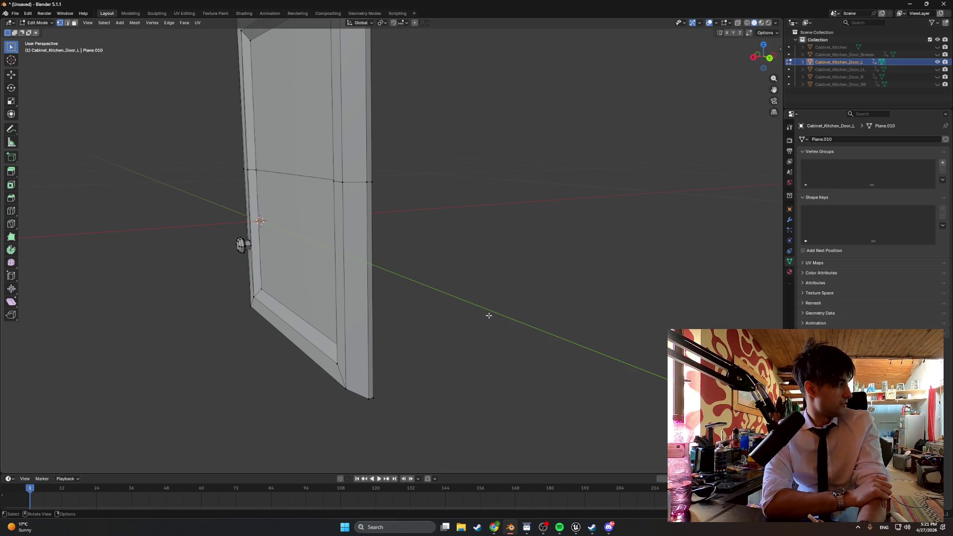
# Step: Unhide Cabinet_Kitchen_Door_LL in the Outliner
pyautogui.scroll(-2, 489, 313)
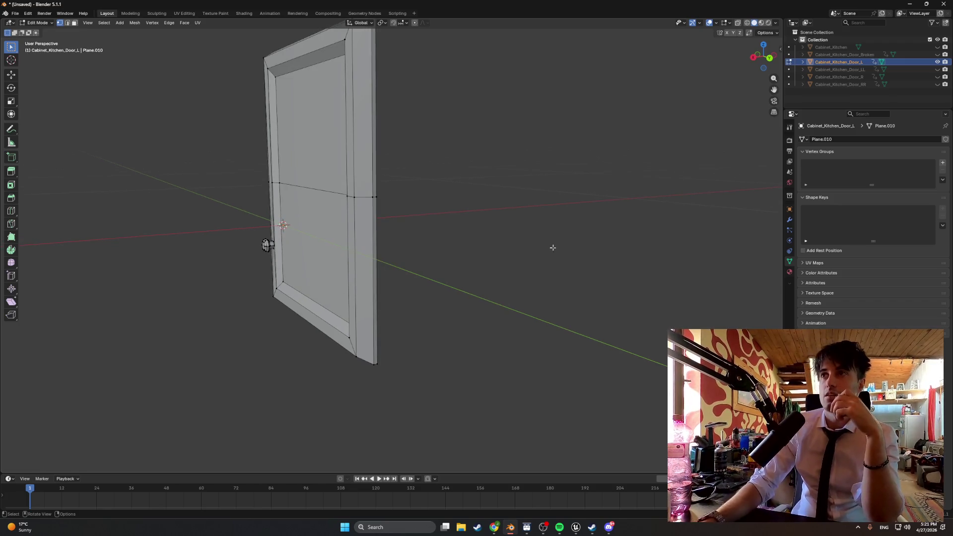
pyautogui.scroll(1, 482, 259)
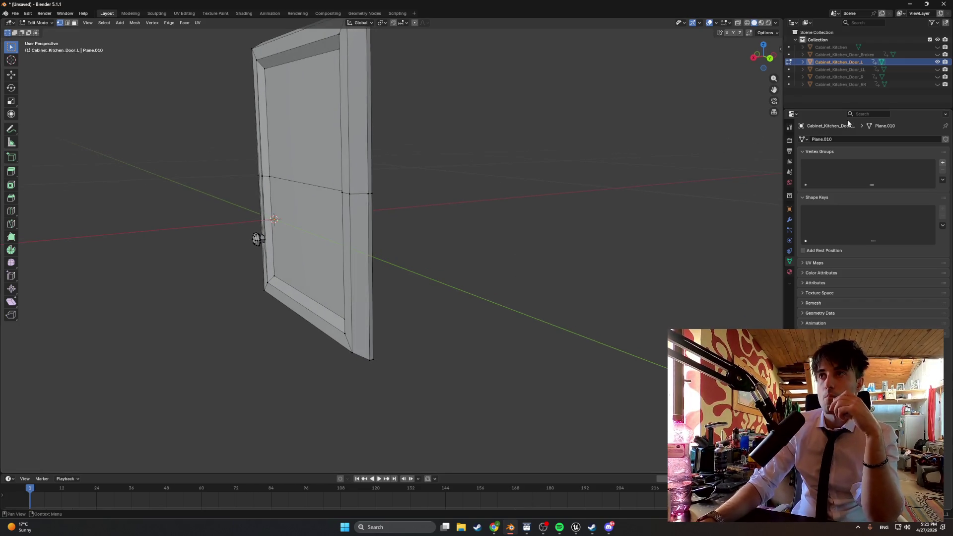
pyautogui.click(938, 69)
pyautogui.rightClick(480, 297)
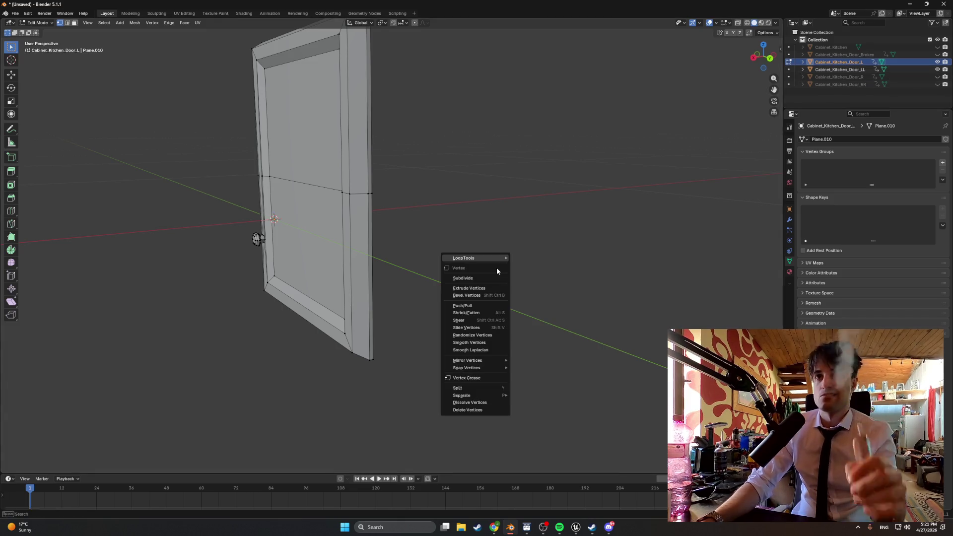
# Step: Return Cabinet_Kitchen_Door_L to Object Mode and set its origin to its geometry
pyautogui.press('Escape')
pyautogui.press('Tab')
pyautogui.rightClick(507, 262)
pyautogui.moveTo(508, 263)
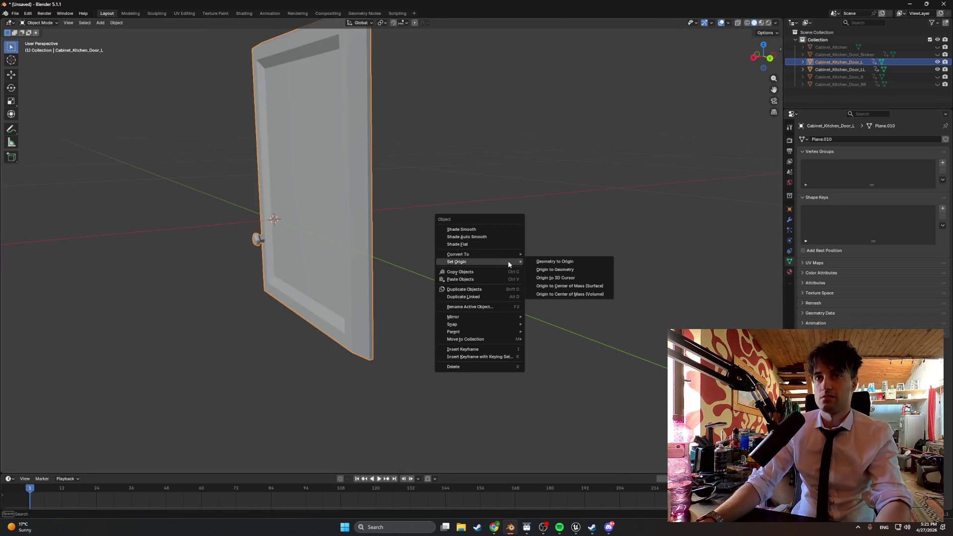
pyautogui.click(544, 271)
pyautogui.rightClick(545, 279)
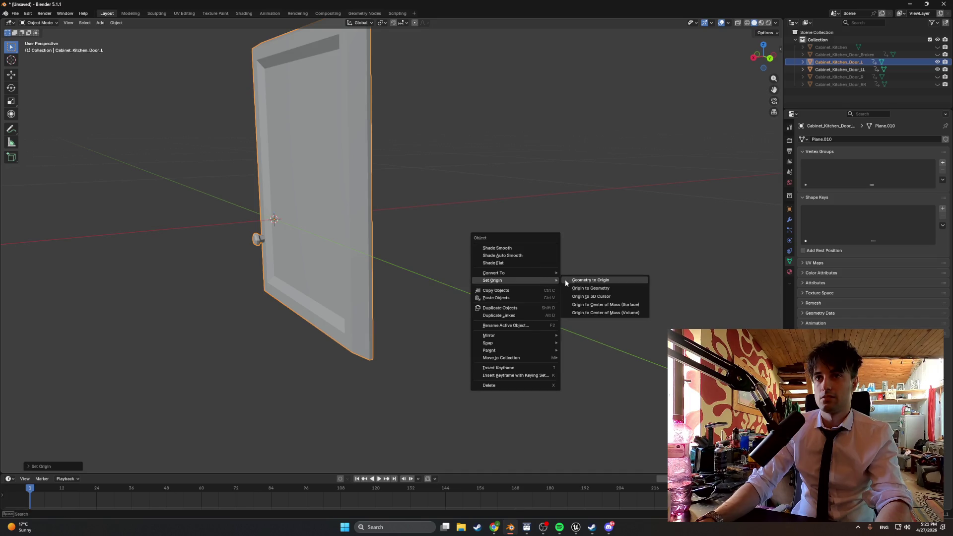
pyautogui.click(565, 283)
# Step: Delete Cabinet_Kitchen_Door_LL and Cabinet_Kitchen_Door_RR from the Outliner
pyautogui.click(938, 69)
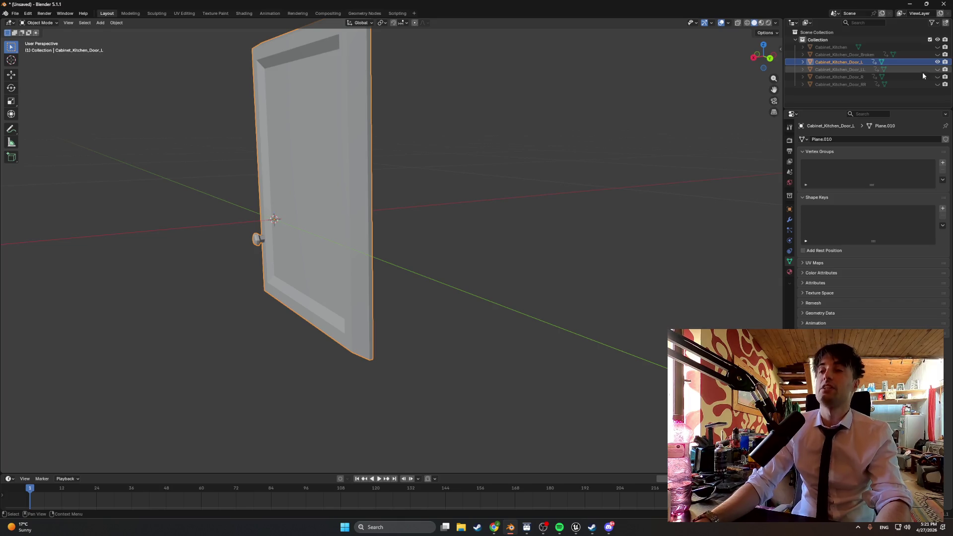
pyautogui.click(836, 70)
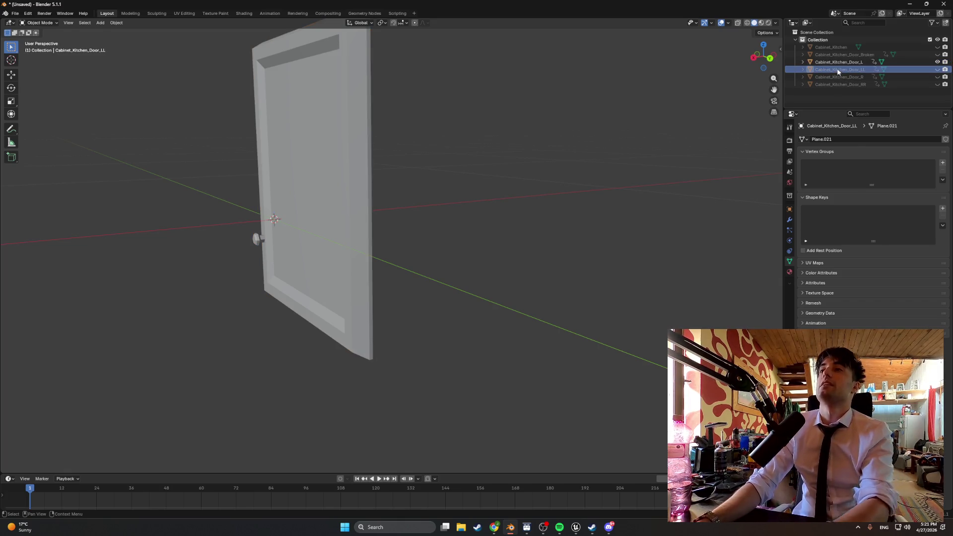
pyautogui.press('Delete')
pyautogui.click(841, 78)
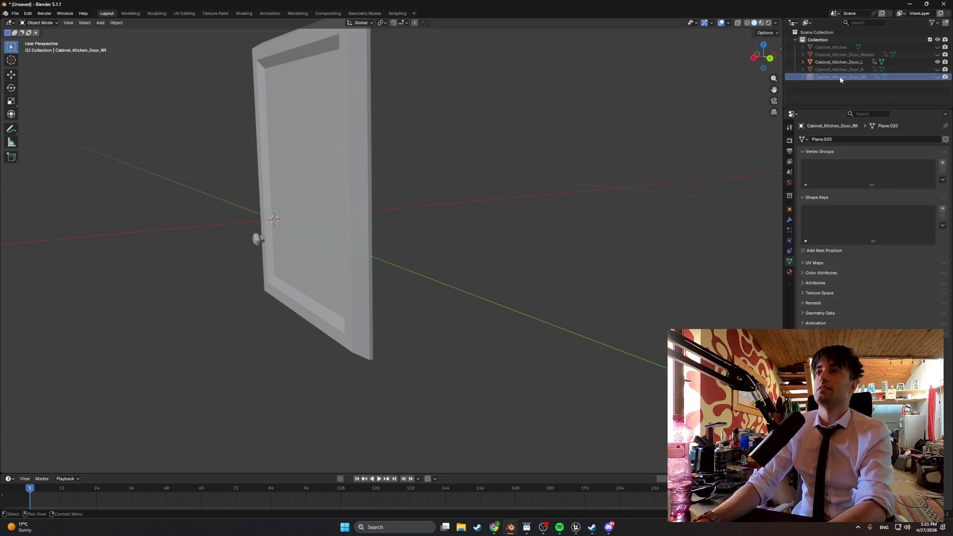
pyautogui.press('Delete')
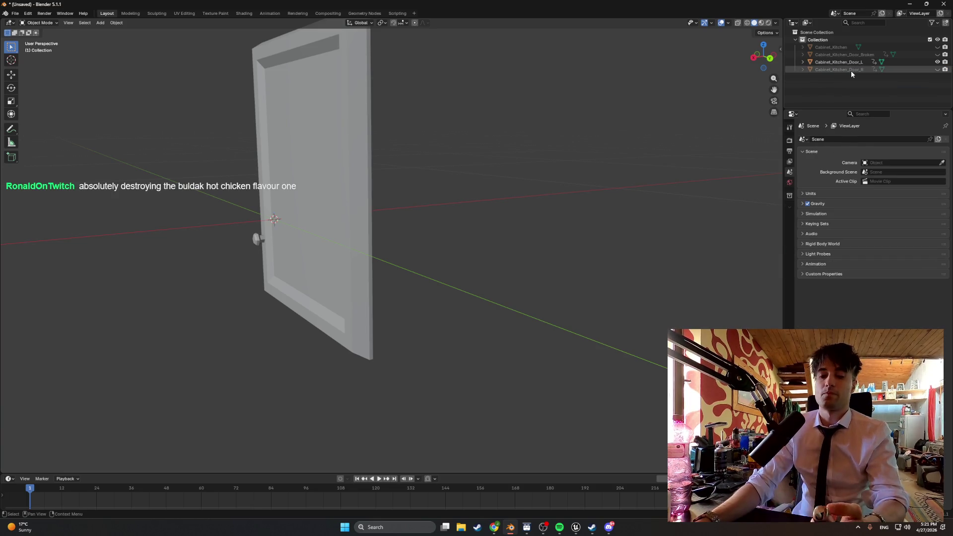
# Step: Select the bottom corner vertex of Cabinet_Kitchen_Door_L in Edit Mode
pyautogui.click(359, 290)
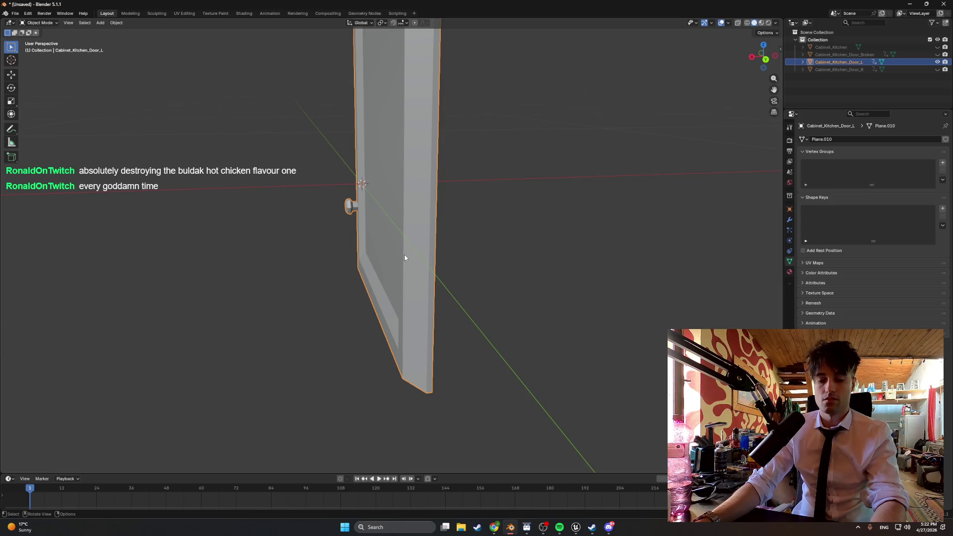
pyautogui.press('Tab')
pyautogui.moveTo(420, 377); pyautogui.dragTo(377, 321)
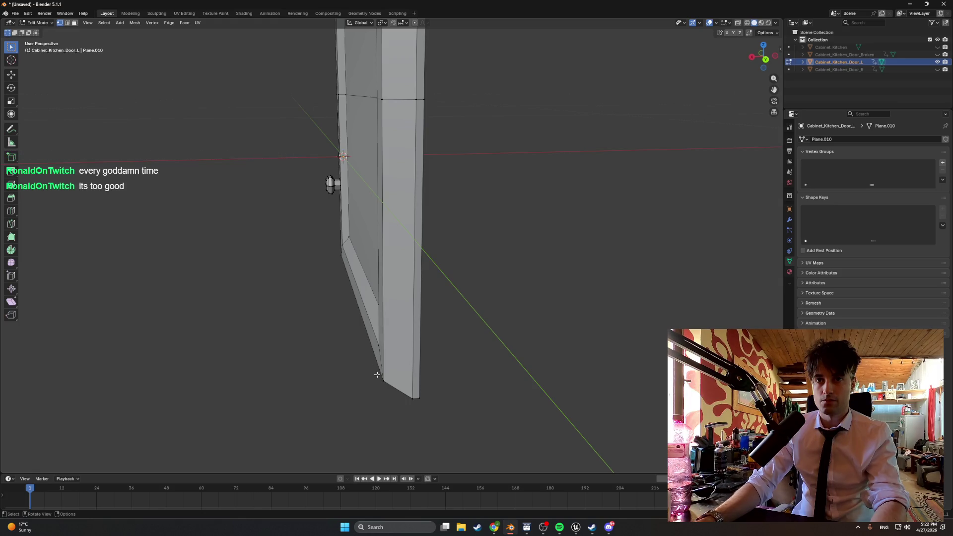
pyautogui.scroll(2, 418, 400)
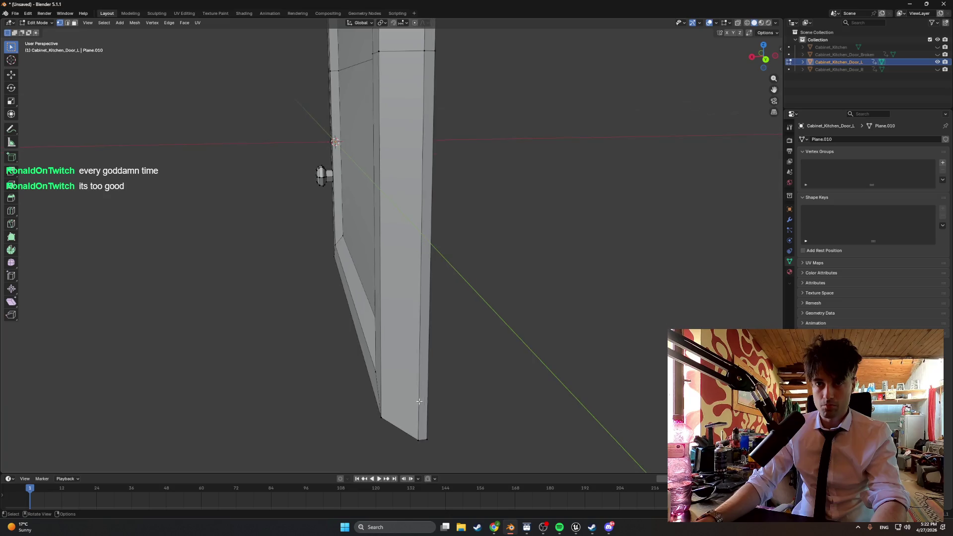
pyautogui.click(427, 440)
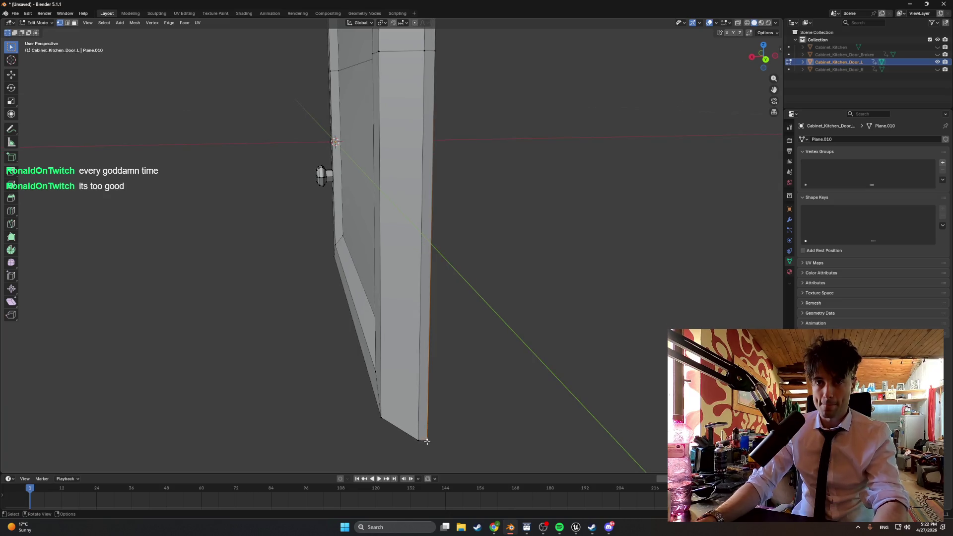
# Step: Snap the 3D cursor to the selected bottom corner vertex
pyautogui.rightClick(462, 422)
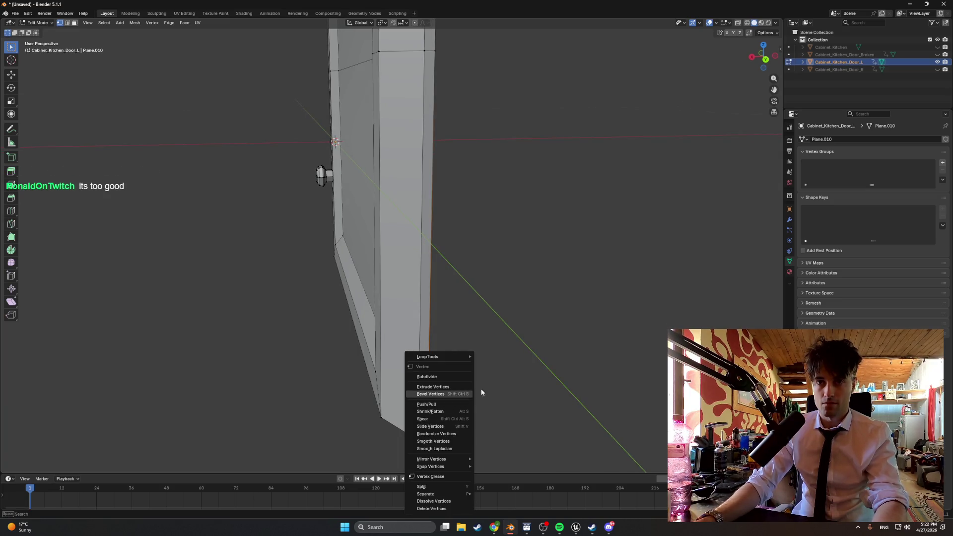
pyautogui.press('Escape')
pyautogui.press('Tab')
pyautogui.press('Tab')
pyautogui.rightClick(461, 404)
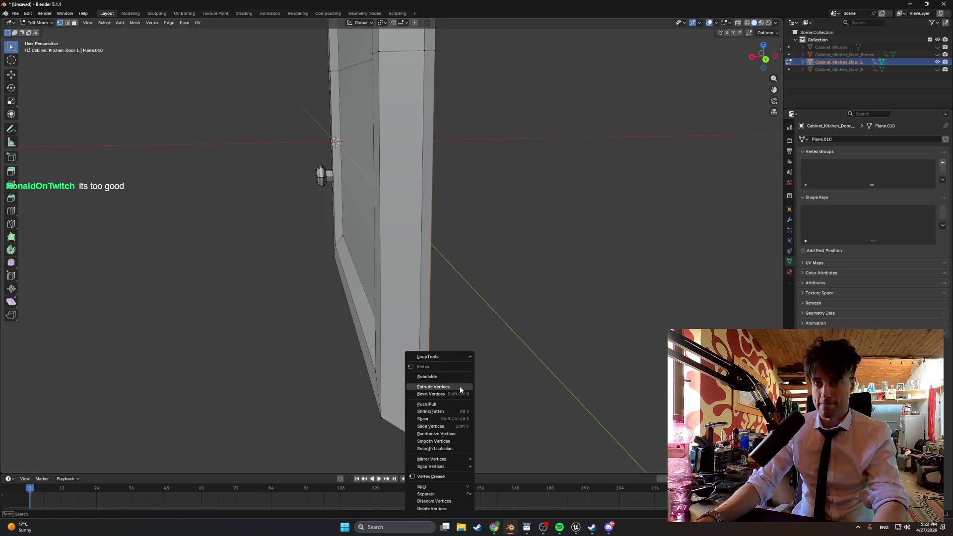
pyautogui.press('Escape')
pyautogui.press('Tab')
pyautogui.rightClick(479, 383)
pyautogui.moveTo(480, 384)
pyautogui.press('Escape')
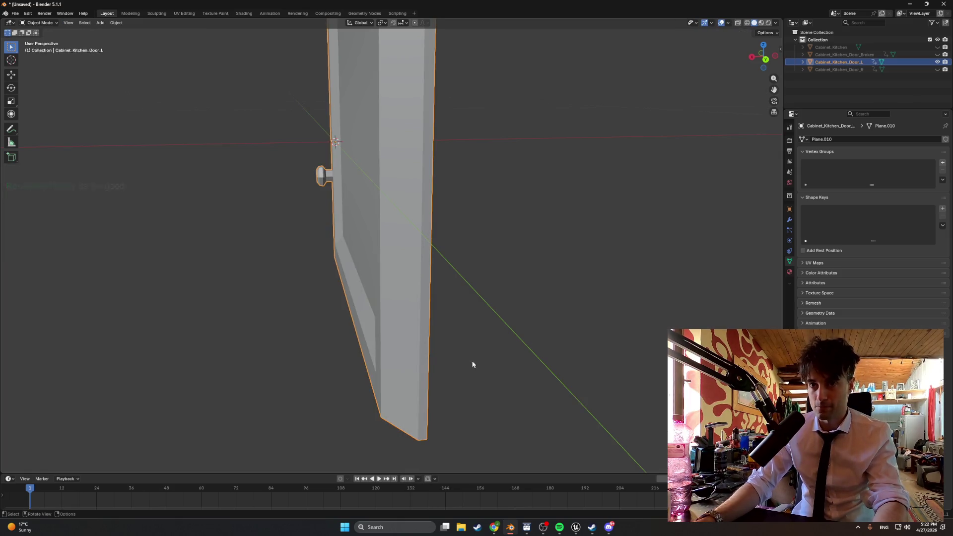
pyautogui.press('Tab')
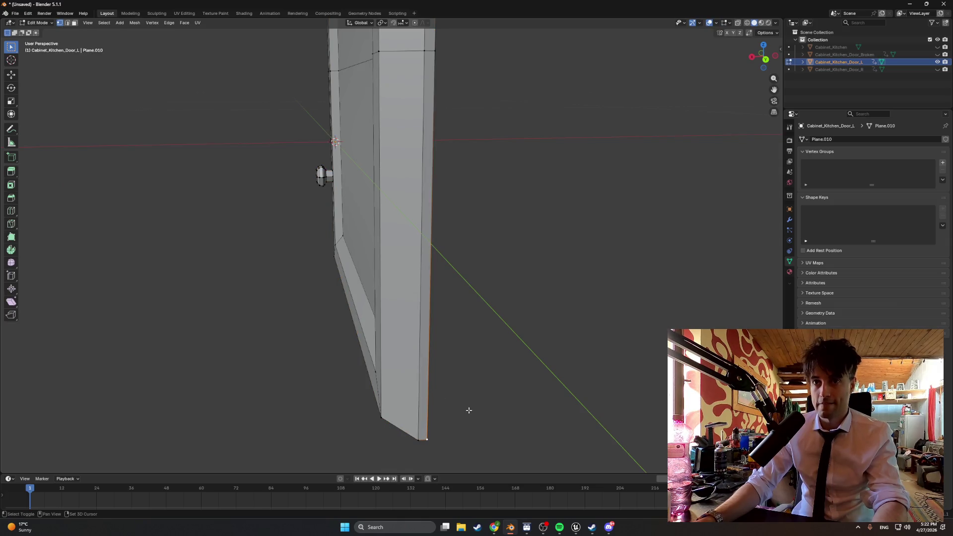
pyautogui.hotkey('shift', 's')
pyautogui.click(463, 450)
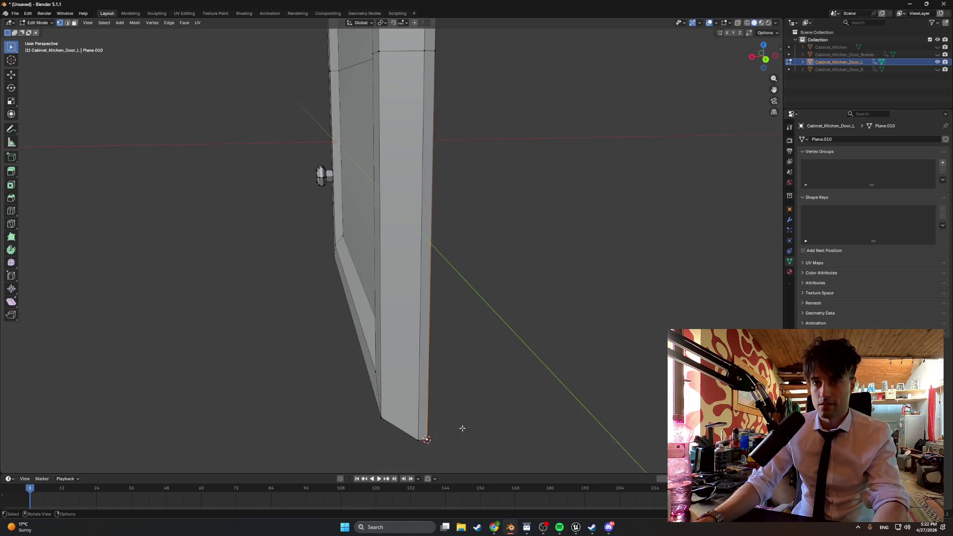
# Step: Set Cabinet_Kitchen_Door_L's origin to the 3D cursor at its bottom corner
pyautogui.rightClick(461, 412)
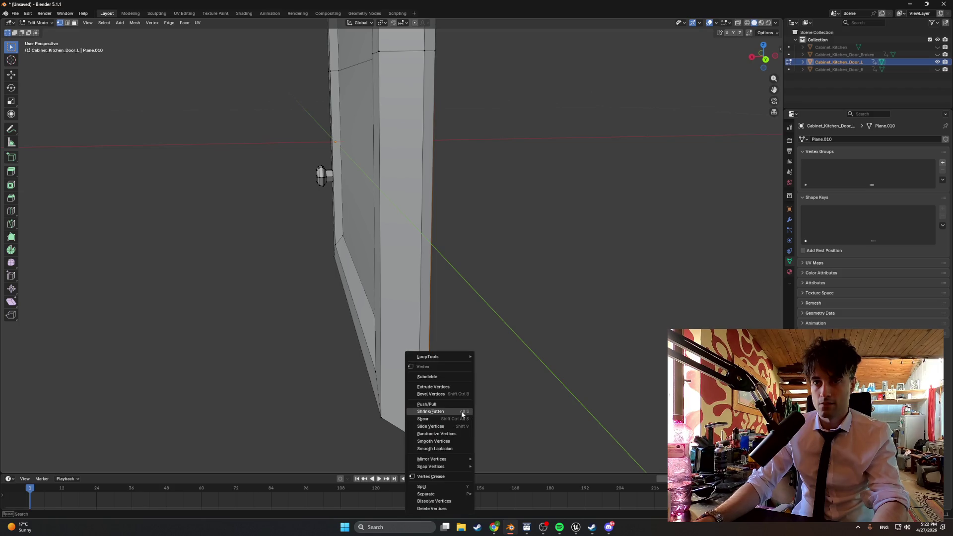
pyautogui.press('Escape')
pyautogui.press('Tab')
pyautogui.rightClick(503, 396)
pyautogui.moveTo(503, 396)
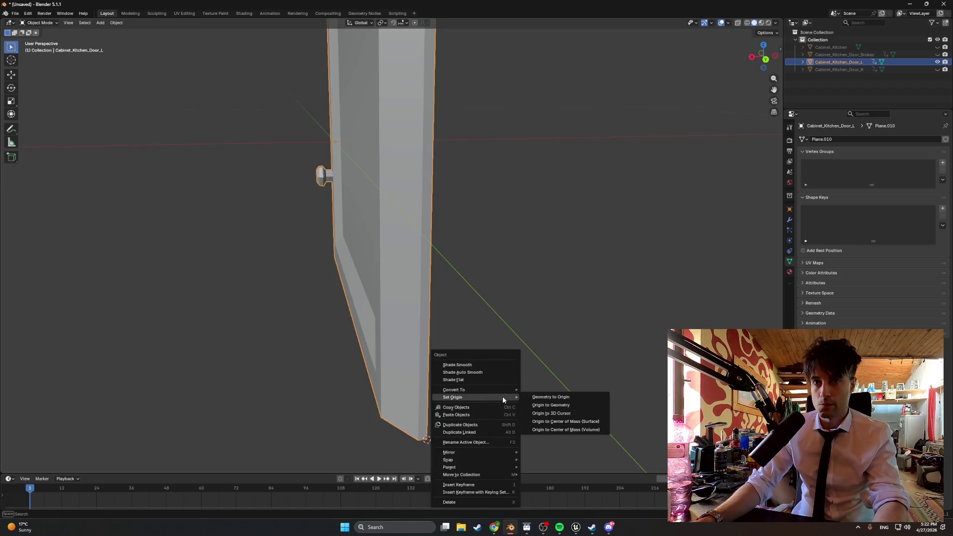
pyautogui.click(545, 414)
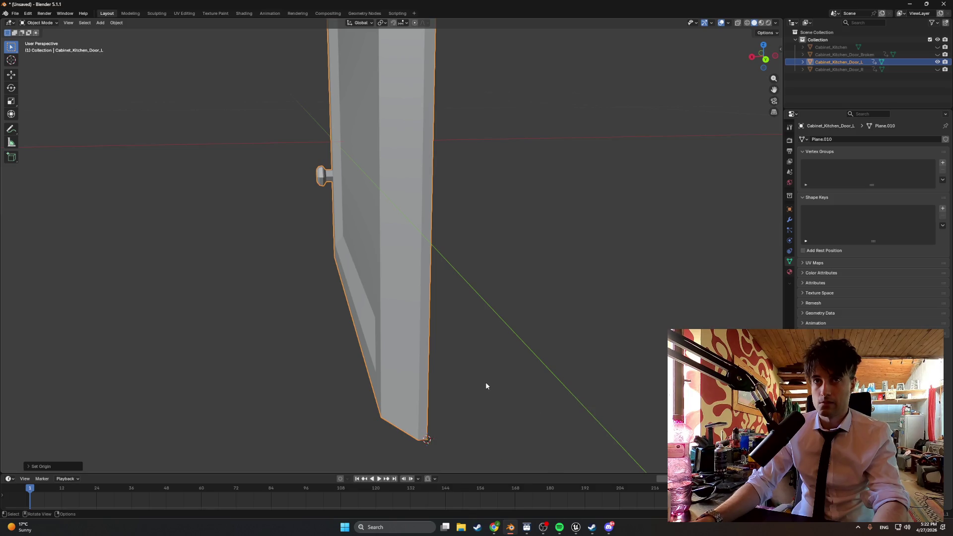
# Step: Set the door's Location to 0 m on X, Y and Z in the N panel
pyautogui.press('Tab')
pyautogui.press('Tab')
pyautogui.press('n')
pyautogui.click(734, 61)
pyautogui.write('0')
pyautogui.press('Return')
pyautogui.click(725, 61)
pyautogui.press('Tab')
pyautogui.write('0')
pyautogui.press('Tab')
pyautogui.write('0')
pyautogui.press('Return')
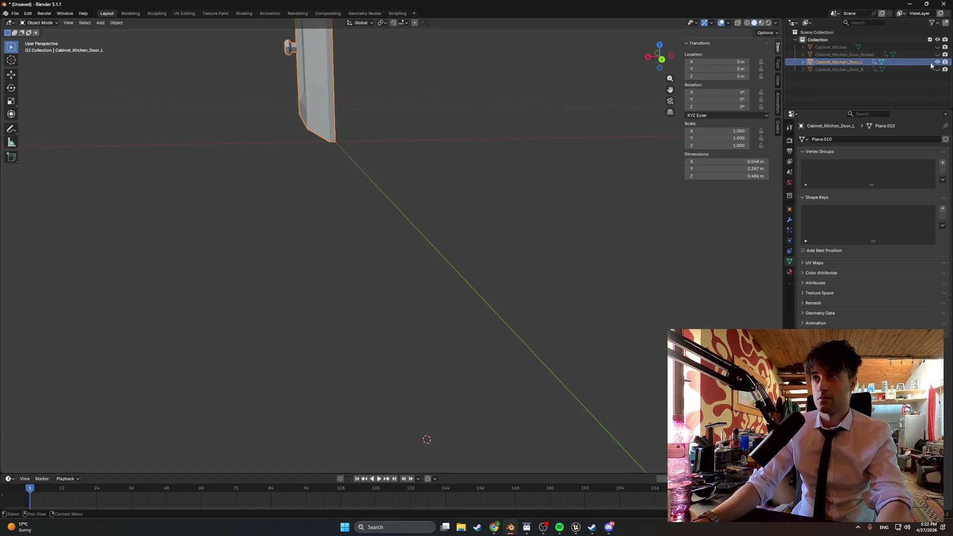
# Step: Toggle Cabinet_Kitchen_Door_L's visibility in the Outliner and snap the 3D cursor to the world origin
pyautogui.keyDown('ctrl'); pyautogui.click(937, 69); pyautogui.keyUp('ctrl')
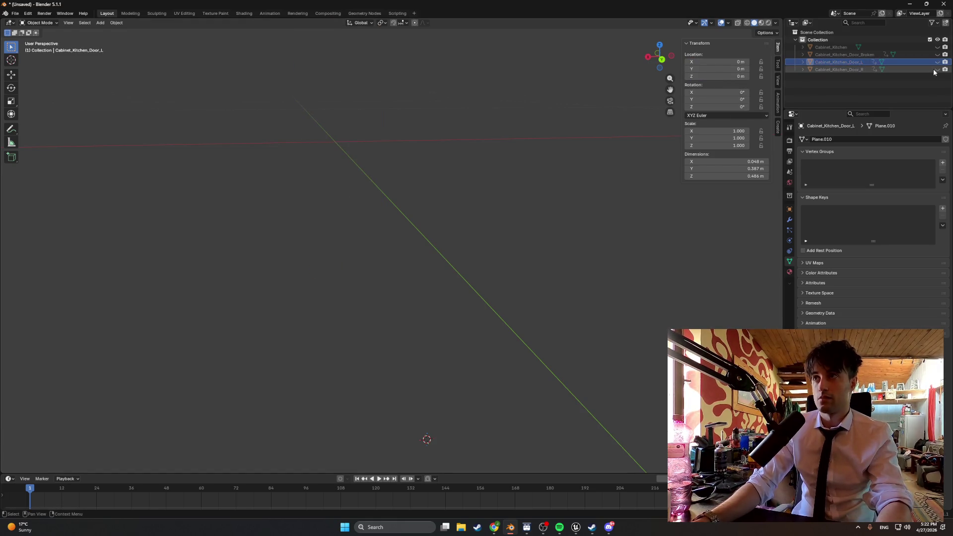
pyautogui.rightClick(445, 204)
pyautogui.moveTo(444, 205)
pyautogui.click(492, 203)
pyautogui.rightClick(482, 191)
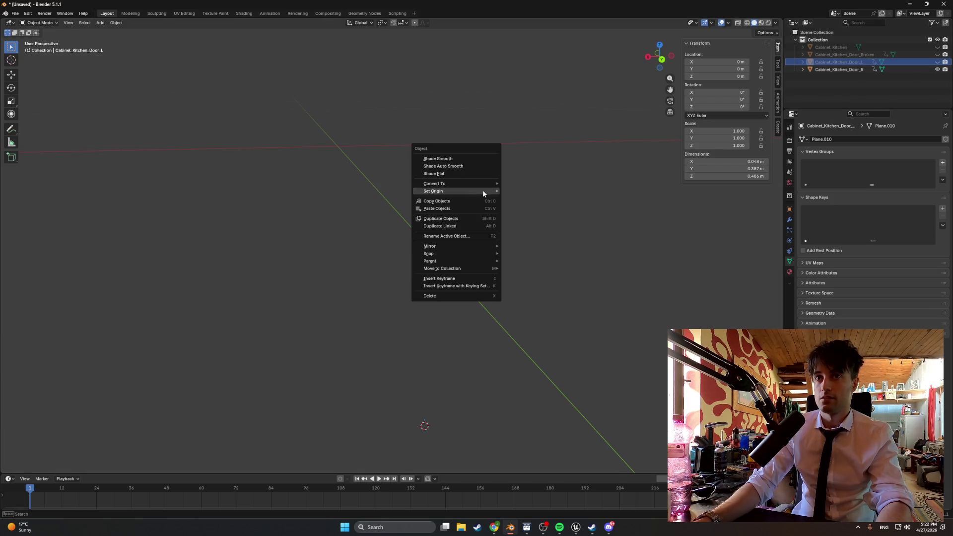
pyautogui.moveTo(482, 191)
pyautogui.click(525, 173)
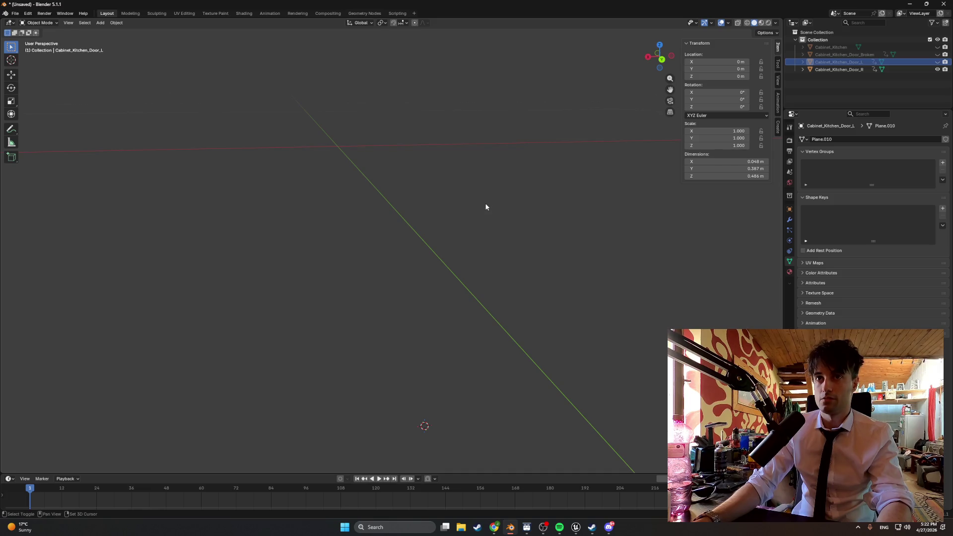
pyautogui.hotkey('shift', 's')
pyautogui.click(446, 228)
# Step: Set the left door's origin to its geometry, then to the 3D cursor at the world origin
pyautogui.hotkey('shift', 's')
pyautogui.press('Escape')
pyautogui.rightClick(446, 227)
pyautogui.moveTo(446, 228)
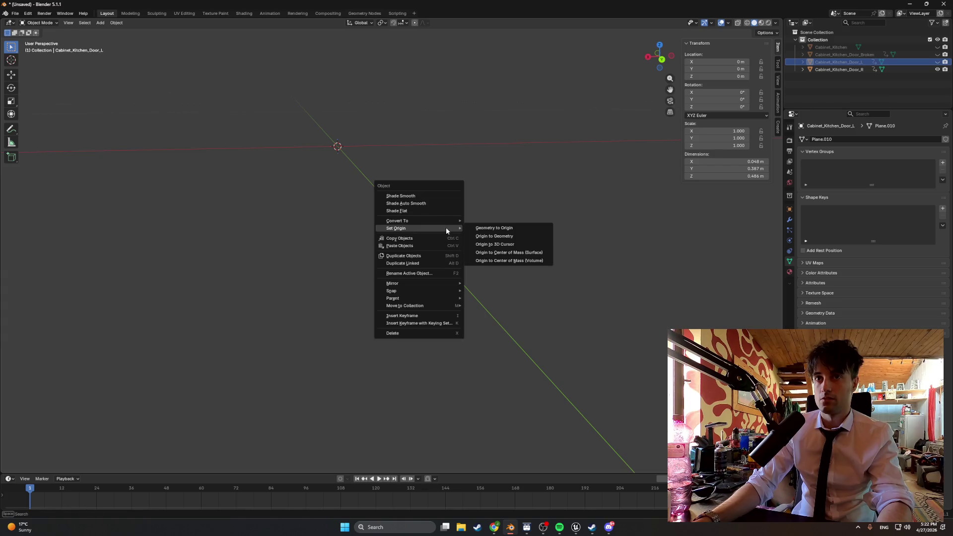
pyautogui.click(494, 237)
pyautogui.rightClick(494, 238)
pyautogui.moveTo(494, 239)
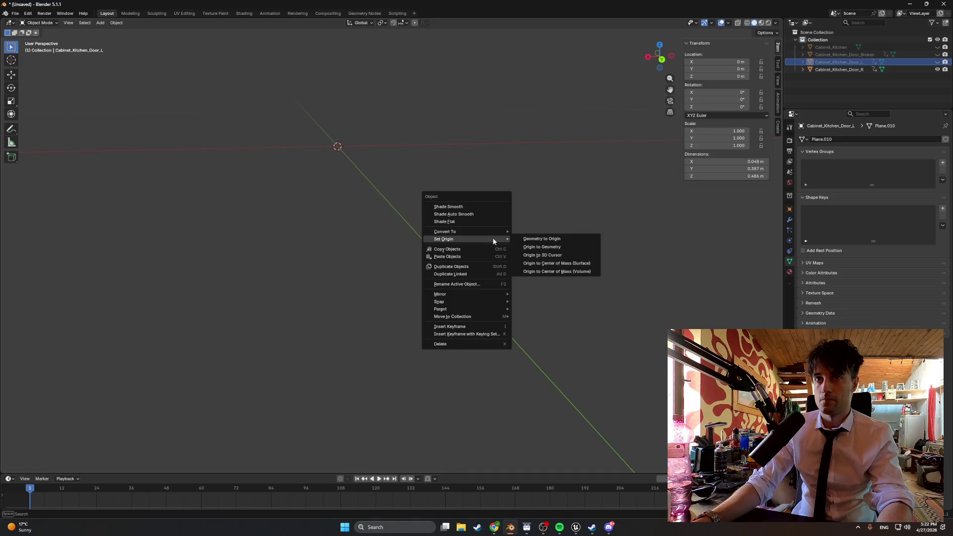
pyautogui.click(532, 256)
pyautogui.rightClick(521, 249)
pyautogui.moveTo(524, 249)
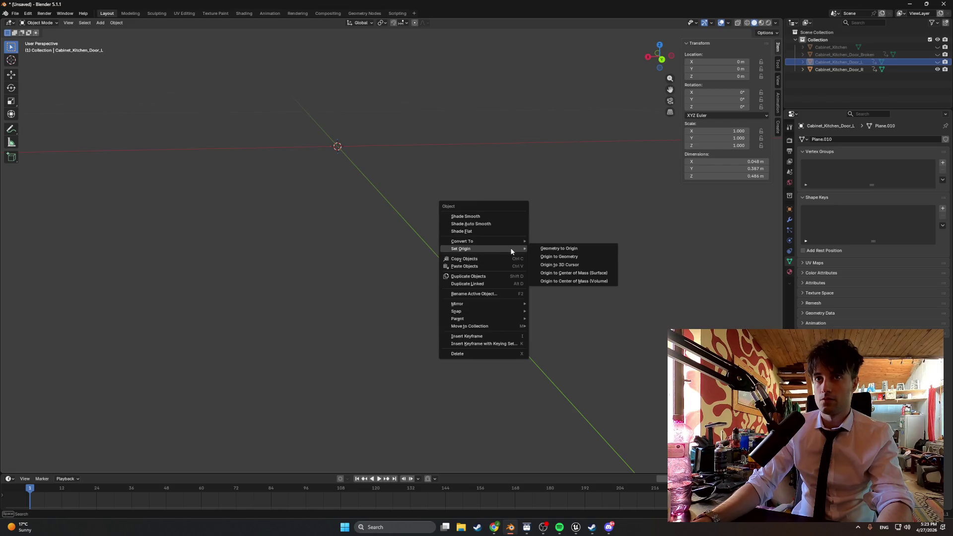
pyautogui.click(571, 169)
pyautogui.hotkey('ctrl', 'z')
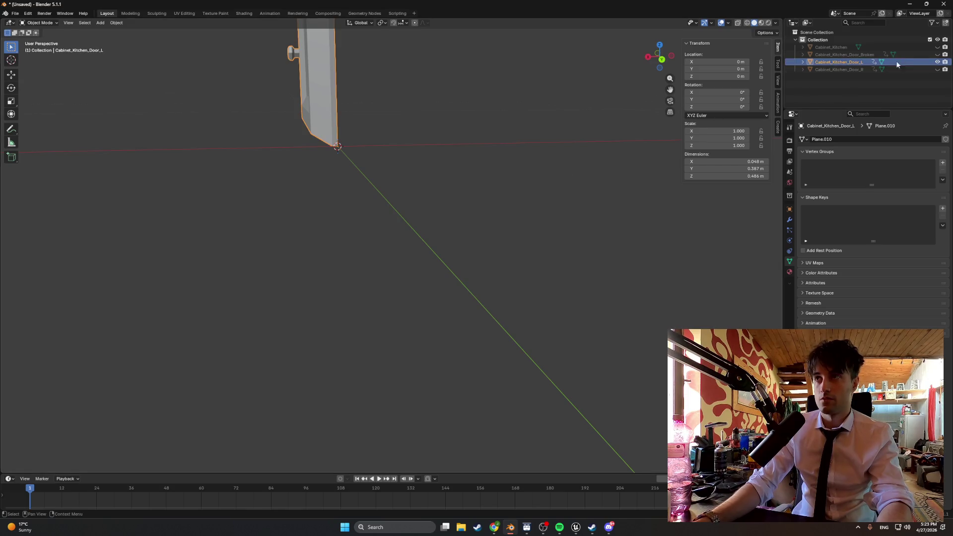
# Step: Hide the left door, select Cabinet_Kitchen_Door_R and set its origin to its geometry
pyautogui.click(938, 62)
pyautogui.click(938, 70)
pyautogui.click(839, 69)
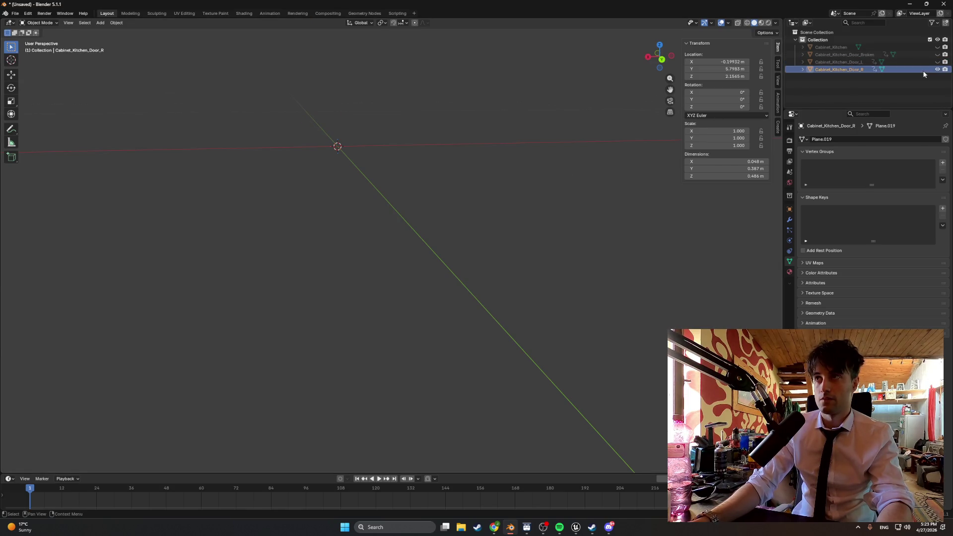
pyautogui.rightClick(488, 228)
pyautogui.moveTo(488, 230)
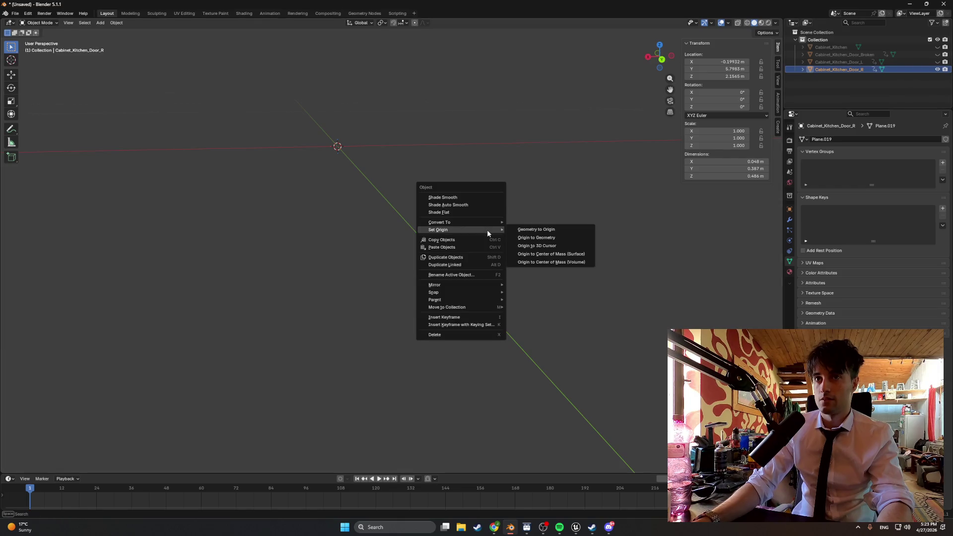
pyautogui.click(536, 238)
# Step: Move the right door's origin to the 3D cursor, then its geometry onto the origin
pyautogui.rightClick(520, 239)
pyautogui.moveTo(520, 239)
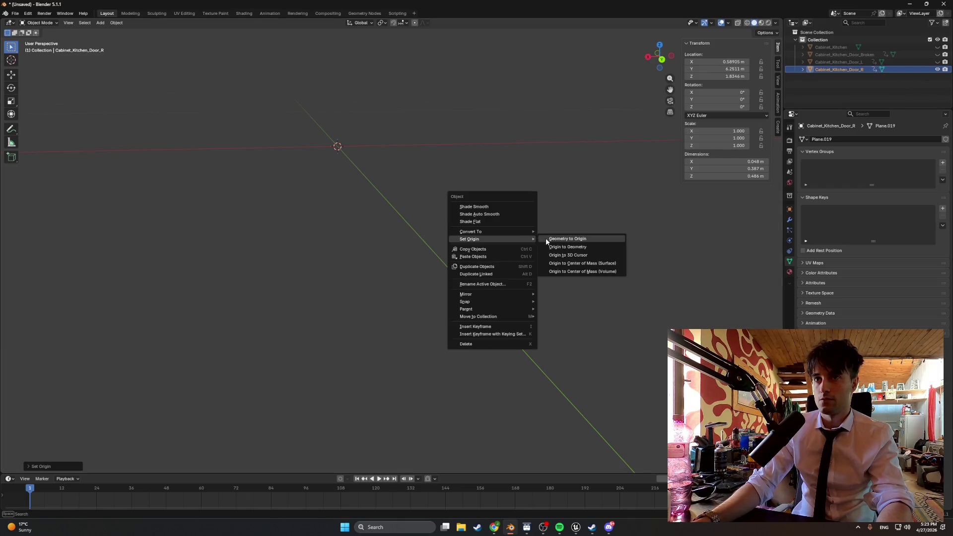
pyautogui.click(556, 254)
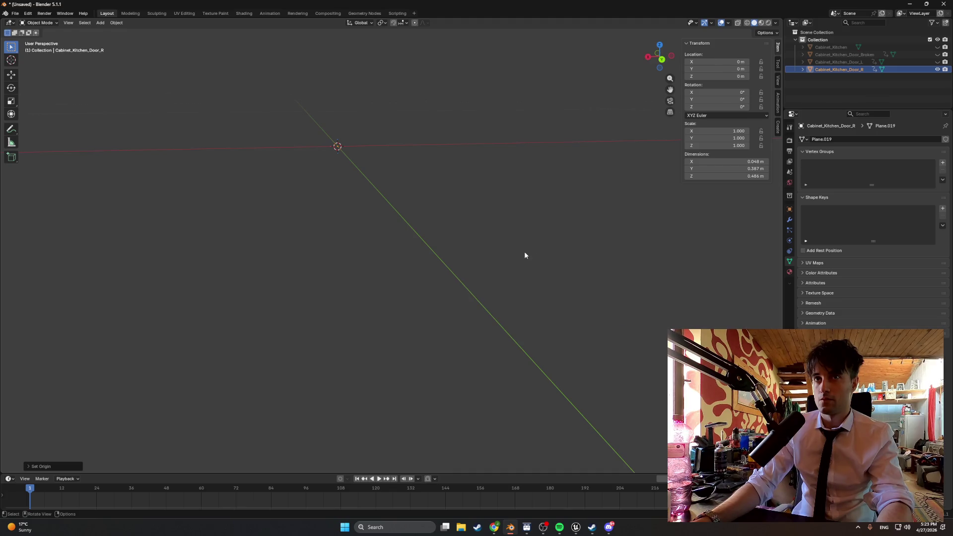
pyautogui.rightClick(524, 255)
pyautogui.moveTo(541, 254)
pyautogui.click(571, 252)
# Step: Snap the 3D cursor to the right door's bottom corner vertex in Edit Mode
pyautogui.moveTo(457, 253)
pyautogui.mouseDown()
pyautogui.moveTo(314, 268)
pyautogui.moveTo(690, 191)
pyautogui.moveTo(418, 218)
pyautogui.moveTo(394, 255)
pyautogui.moveTo(326, 291)
pyautogui.moveTo(443, 247)
pyautogui.moveTo(432, 259)
pyautogui.moveTo(464, 238)
pyautogui.moveTo(505, 267)
pyautogui.mouseUp()
pyautogui.press('Tab')
pyautogui.click(543, 272)
pyautogui.hotkey('shift', 's')
pyautogui.click(484, 319)
pyautogui.rightClick(479, 297)
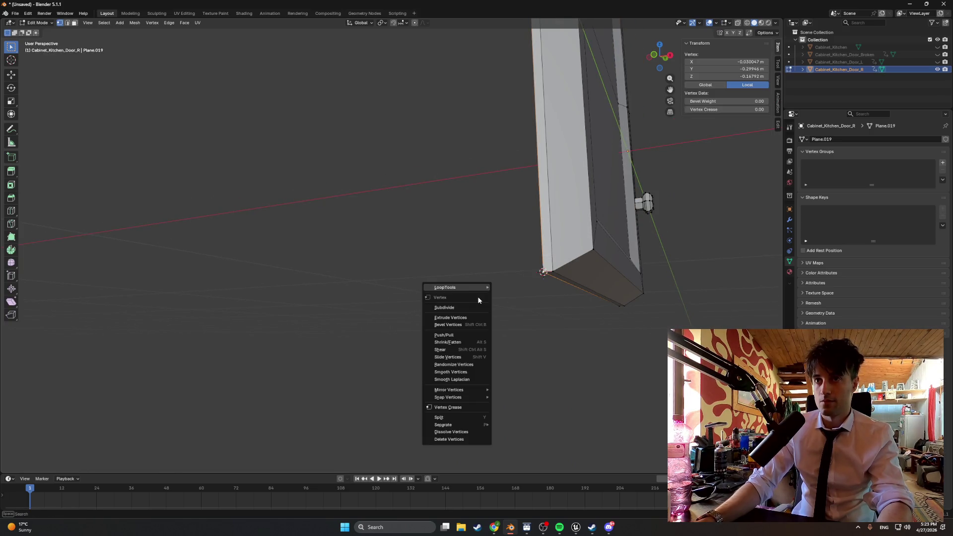
pyautogui.press('Escape')
pyautogui.press('Tab')
# Step: Set the right door's origin to the 3D cursor at that corner
pyautogui.rightClick(460, 262)
pyautogui.moveTo(460, 262)
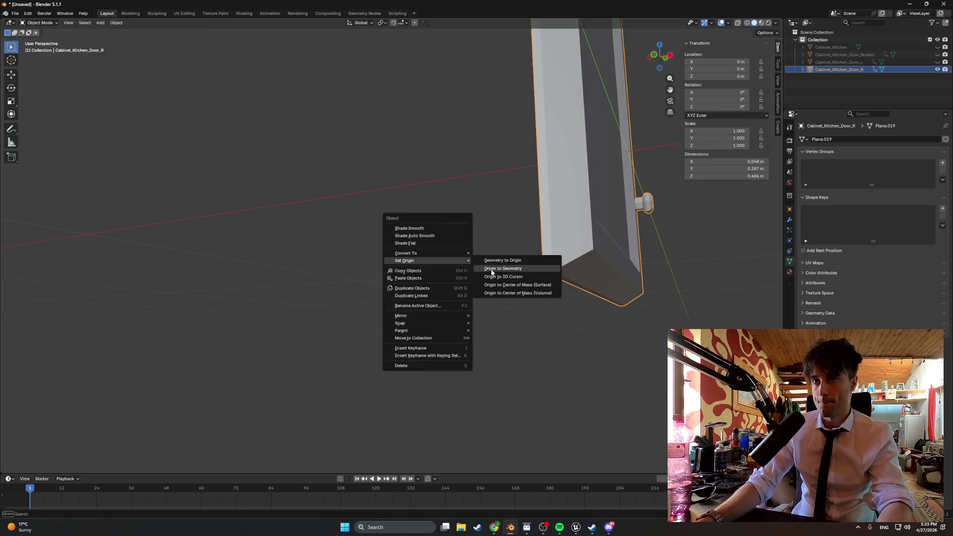
pyautogui.click(494, 277)
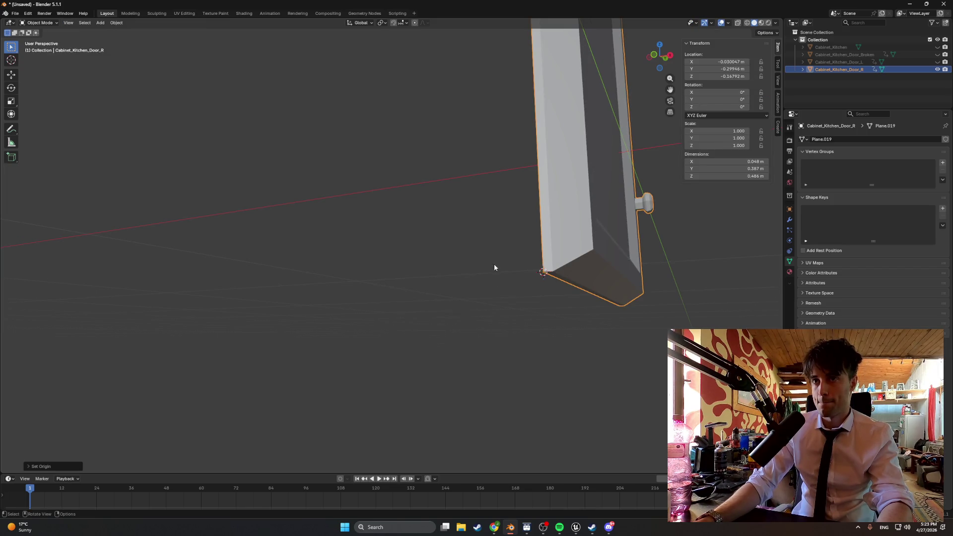
pyautogui.scroll(3, 492, 268)
# Step: Set the right door's Location X, Y and Z to 0 m
pyautogui.click(729, 62)
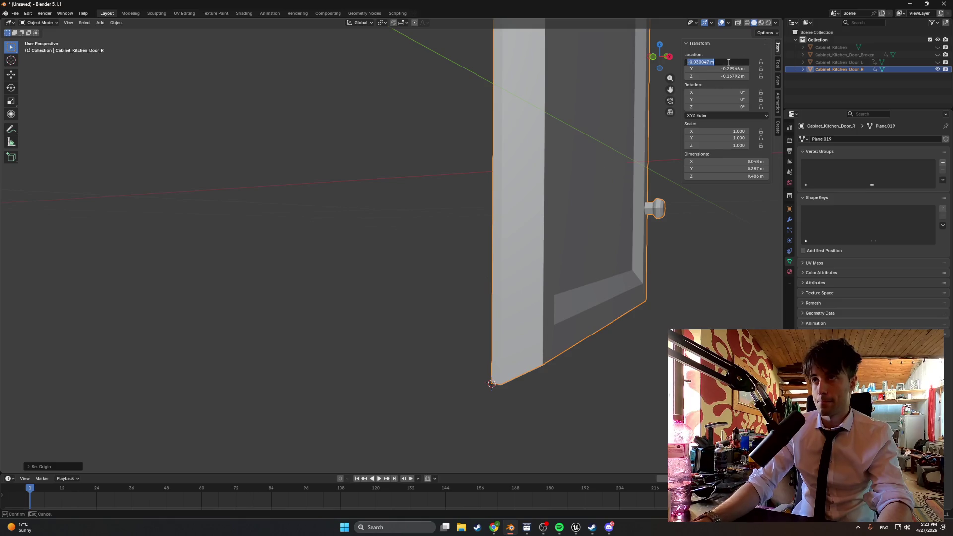
pyautogui.write('0')
pyautogui.press('Return')
pyautogui.click(729, 69)
pyautogui.write('0')
pyautogui.press('Return')
pyautogui.click(729, 76)
pyautogui.write('0')
pyautogui.press('Return')
pyautogui.scroll(-2, 528, 181)
pyautogui.moveTo(528, 181); pyautogui.dragTo(419, 217)
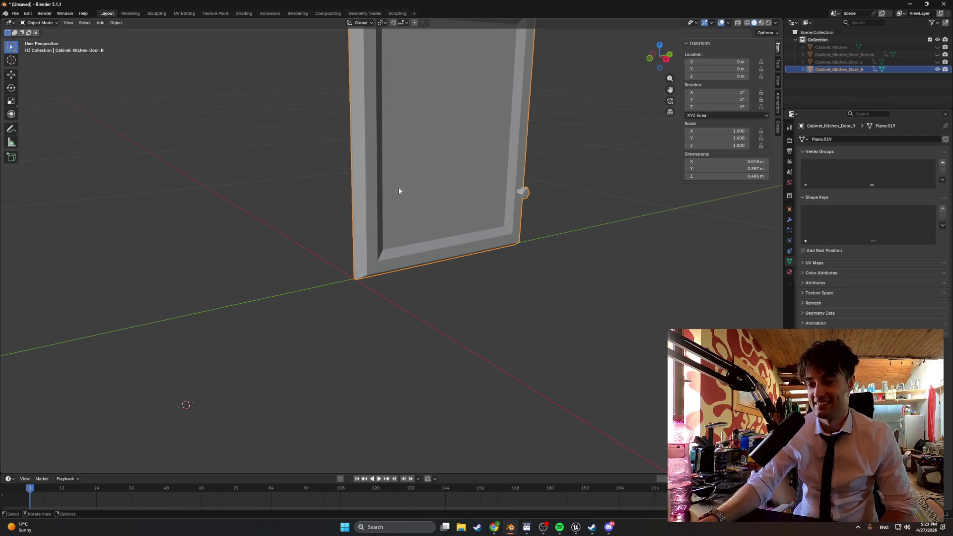
# Step: Deselect the right door and unhide Door_L, Door_Broken and Cabinet_Kitchen in the Outliner
pyautogui.click(938, 62)
pyautogui.click(938, 62)
pyautogui.click(938, 62)
pyautogui.click(938, 62)
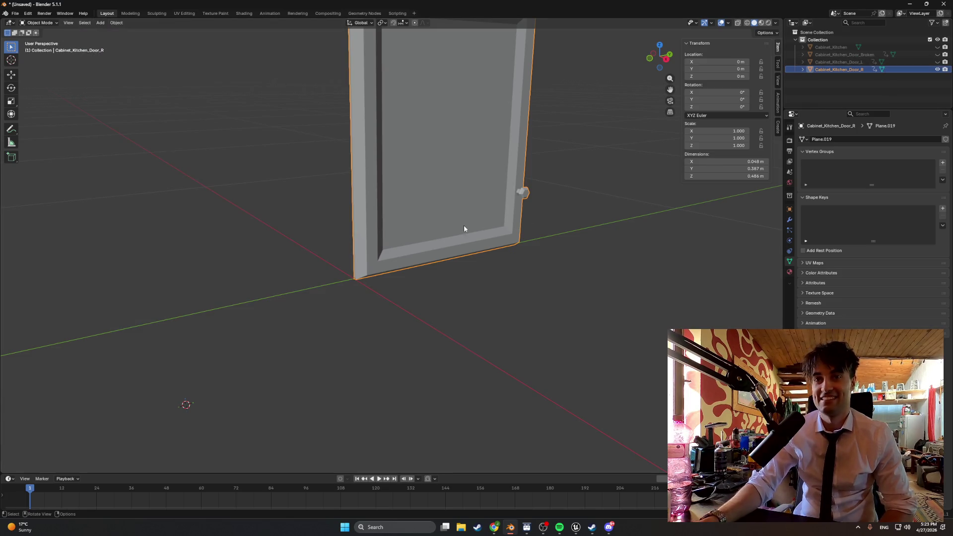
pyautogui.click(512, 277)
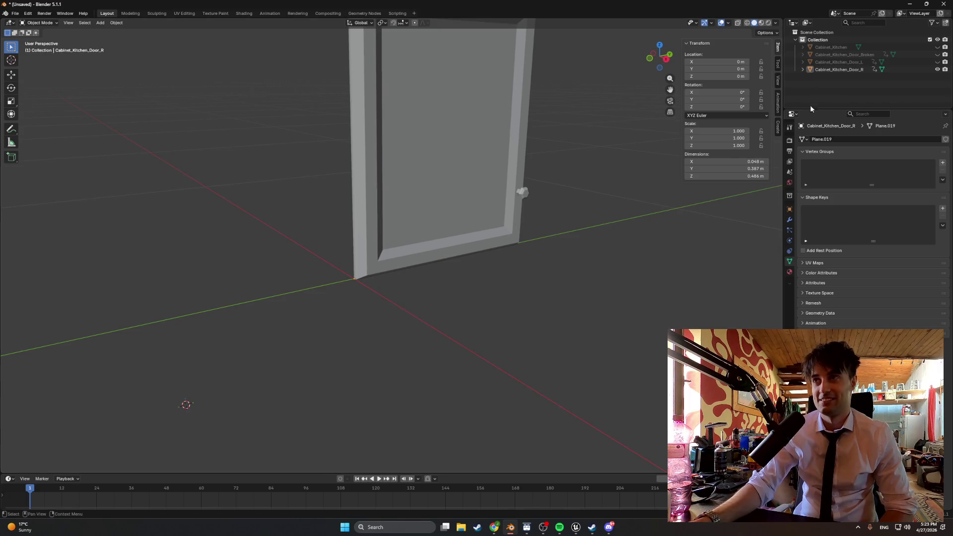
pyautogui.click(938, 62)
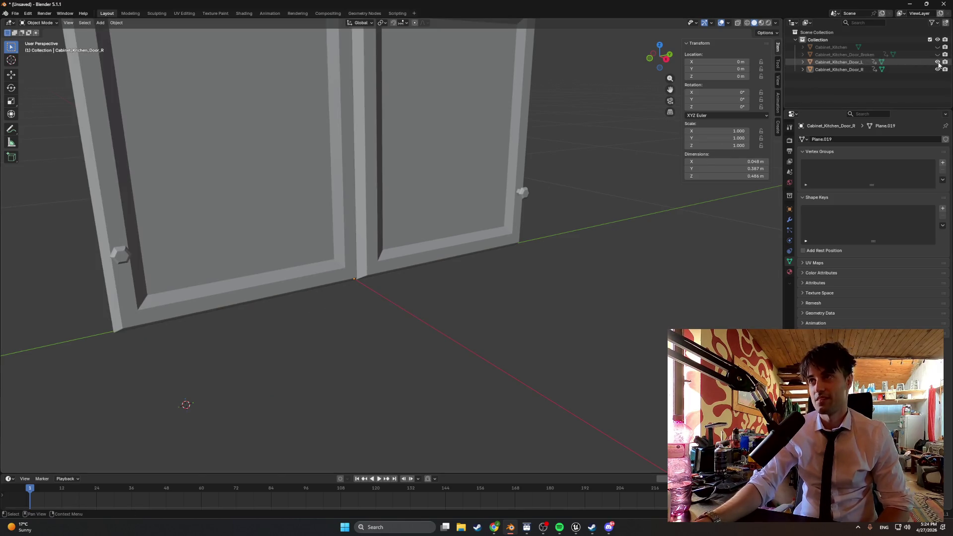
pyautogui.click(937, 54)
pyautogui.click(938, 47)
# Step: Snap the selection to the 3D cursor with Selection to Cursor
pyautogui.scroll(-6, 587, 213)
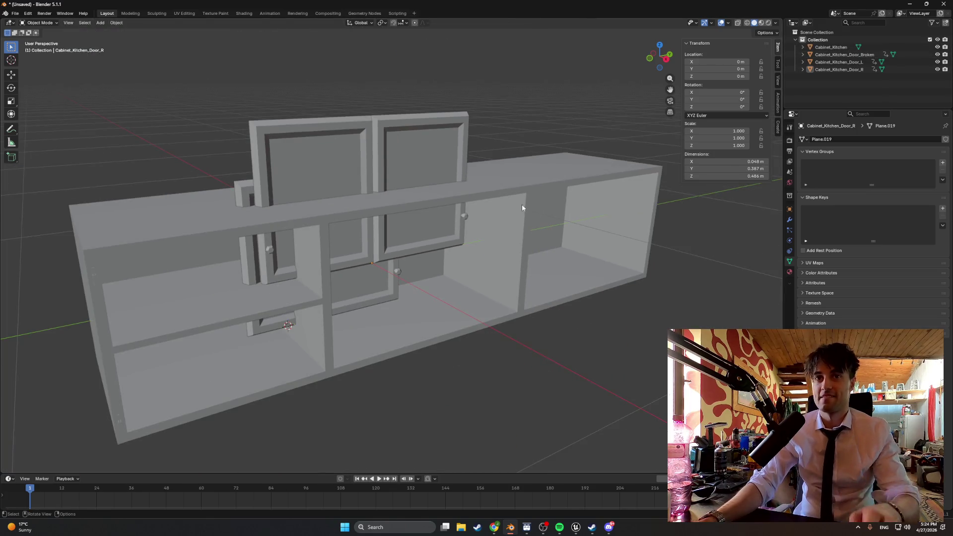
pyautogui.moveTo(525, 120)
pyautogui.mouseDown()
pyautogui.moveTo(516, 112)
pyautogui.moveTo(515, 122)
pyautogui.mouseUp()
pyautogui.hotkey('shift', 's')
pyautogui.click(495, 117)
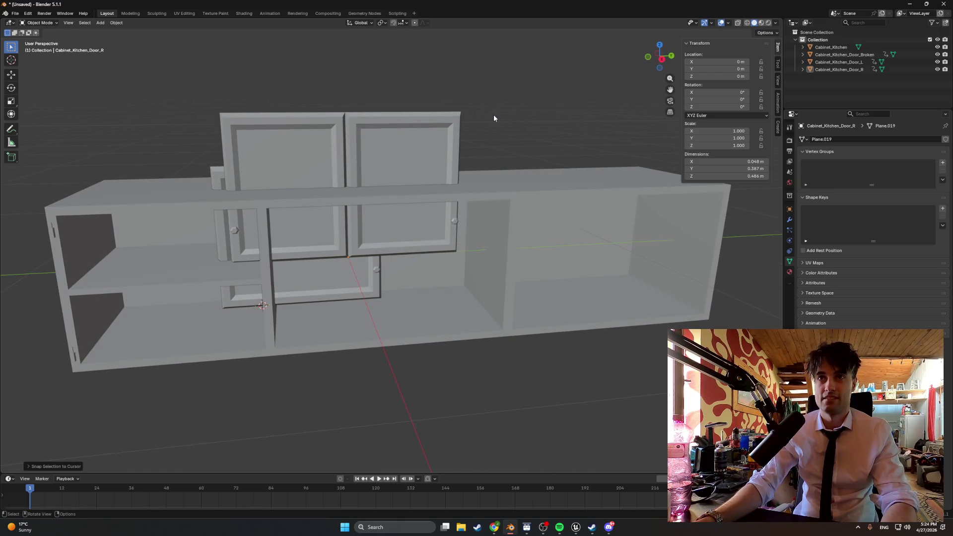
pyautogui.hotkey('shift', 's')
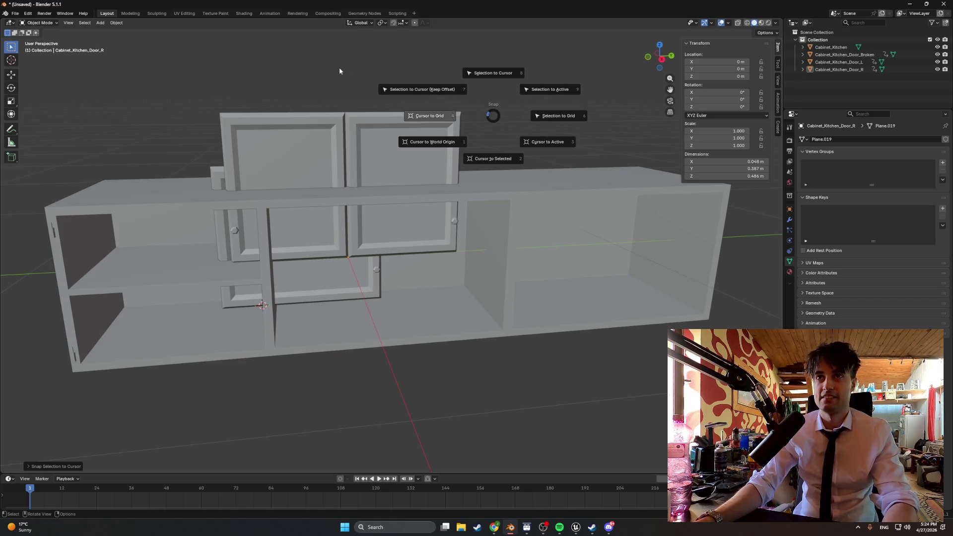
pyautogui.click(357, 89)
# Step: Select the left door in the Outliner and tilt the view of the cabinet
pyautogui.scroll(3, 365, 105)
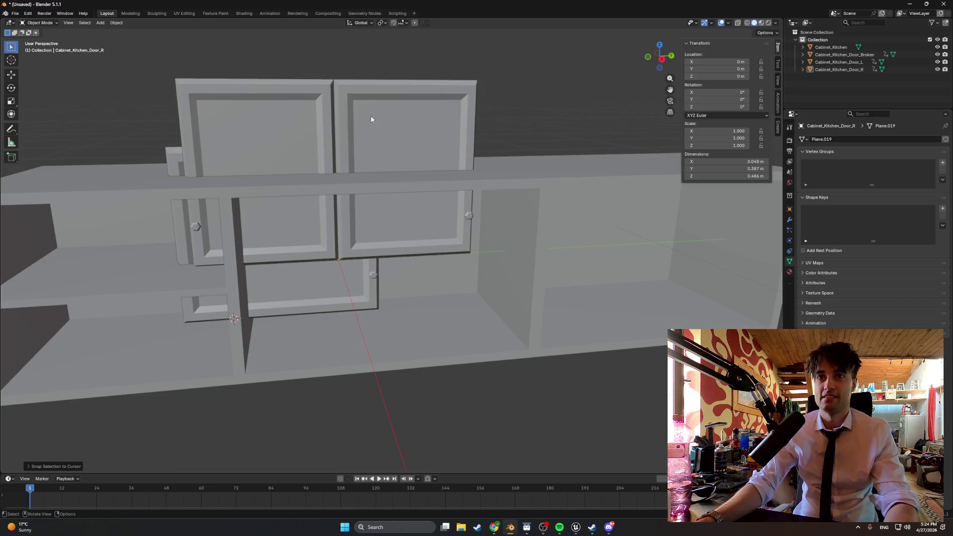
pyautogui.click(937, 69)
pyautogui.click(938, 69)
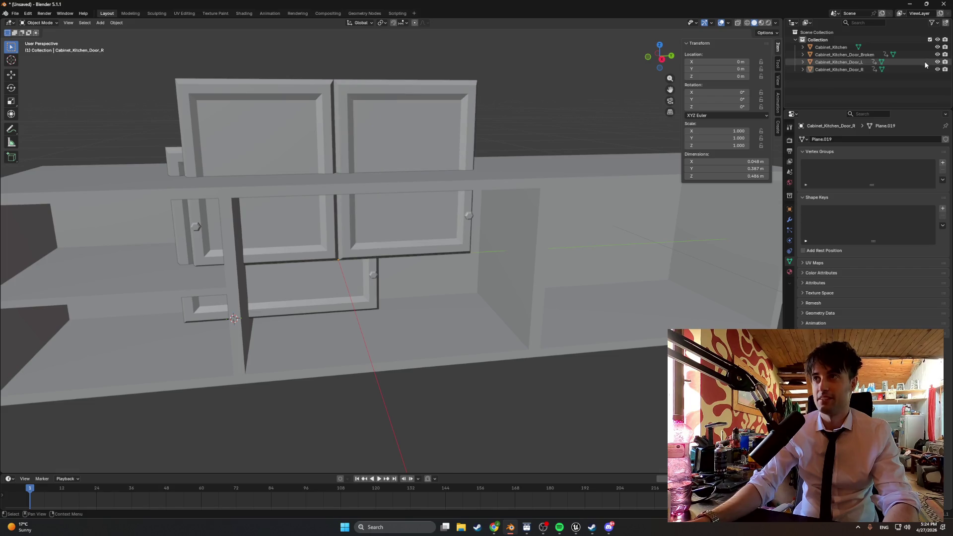
pyautogui.click(925, 63)
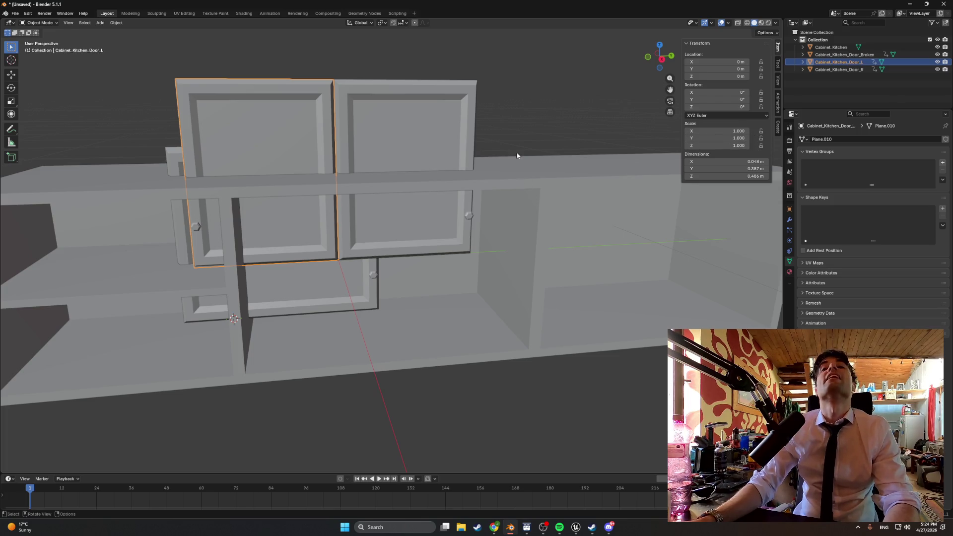
pyautogui.moveTo(516, 160); pyautogui.dragTo(536, 114)
# Step: Start a save into Apartment_BLEND > APT_KITCHEN_BLEND and type the file name 'Kitchen'
pyautogui.hotkey('ctrl', 's')
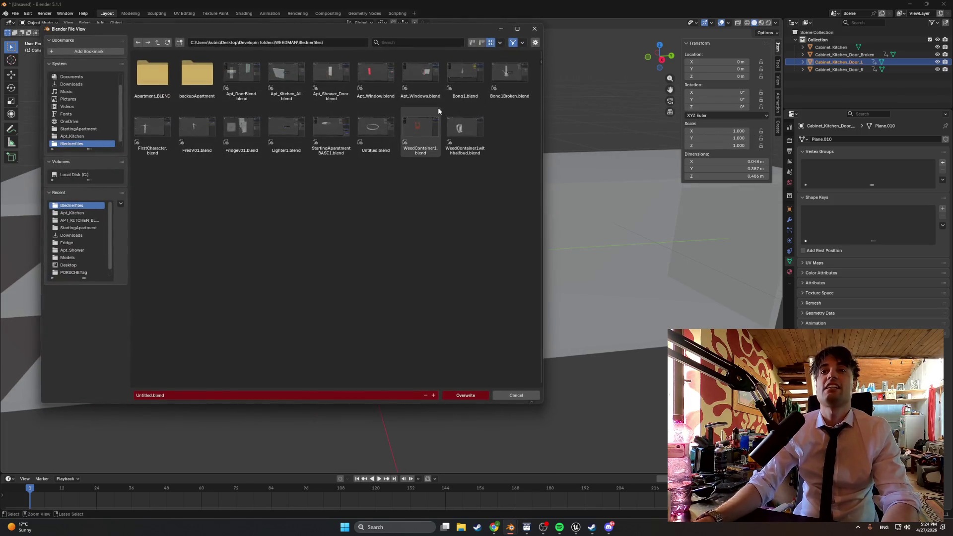
pyautogui.doubleClick(163, 83)
pyautogui.doubleClick(165, 88)
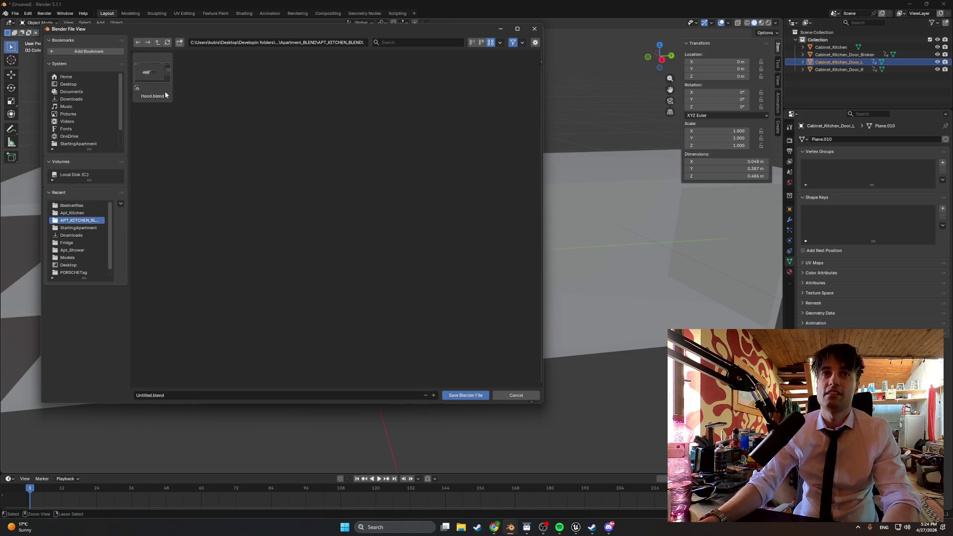
pyautogui.click(178, 395)
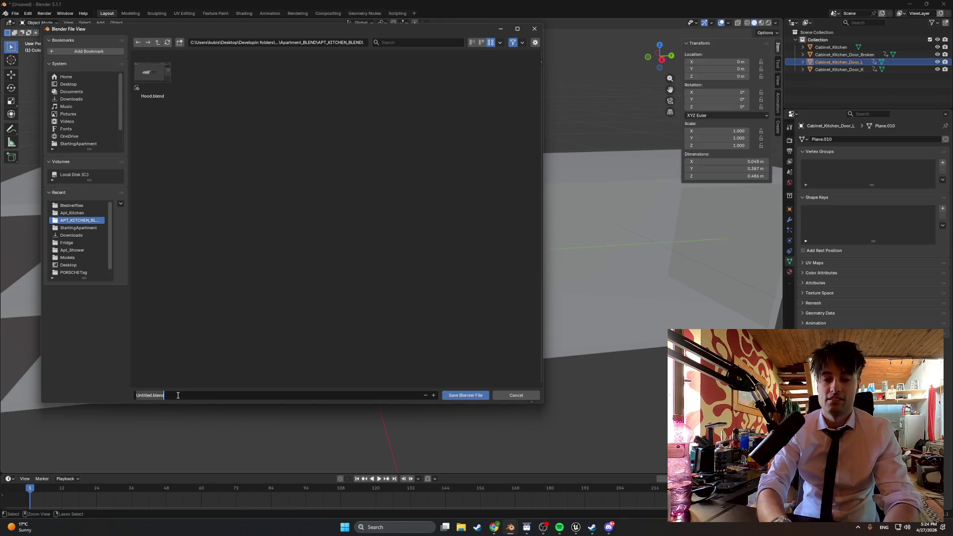
pyautogui.write('Kitchen_Cabinets_BLEND')
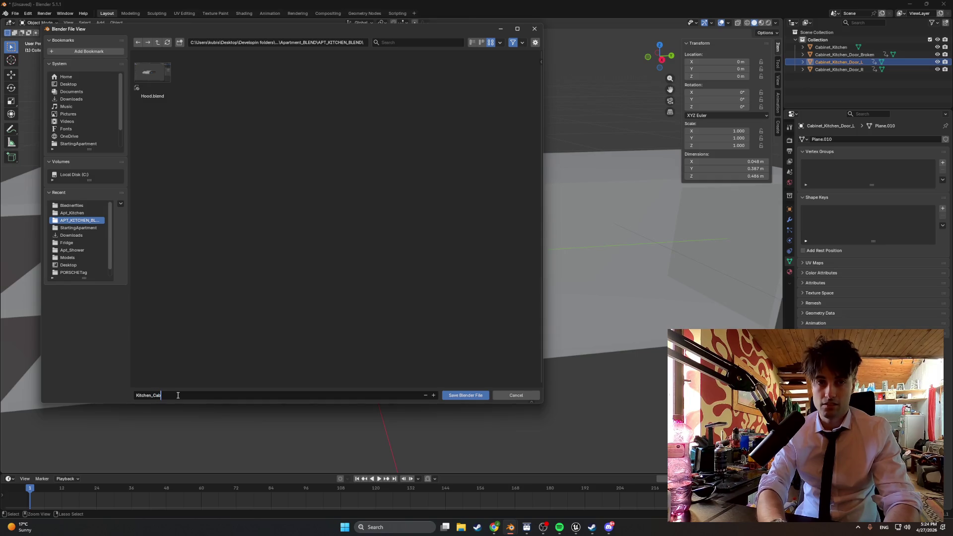
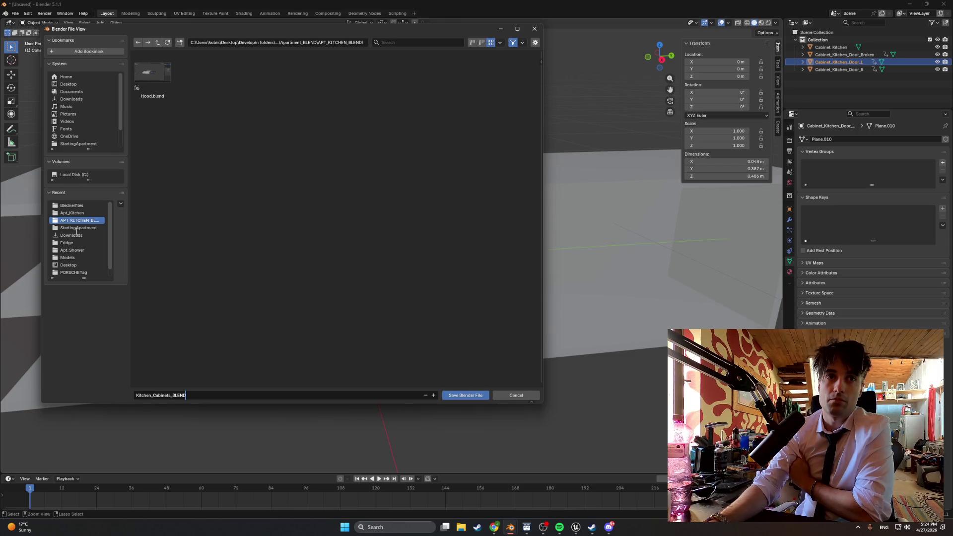
# Step: Save the Blender scene as Kitchen_Cabinets_BLEND.blend in Blednerfiles > Apartment_BLEND > APT_KITCHEN_BLEND
pyautogui.click(77, 204)
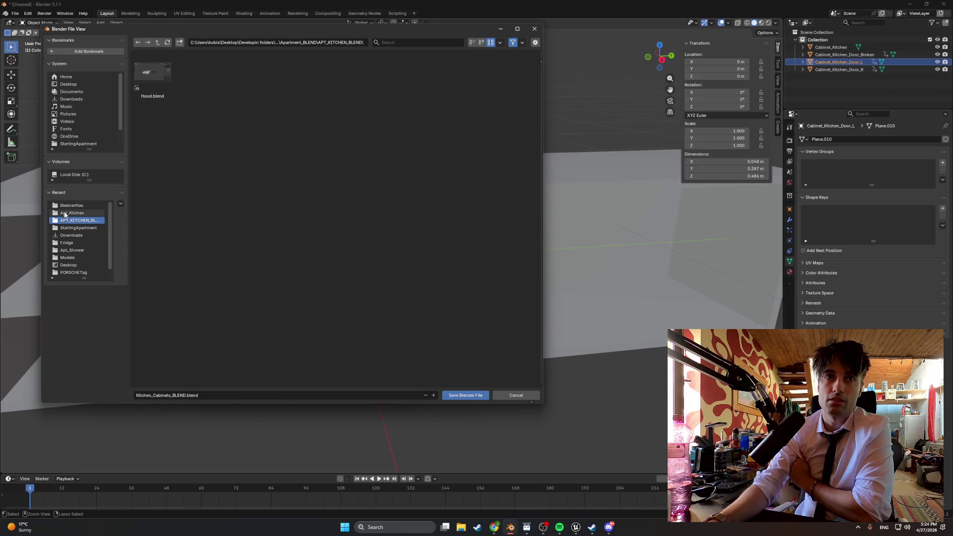
pyautogui.click(70, 206)
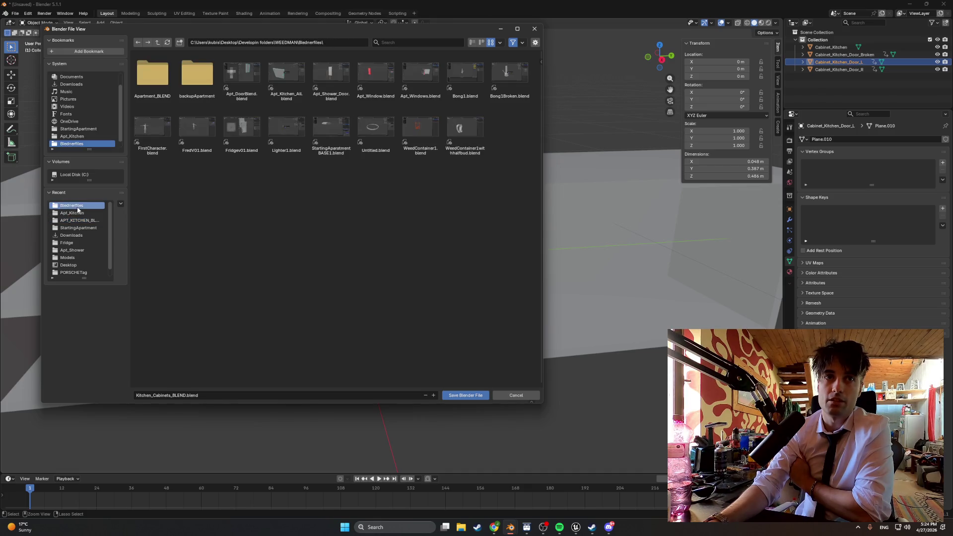
pyautogui.click(164, 80)
pyautogui.click(164, 80)
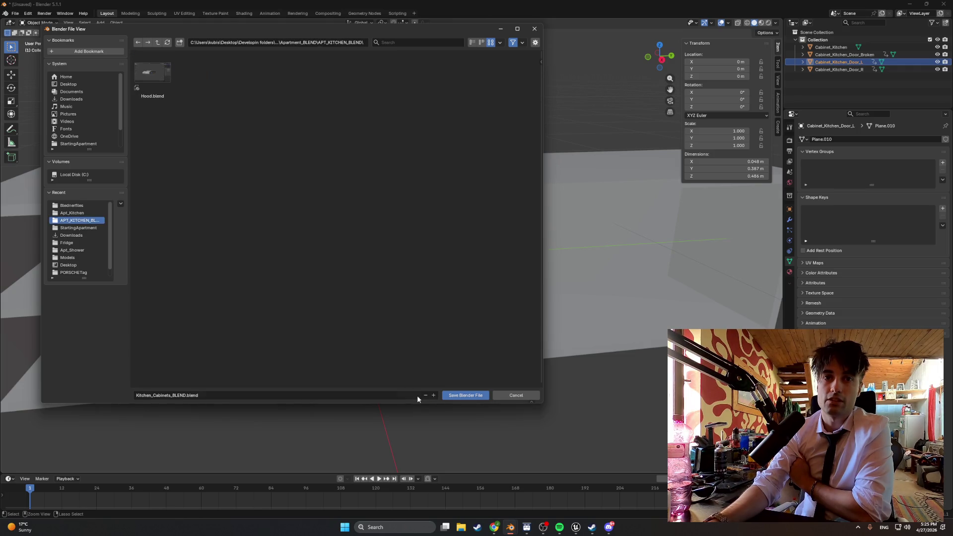
pyautogui.click(452, 397)
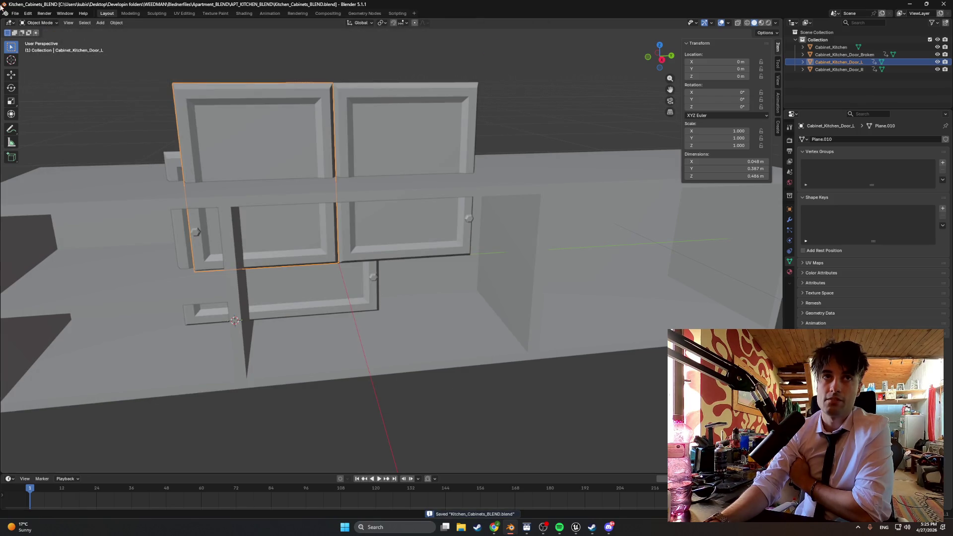
pyautogui.click(16, 14)
# Step: Start an FBX export of the four cabinet objects with Animation turned off
pyautogui.moveTo(63, 126)
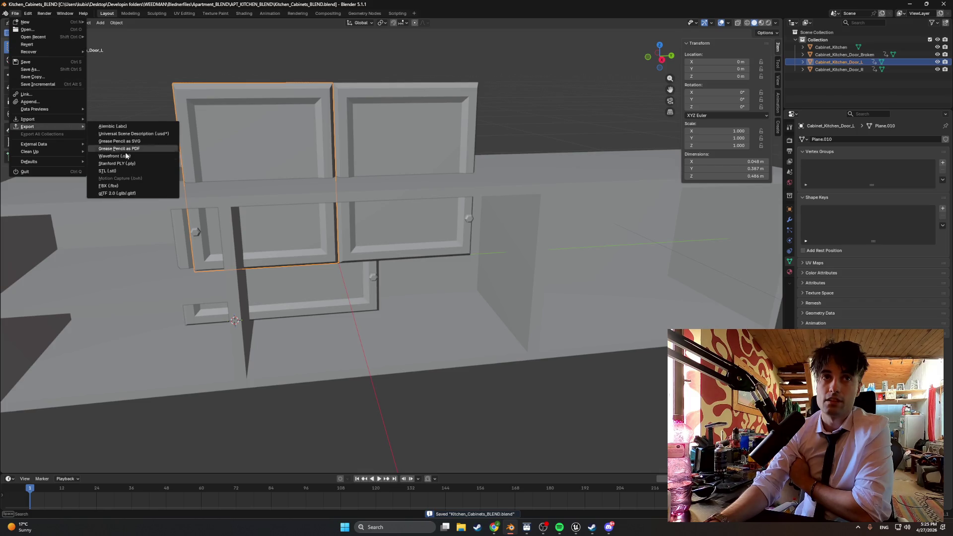
pyautogui.click(109, 185)
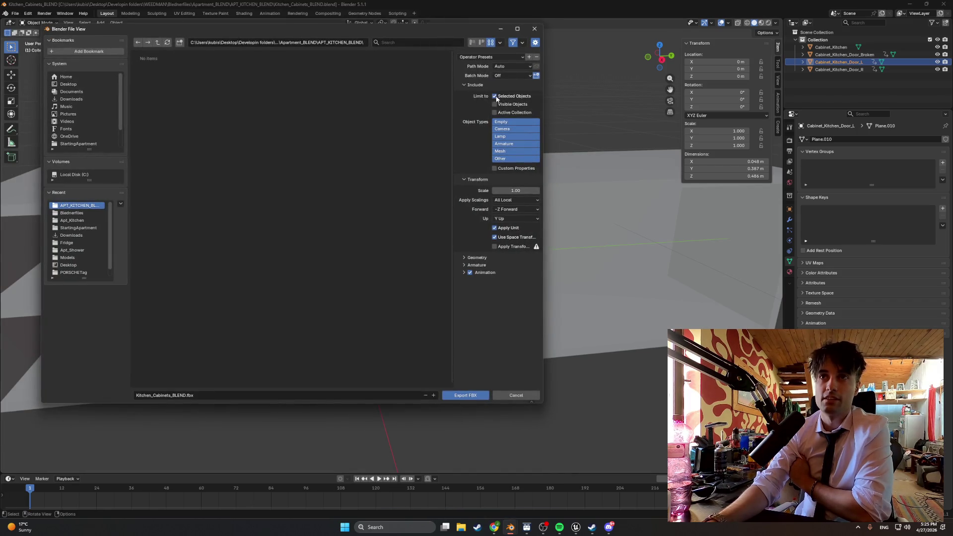
pyautogui.click(830, 46)
pyautogui.keyDown('shift'); pyautogui.click(835, 70); pyautogui.keyUp('shift')
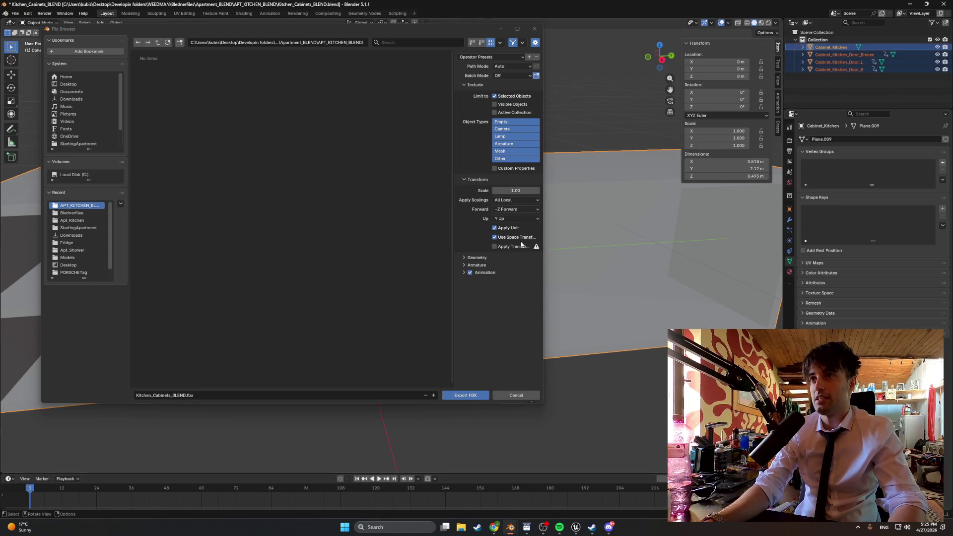
pyautogui.click(470, 273)
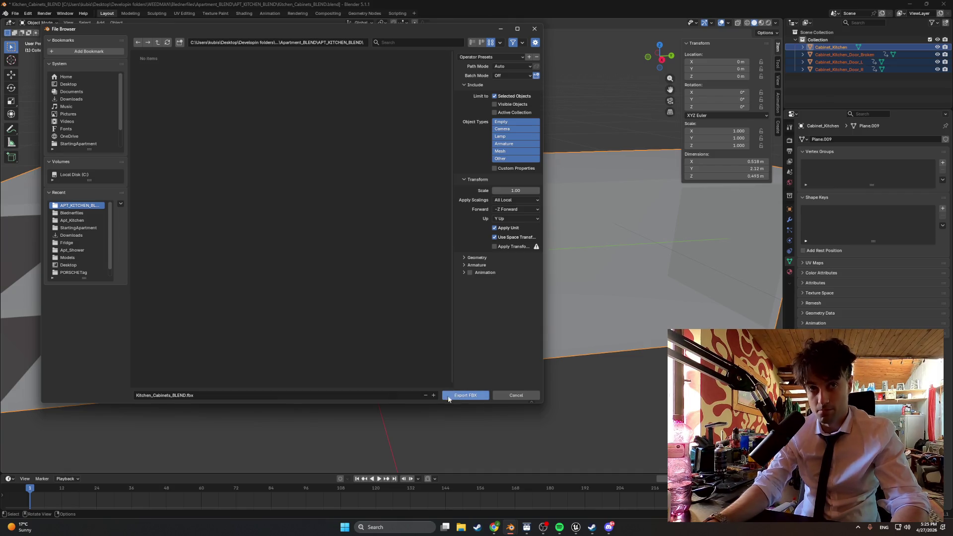
# Step: Export it as Kitchen_Cabinets.fbx into Models/StartingApartment/Apt_Kitchen
pyautogui.click(68, 257)
pyautogui.doubleClick(152, 74)
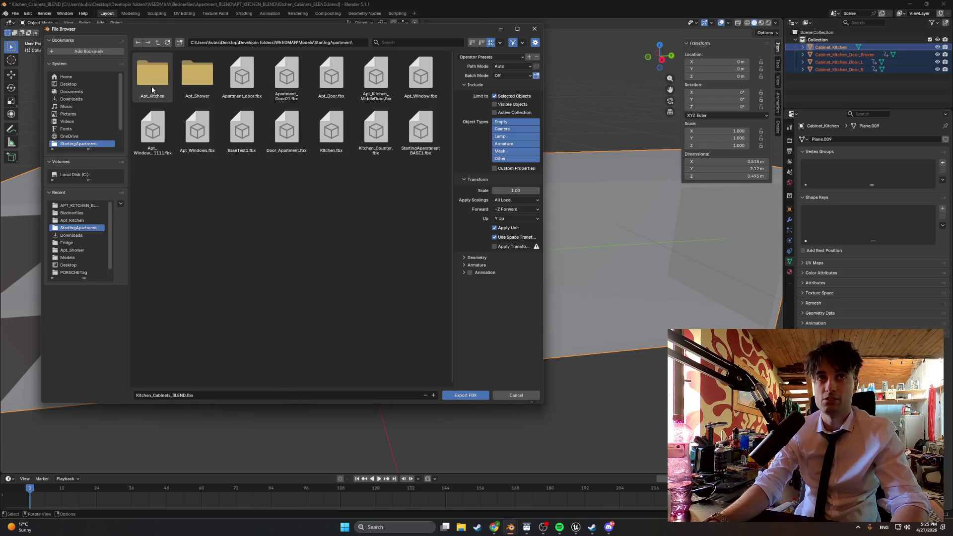
pyautogui.doubleClick(164, 79)
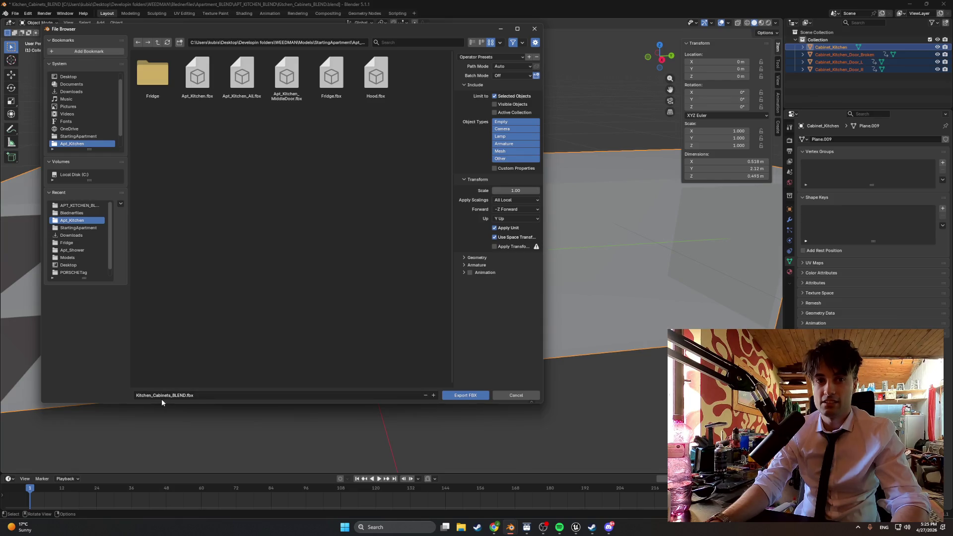
pyautogui.click(204, 393)
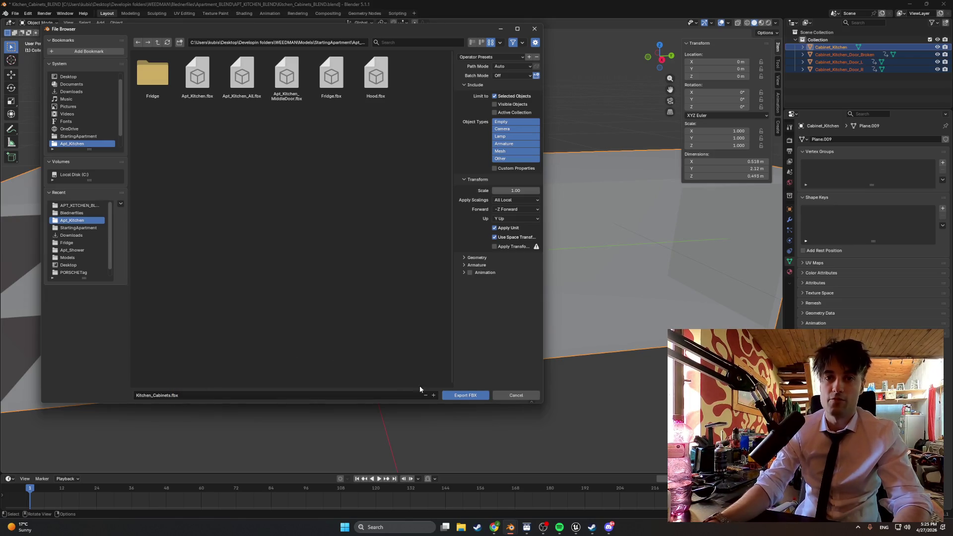
pyautogui.click(462, 400)
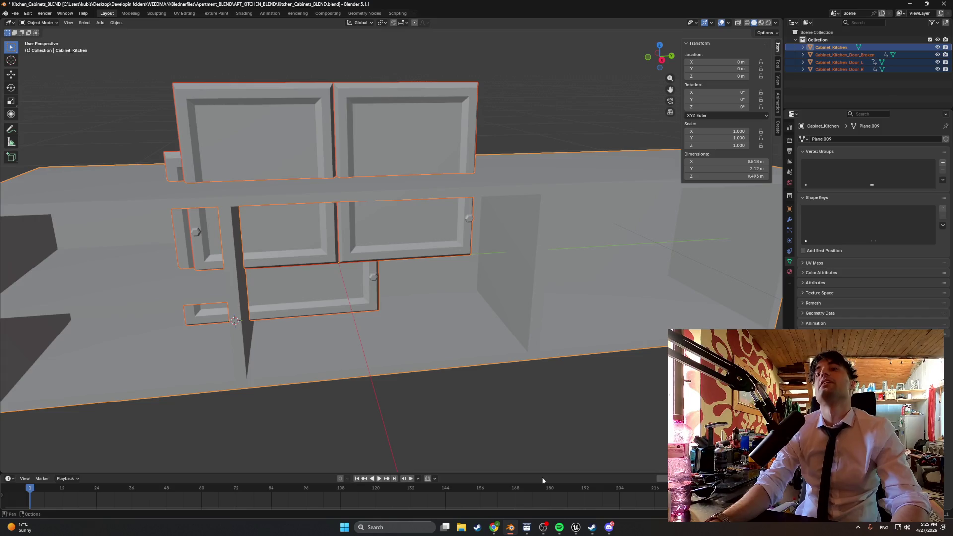
pyautogui.click(610, 489)
# Step: Open the Content Drawer at World_Models/Starting_Apartment/Kitchen
pyautogui.moveTo(442, 371)
pyautogui.mouseDown()
pyautogui.moveTo(456, 340)
pyautogui.moveTo(457, 237)
pyautogui.mouseUp()
pyautogui.hotkey('ctrl', 'space')
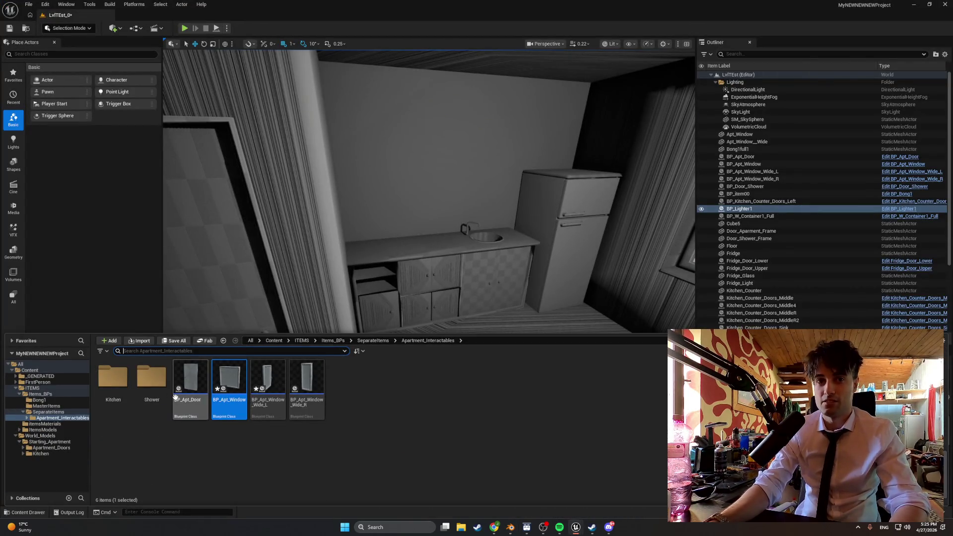
pyautogui.doubleClick(113, 377)
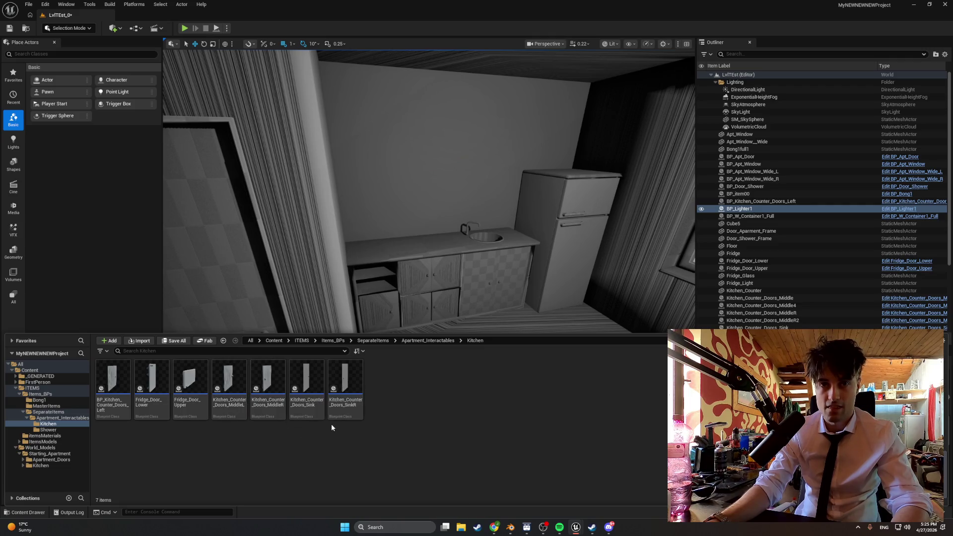
pyautogui.click(52, 464)
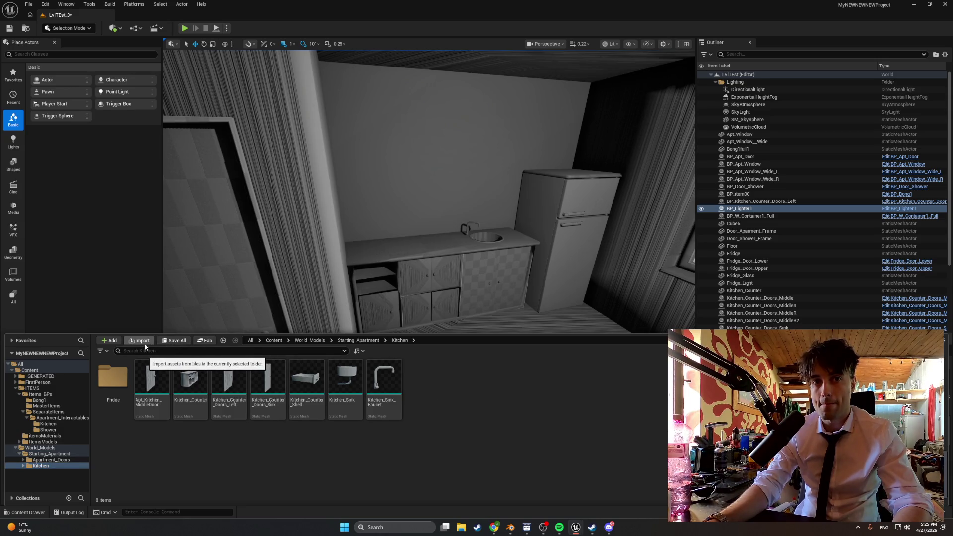
pyautogui.rightClick(455, 407)
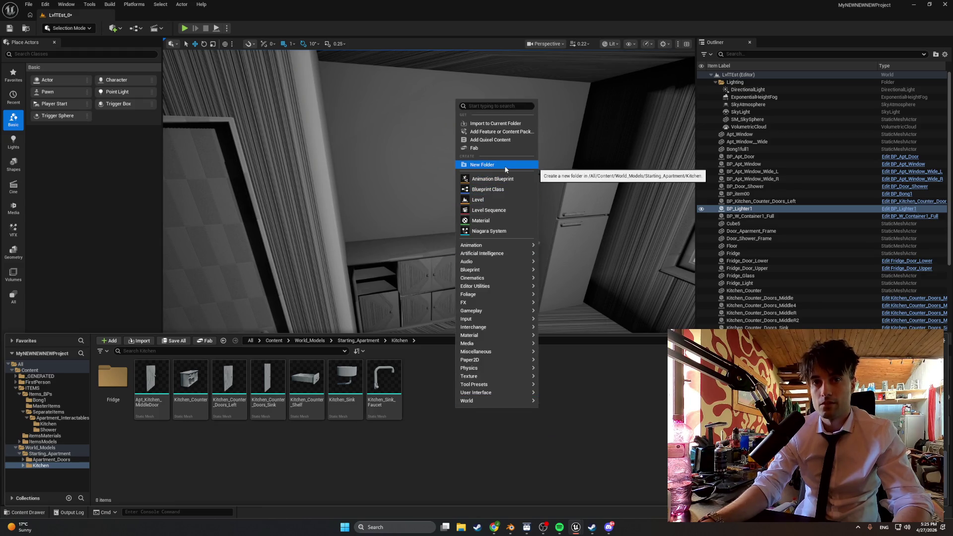
pyautogui.click(426, 410)
pyautogui.rightClick(430, 381)
pyautogui.press('Escape')
# Step: Import Kitchen_Cabinets.fbx and drag its meshes into the level above the counter
pyautogui.click(147, 340)
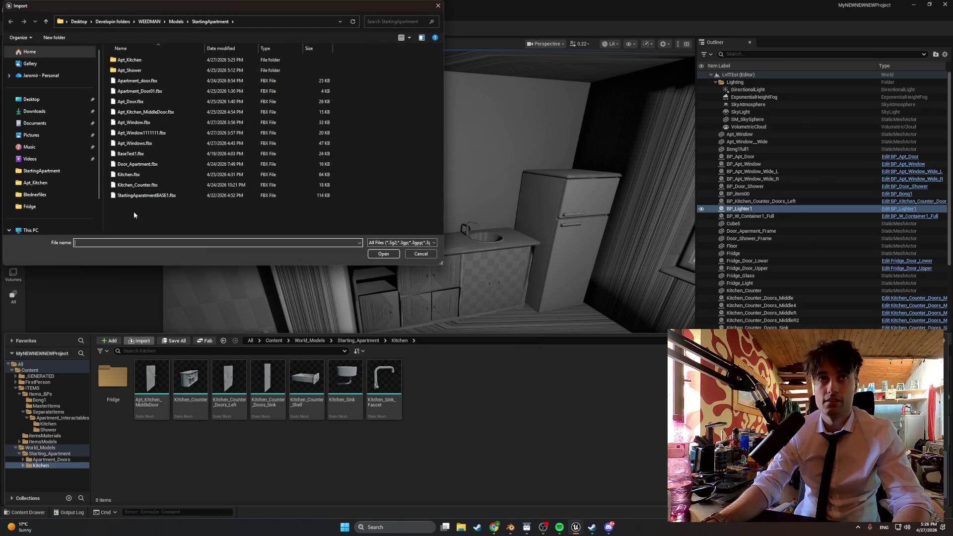
pyautogui.doubleClick(138, 60)
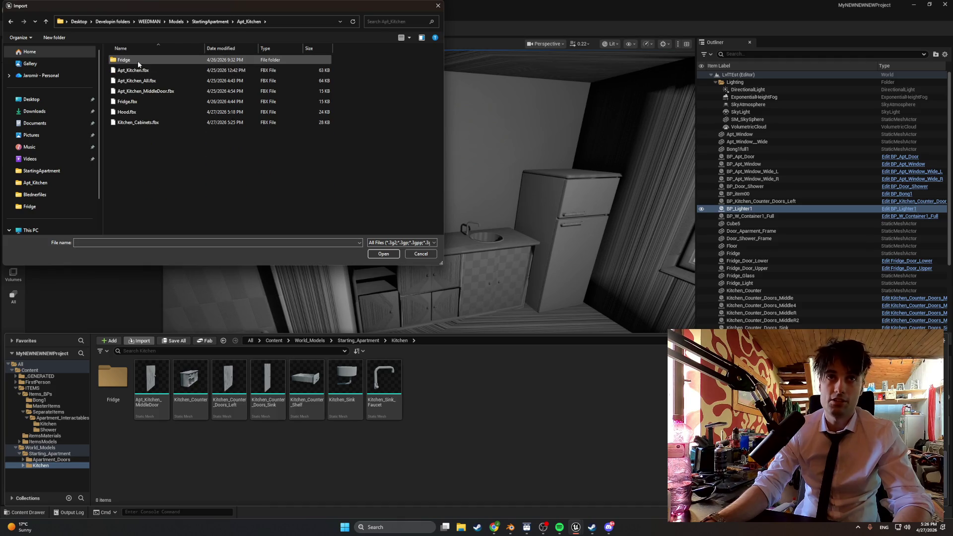
pyautogui.doubleClick(149, 123)
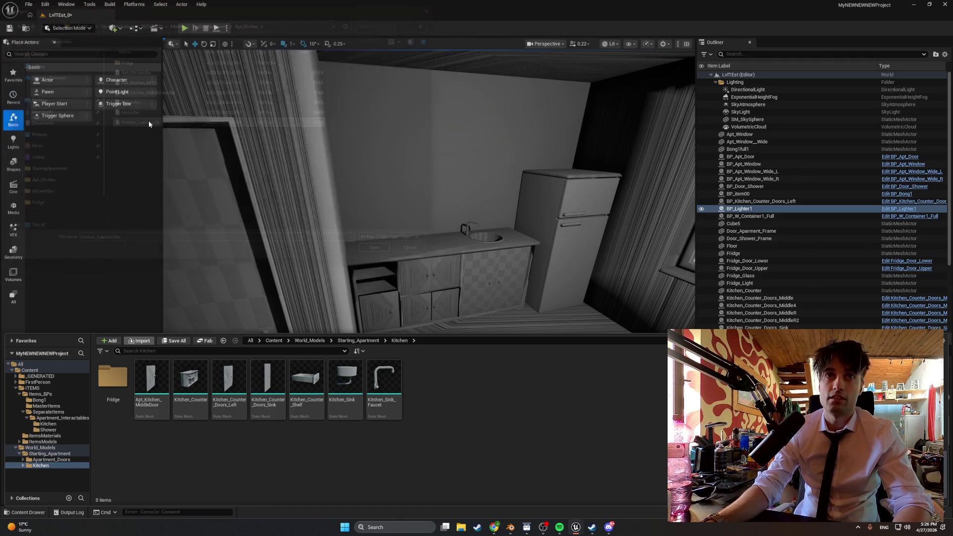
pyautogui.click(571, 487)
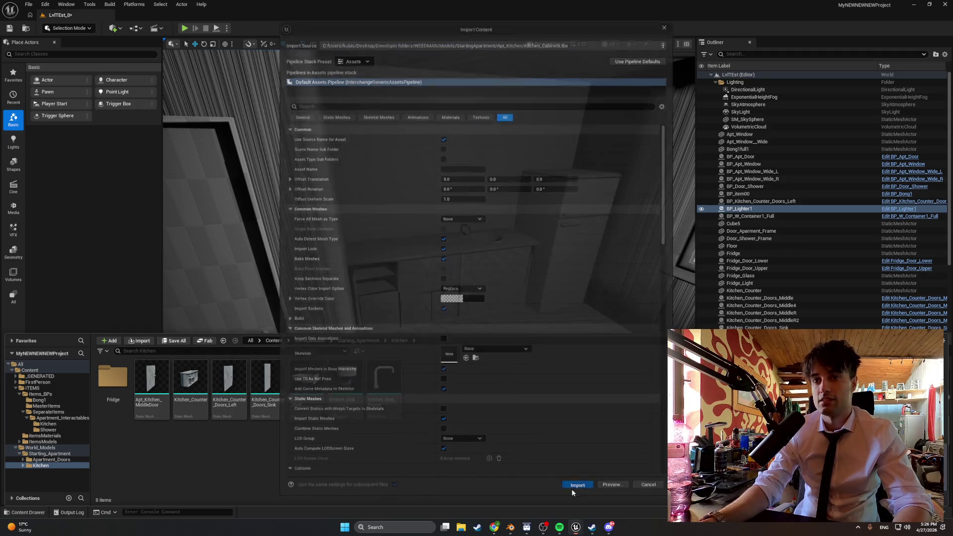
pyautogui.moveTo(210, 386)
pyautogui.mouseDown()
pyautogui.moveTo(415, 215)
pyautogui.moveTo(419, 155)
pyautogui.mouseUp()
# Step: Delete the two separate cabinet door meshes from the level
pyautogui.press('f')
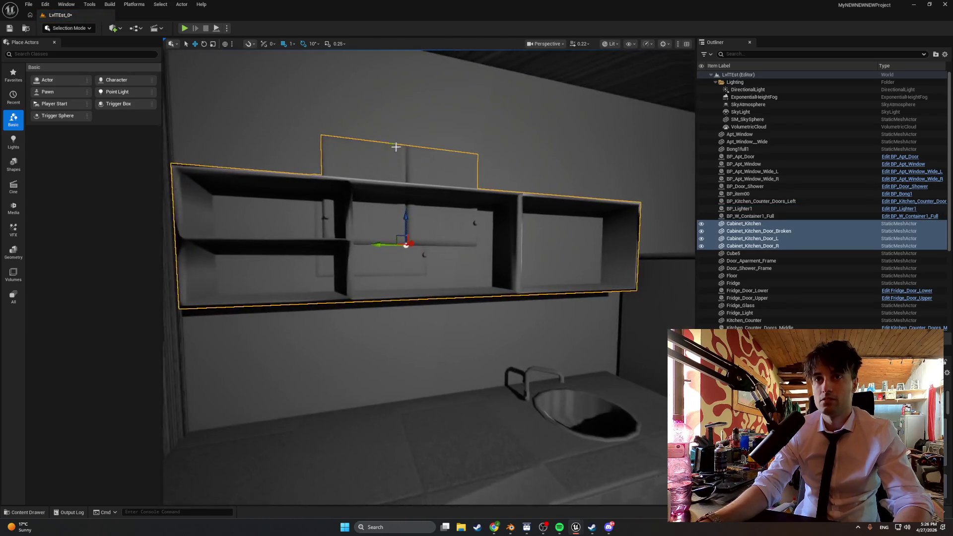
pyautogui.click(422, 160)
pyautogui.press('Delete')
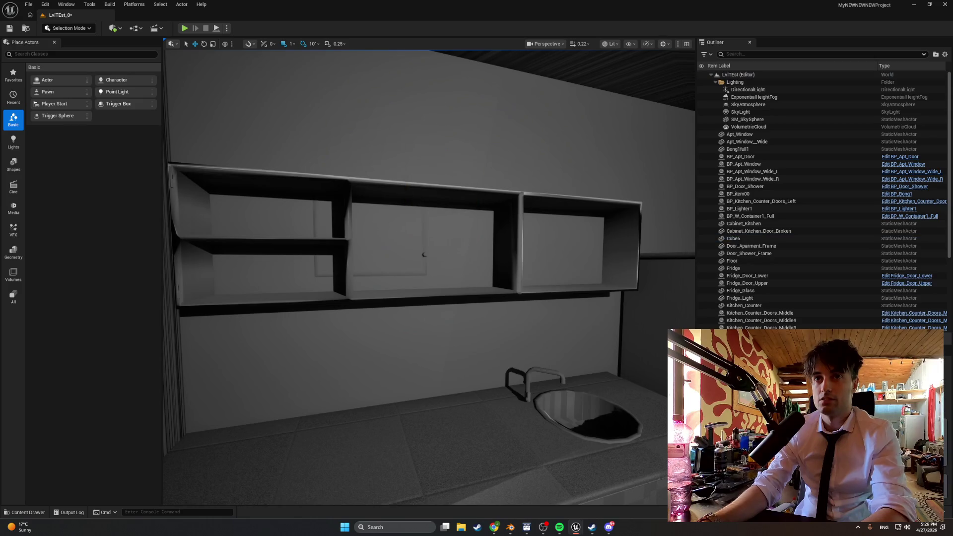
# Step: Move the broken door toward the left wall and rotate it about -80 degrees against the counter
pyautogui.click(419, 251)
pyautogui.moveTo(406, 244)
pyautogui.mouseDown()
pyautogui.moveTo(474, 267)
pyautogui.moveTo(532, 315)
pyautogui.moveTo(407, 303)
pyautogui.moveTo(506, 214)
pyautogui.moveTo(485, 501)
pyautogui.mouseUp()
pyautogui.moveTo(487, 360)
pyautogui.mouseDown()
pyautogui.moveTo(467, 348)
pyautogui.moveTo(487, 360)
pyautogui.moveTo(502, 391)
pyautogui.moveTo(546, 397)
pyautogui.moveTo(561, 388)
pyautogui.moveTo(553, 374)
pyautogui.mouseUp()
pyautogui.press('r')
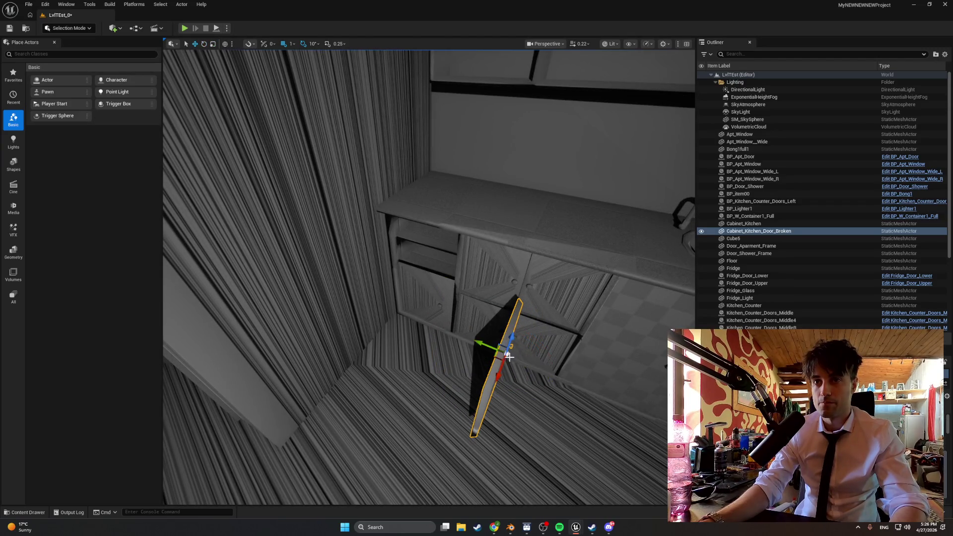
pyautogui.moveTo(502, 354)
pyautogui.mouseDown()
pyautogui.moveTo(358, 324)
pyautogui.moveTo(378, 328)
pyautogui.mouseUp()
pyautogui.press('e')
pyautogui.moveTo(370, 289)
pyautogui.mouseDown()
pyautogui.moveTo(365, 312)
pyautogui.moveTo(384, 338)
pyautogui.moveTo(379, 266)
pyautogui.moveTo(369, 318)
pyautogui.moveTo(389, 334)
pyautogui.moveTo(415, 253)
pyautogui.mouseUp()
pyautogui.press('r')
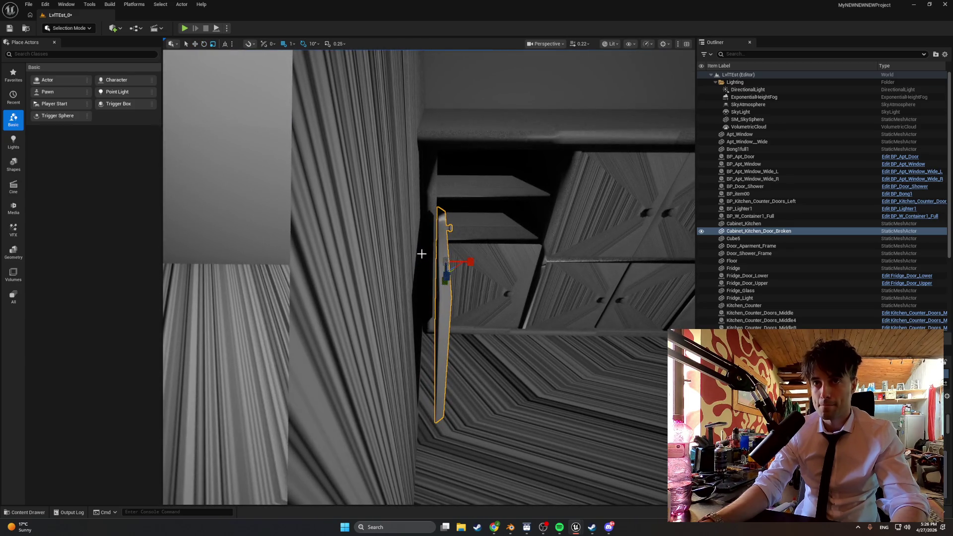
pyautogui.press('e')
pyautogui.moveTo(448, 223); pyautogui.dragTo(440, 219)
pyautogui.press('w')
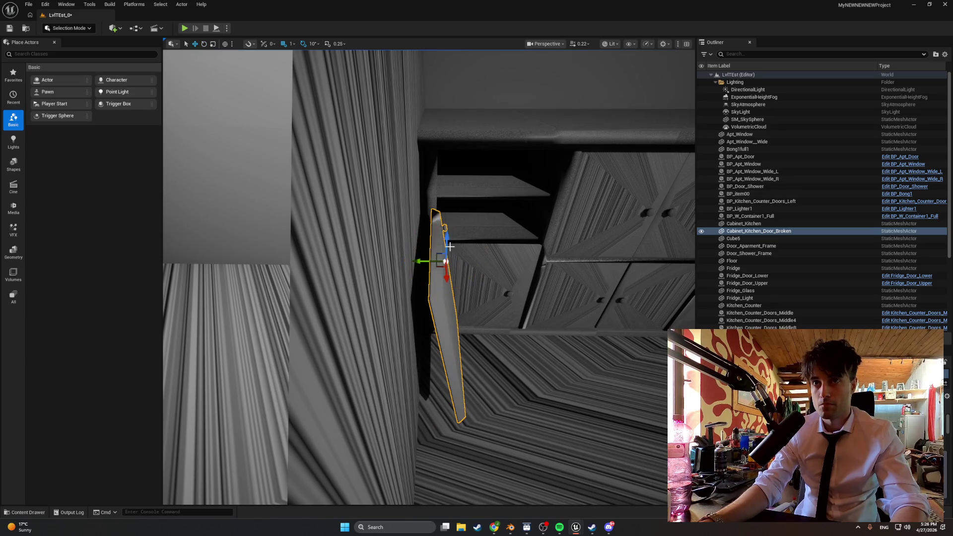
pyautogui.moveTo(447, 262)
pyautogui.mouseDown()
pyautogui.moveTo(449, 294)
pyautogui.moveTo(450, 283)
pyautogui.moveTo(455, 290)
pyautogui.moveTo(419, 301)
pyautogui.moveTo(417, 348)
pyautogui.moveTo(402, 348)
pyautogui.moveTo(417, 319)
pyautogui.moveTo(400, 314)
pyautogui.moveTo(335, 329)
pyautogui.moveTo(364, 322)
pyautogui.moveTo(436, 196)
pyautogui.moveTo(397, 214)
pyautogui.mouseUp()
pyautogui.scroll(3, 420, 302)
# Step: Slide the Cabinet_Kitchen wall cabinet along Y so it hangs above the sink
pyautogui.click(437, 196)
pyautogui.press('f')
pyautogui.moveTo(445, 174); pyautogui.dragTo(413, 181)
pyautogui.moveTo(377, 298); pyautogui.dragTo(337, 258)
pyautogui.moveTo(429, 298)
pyautogui.mouseDown()
pyautogui.moveTo(447, 271)
pyautogui.moveTo(393, 231)
pyautogui.moveTo(441, 250)
pyautogui.moveTo(415, 251)
pyautogui.moveTo(434, 246)
pyautogui.moveTo(404, 244)
pyautogui.moveTo(468, 248)
pyautogui.mouseUp()
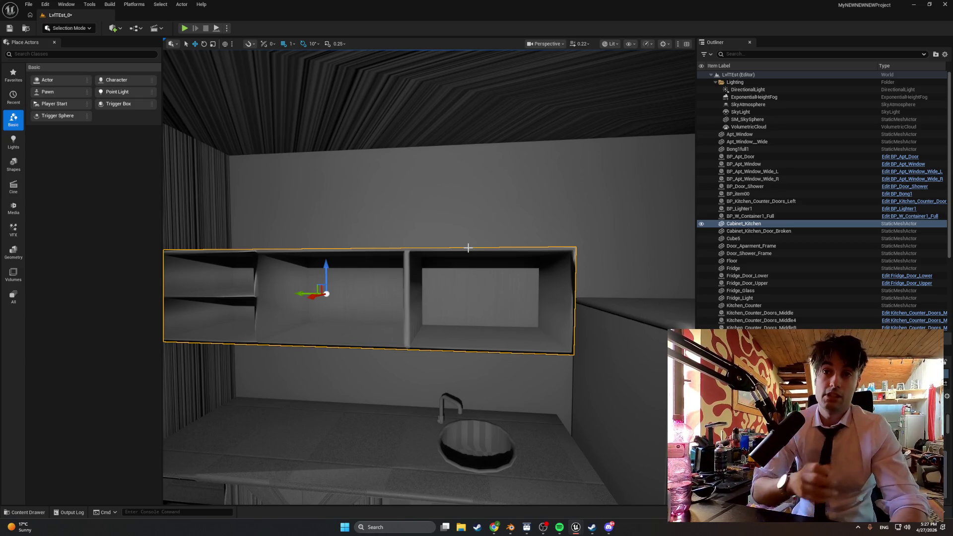
# Step: Frame the Kitchen_Counter in Unreal, then return to the cabinet model in Blender
pyautogui.click(383, 431)
pyautogui.press('f')
pyautogui.scroll(-3, 429, 277)
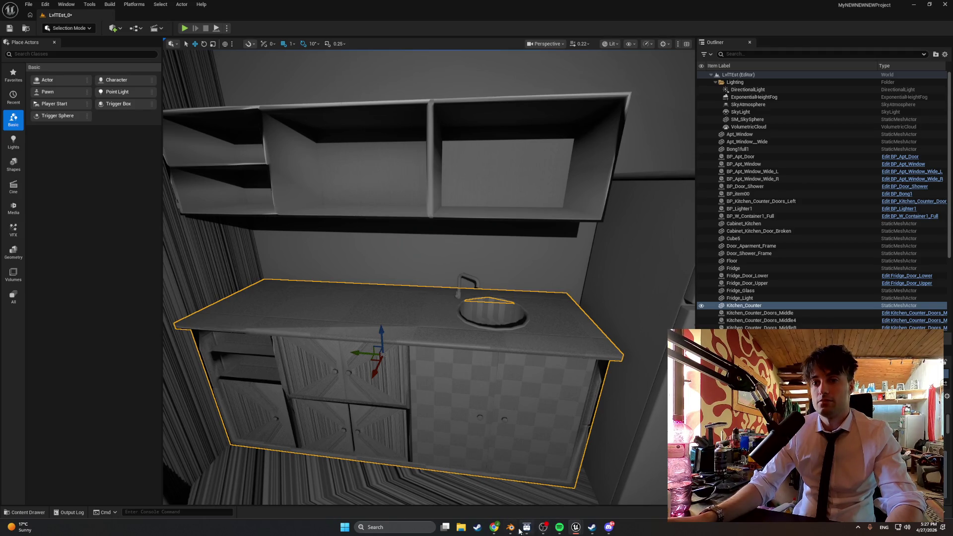
pyautogui.click(511, 527)
pyautogui.scroll(-5, 446, 338)
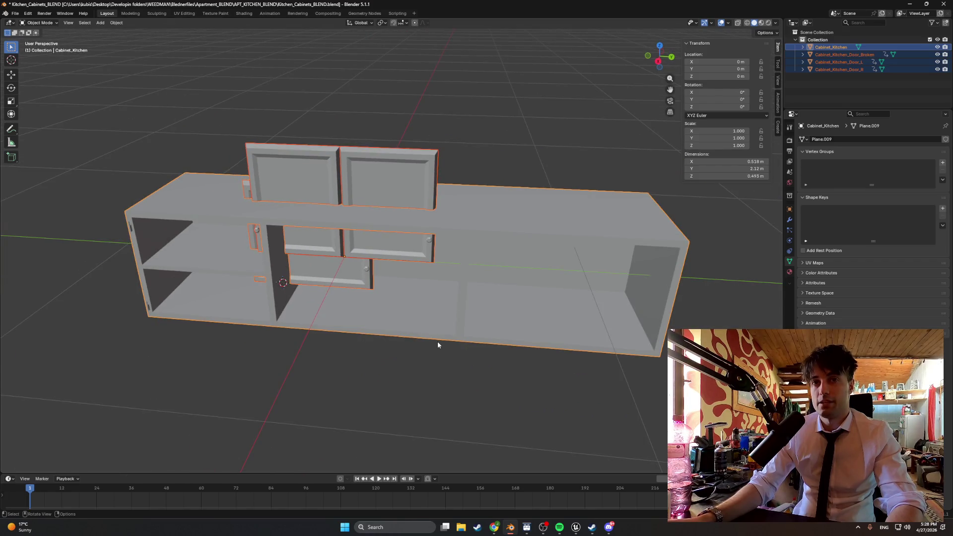
# Step: Scale the Cabinet_Kitchen body to 1.1, discarding an earlier 1.2 attempt
pyautogui.click(484, 310)
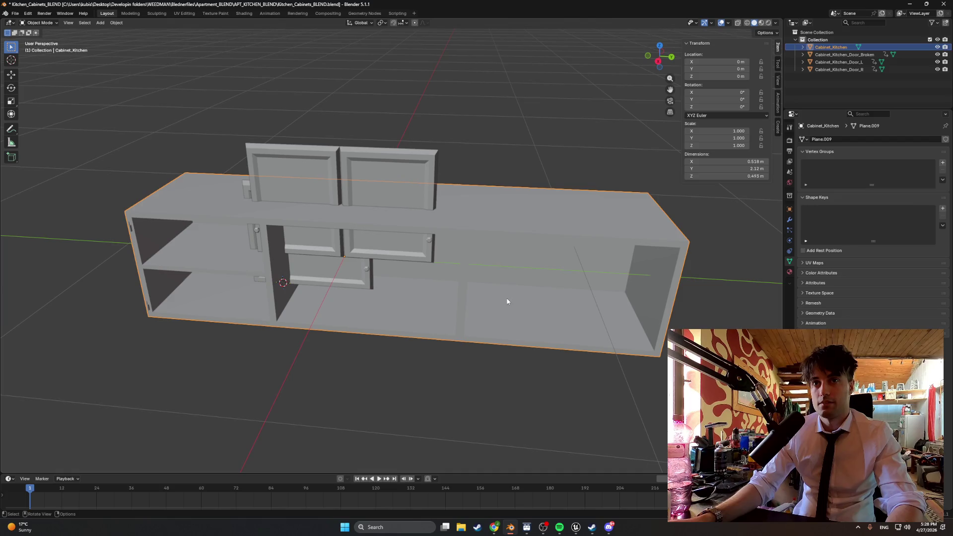
pyautogui.write('s1.2')
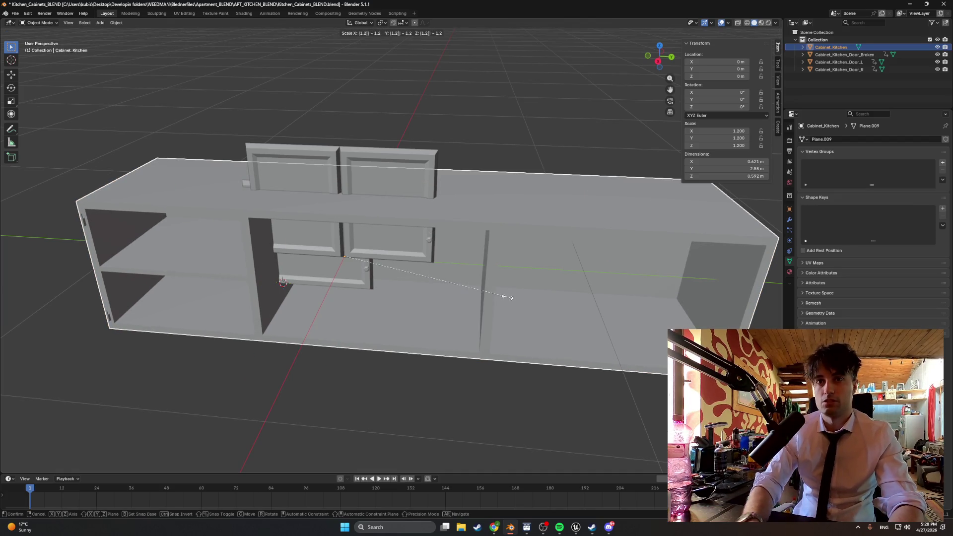
pyautogui.press('Escape')
pyautogui.press('z')
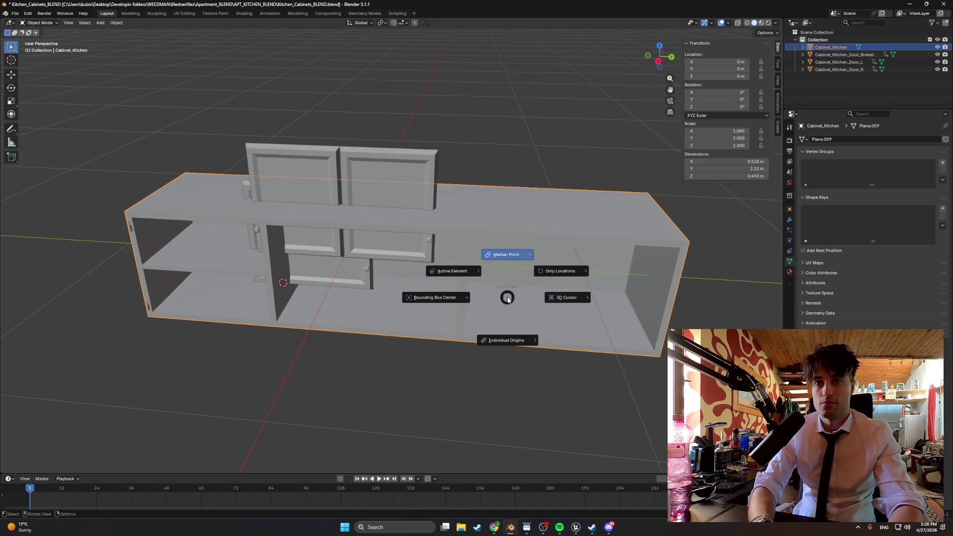
pyautogui.write('s')
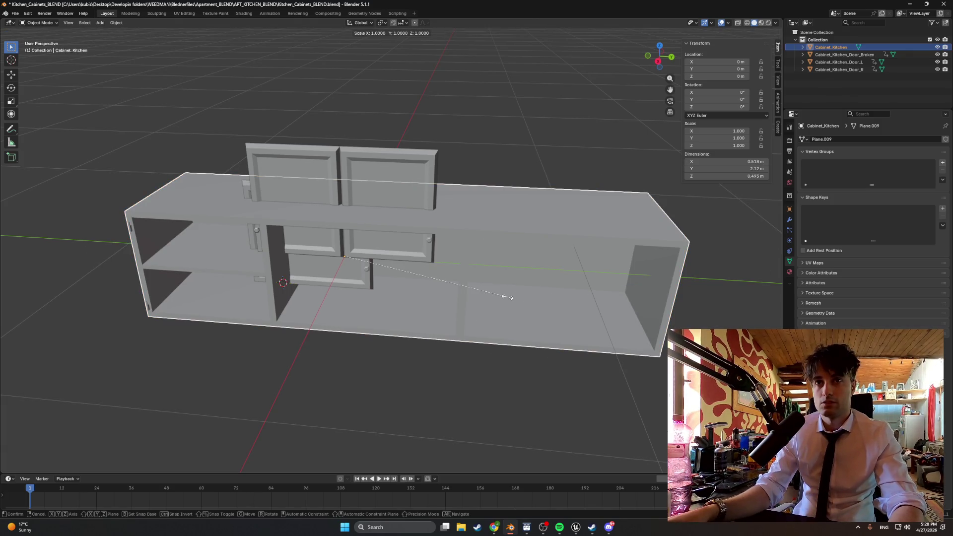
pyautogui.write('1.1')
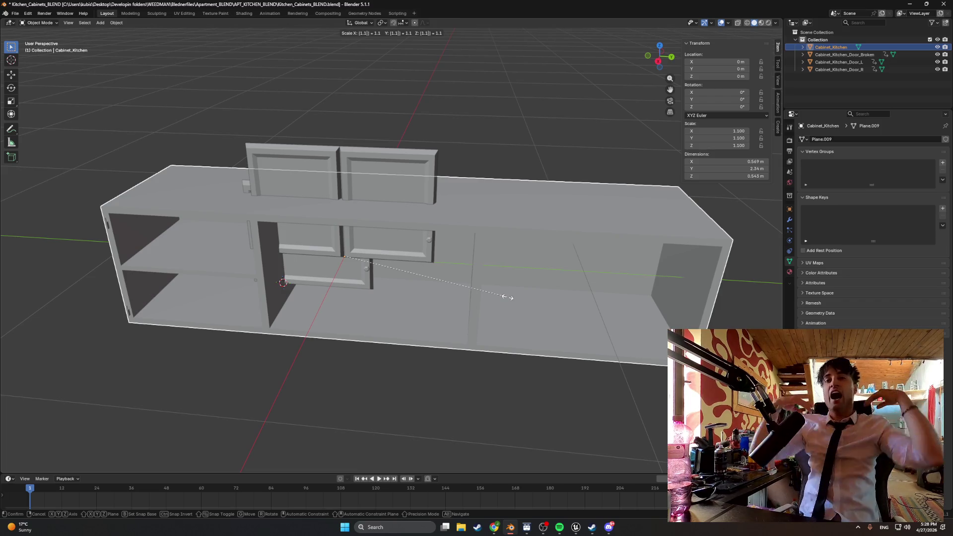
pyautogui.click(507, 297)
# Step: Scale the right, left and broken doors together to 1.1, then deselect them
pyautogui.click(326, 168)
pyautogui.keyDown('shift'); pyautogui.click(326, 168); pyautogui.keyUp('shift')
pyautogui.keyDown('shift'); pyautogui.click(341, 272); pyautogui.keyUp('shift')
pyautogui.press('s')
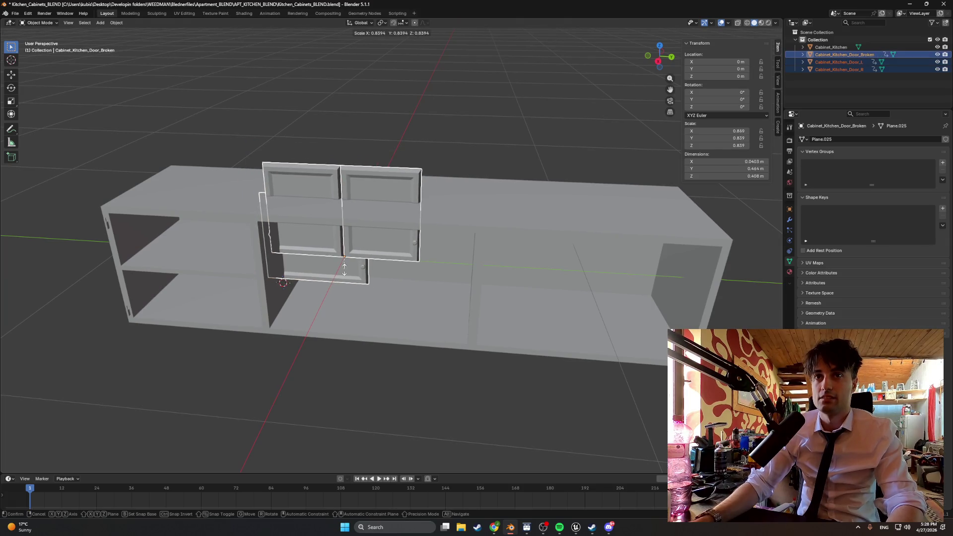
pyautogui.write('1.1')
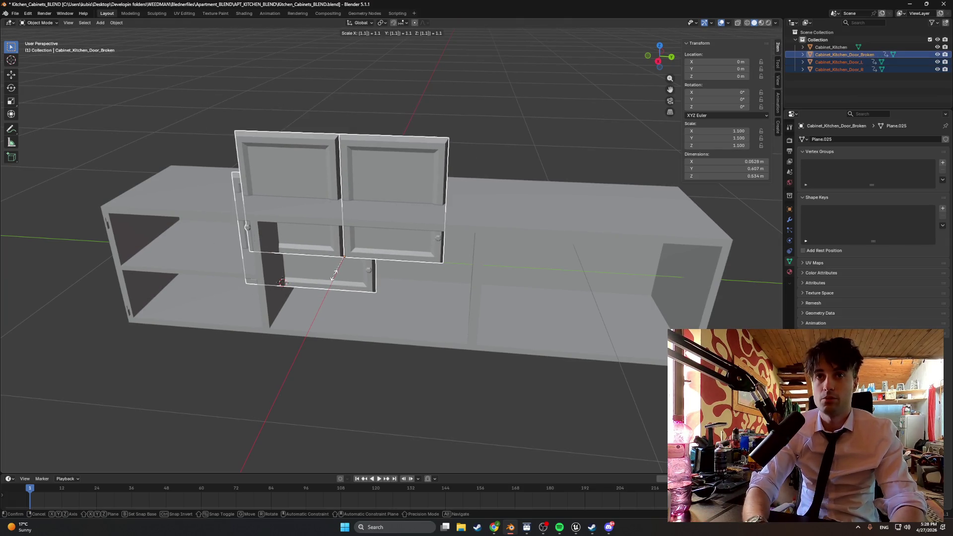
pyautogui.press('Return')
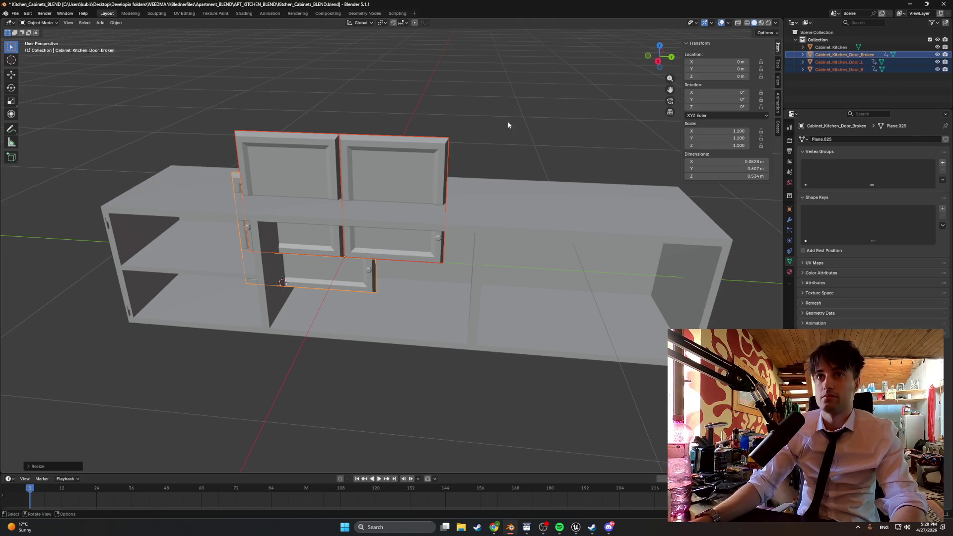
pyautogui.click(172, 98)
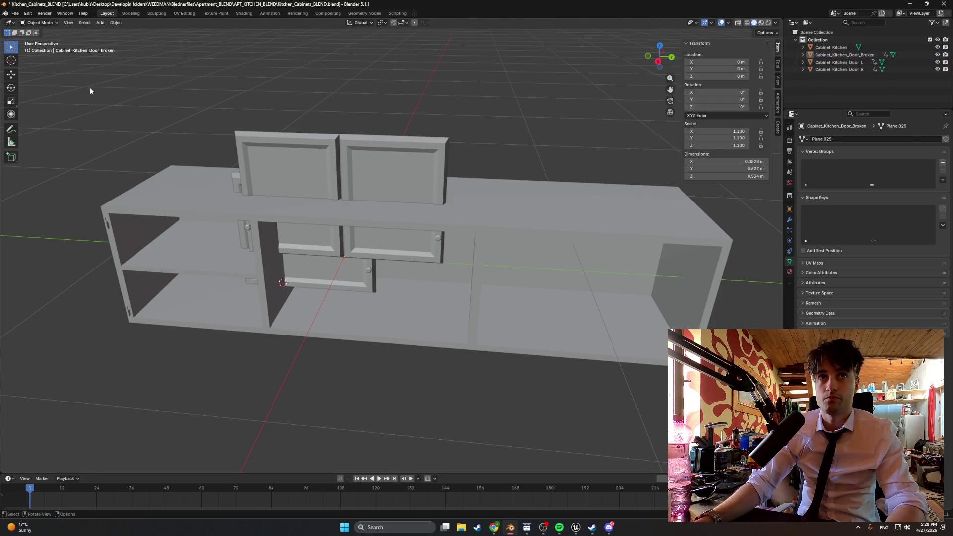
pyautogui.click(14, 14)
# Step: Overwrite Kitchen_Cabinets.fbx with the scaled cabinet and return to Unreal's kitchen level
pyautogui.moveTo(48, 130)
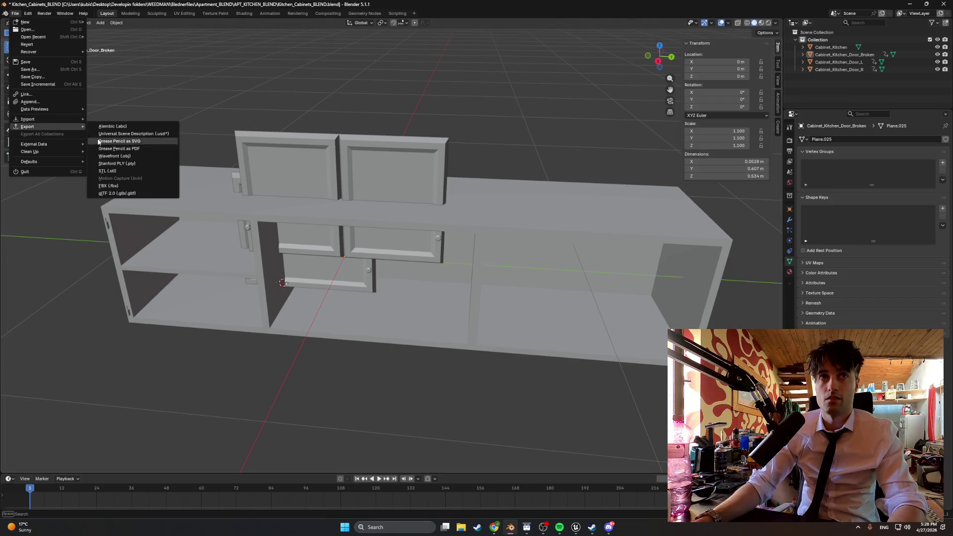
pyautogui.click(139, 187)
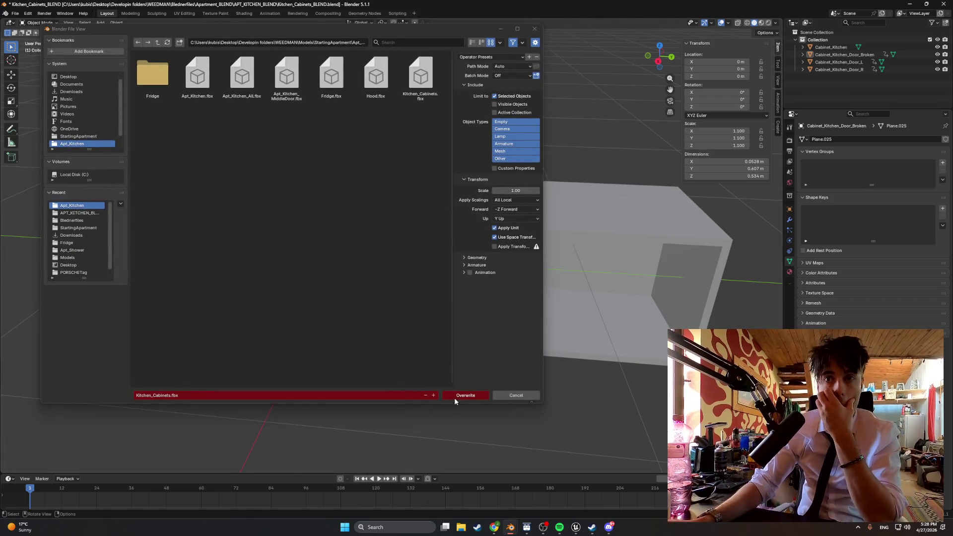
pyautogui.click(456, 395)
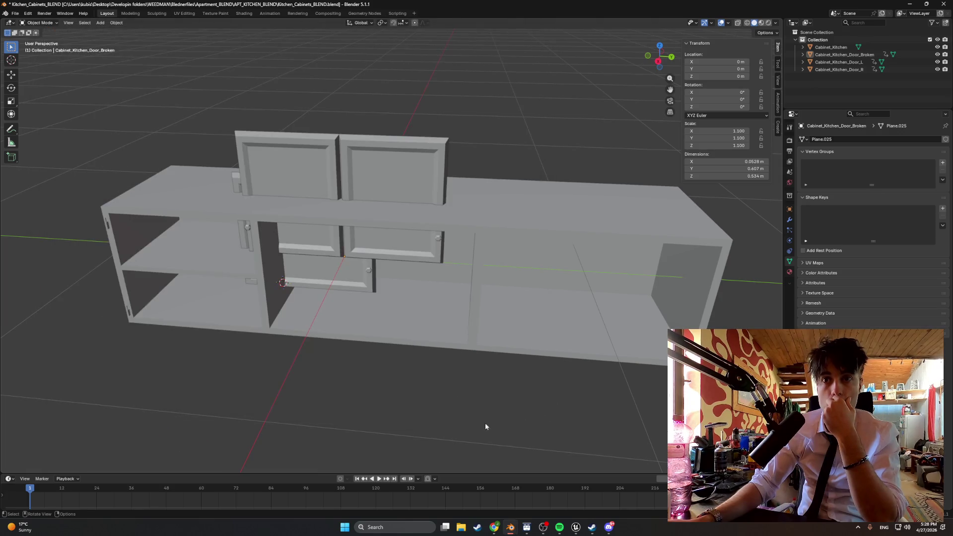
pyautogui.moveTo(510, 528)
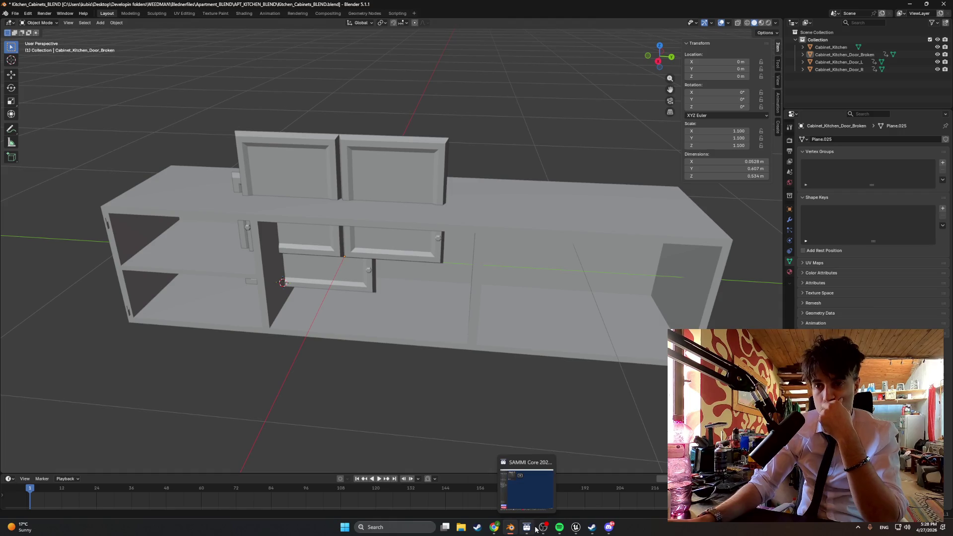
pyautogui.click(559, 503)
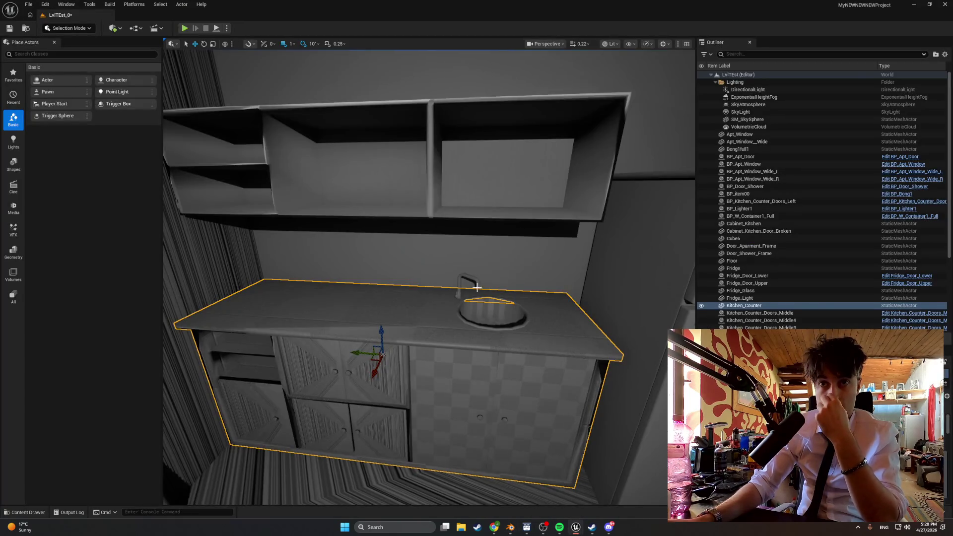
# Step: Delete the upper wall cabinet from the level
pyautogui.click(442, 233)
pyautogui.click(440, 223)
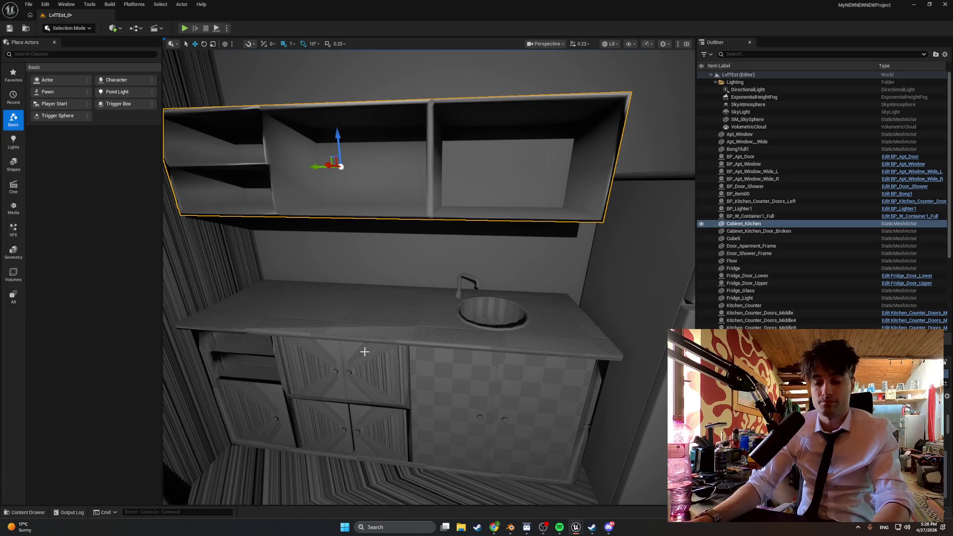
pyautogui.press('Delete')
pyautogui.moveTo(394, 347)
pyautogui.mouseDown()
pyautogui.moveTo(422, 334)
pyautogui.moveTo(399, 325)
pyautogui.moveTo(457, 330)
pyautogui.mouseUp()
# Step: Delete the four Cabinet_Kitchen meshes from the Kitchen content folder
pyautogui.hotkey('ctrl', 'space')
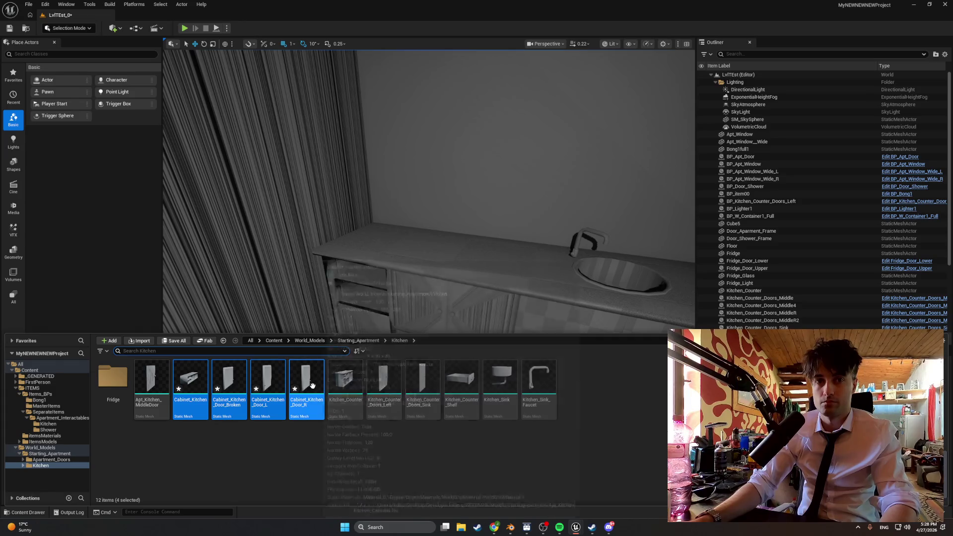
pyautogui.click(313, 386)
pyautogui.keyDown('ctrl'); pyautogui.click(268, 382); pyautogui.keyUp('ctrl')
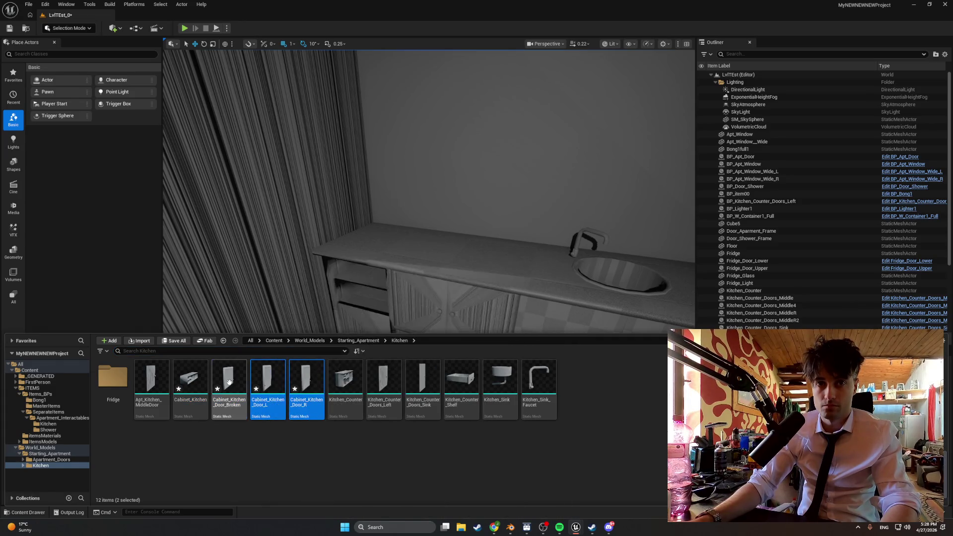
pyautogui.keyDown('ctrl'); pyautogui.click(190, 382); pyautogui.keyUp('ctrl')
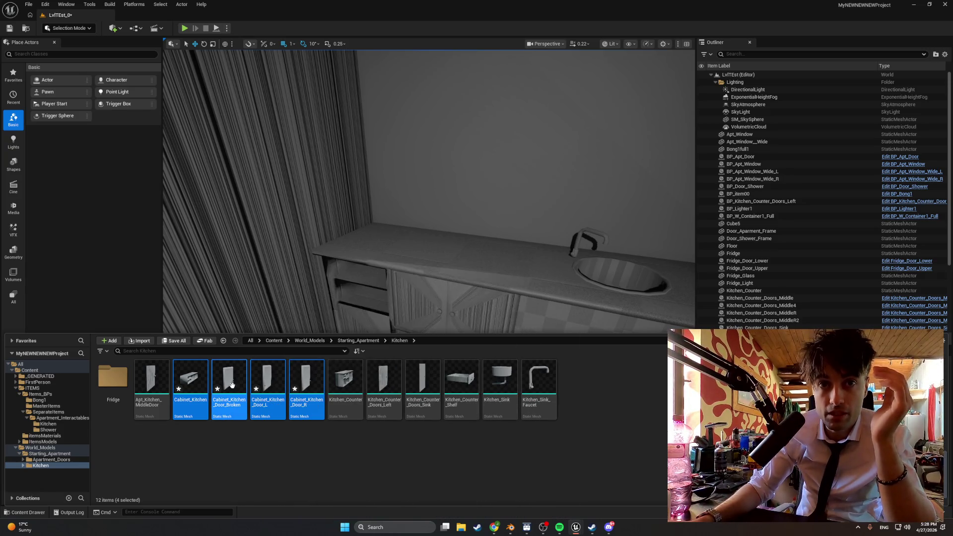
pyautogui.press('Delete')
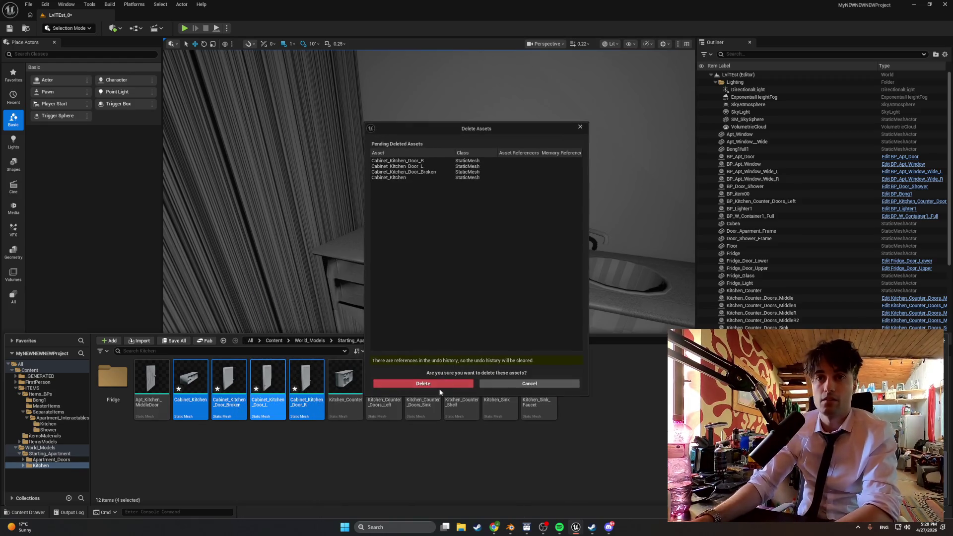
pyautogui.click(440, 389)
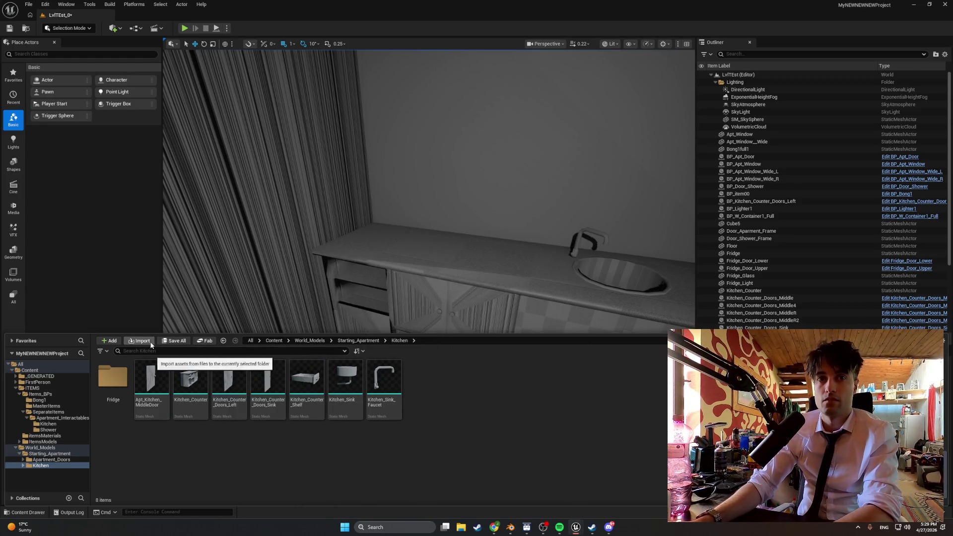
# Step: Try re-importing Kitchen_Cabinets.fbx, check the folder, then go back to Blender
pyautogui.click(151, 342)
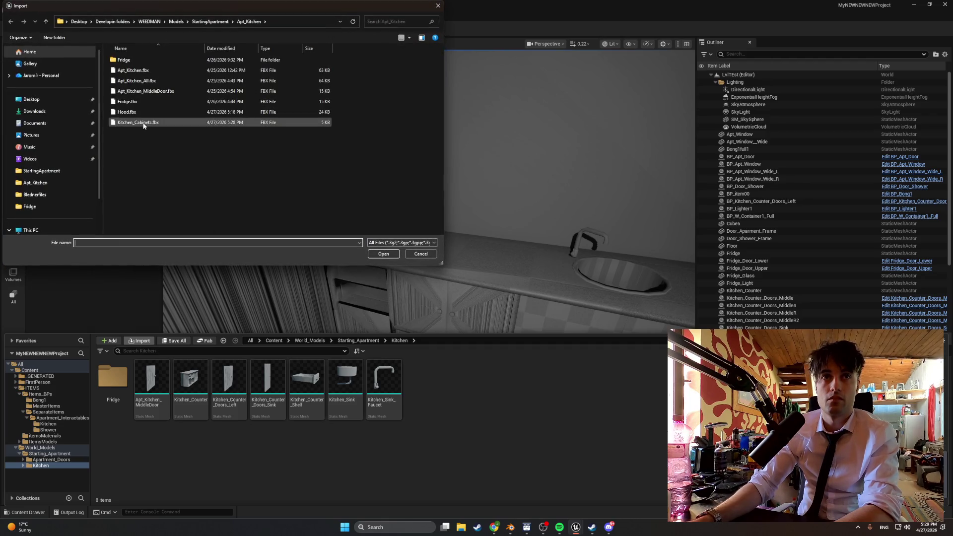
pyautogui.doubleClick(143, 124)
pyautogui.click(575, 488)
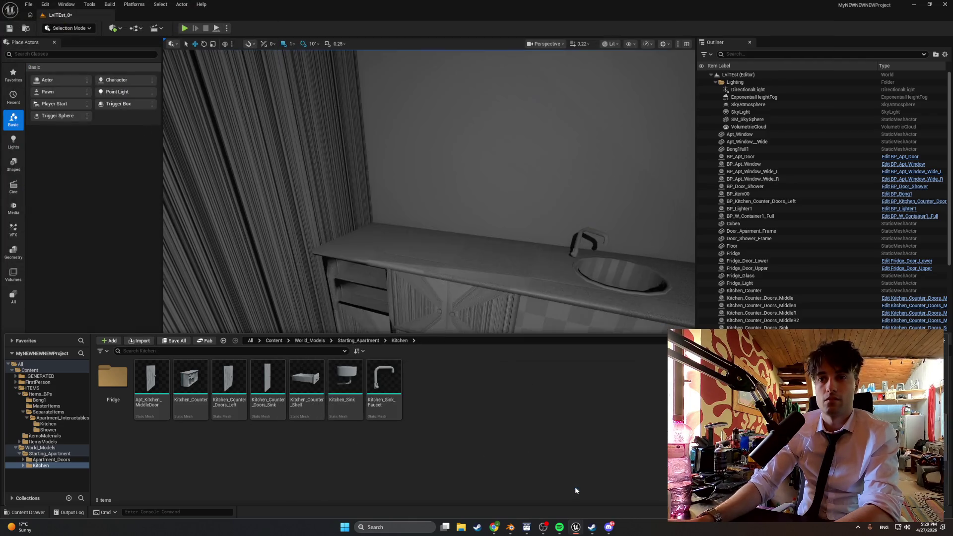
pyautogui.click(363, 307)
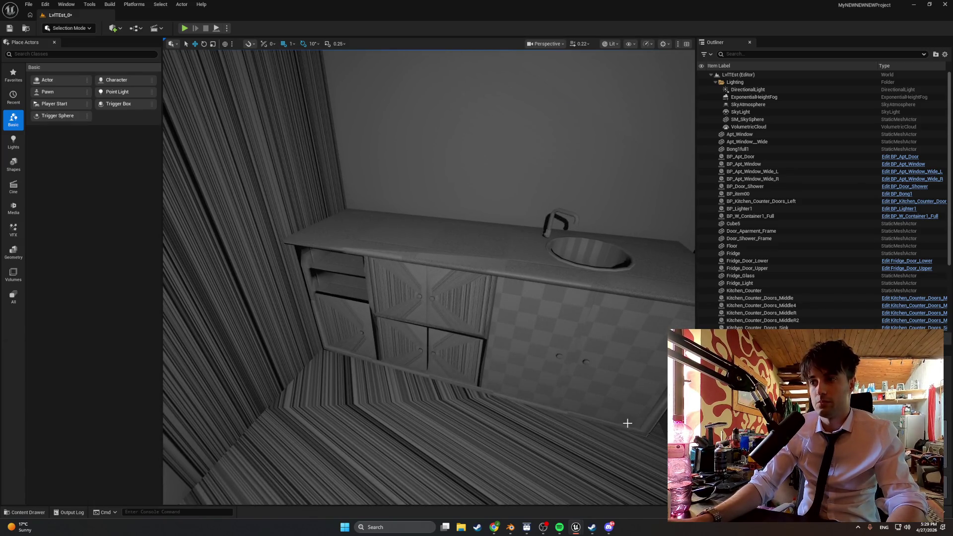
pyautogui.hotkey('ctrl', 'space')
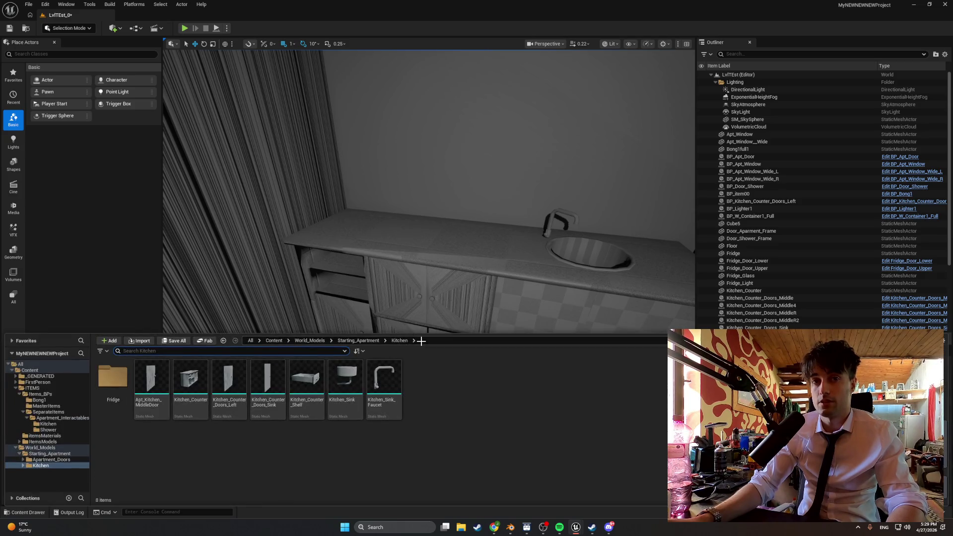
pyautogui.click(512, 527)
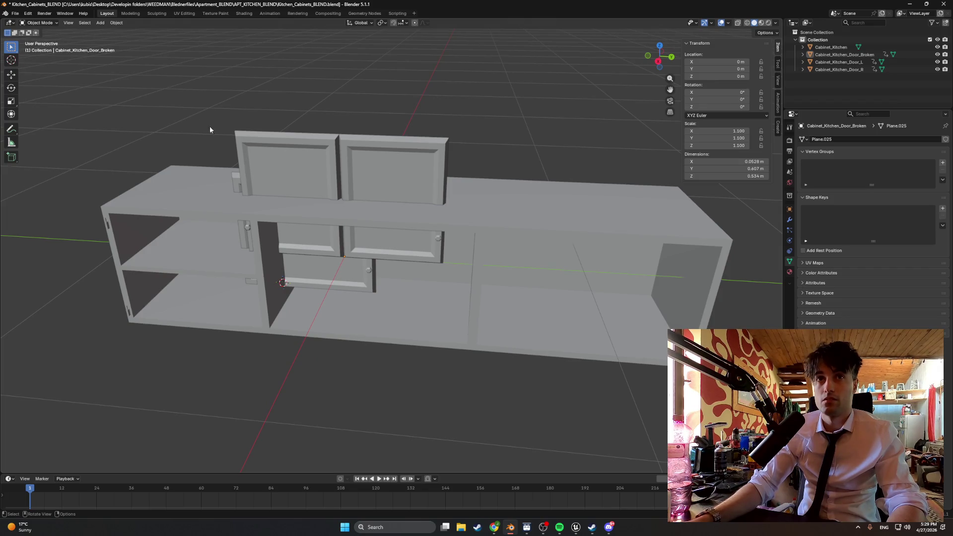
# Step: Export the cabinet body plus its three doors over Kitchen_Cabinets.fbx, then return to Unreal
pyautogui.click(14, 15)
pyautogui.moveTo(47, 128)
pyautogui.click(114, 189)
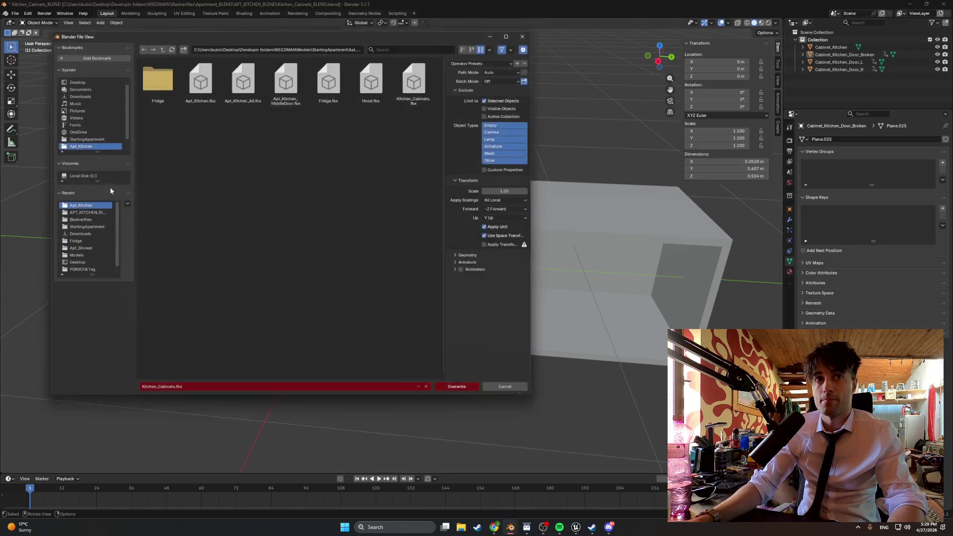
pyautogui.click(832, 47)
pyautogui.keyDown('shift'); pyautogui.click(837, 70); pyautogui.keyUp('shift')
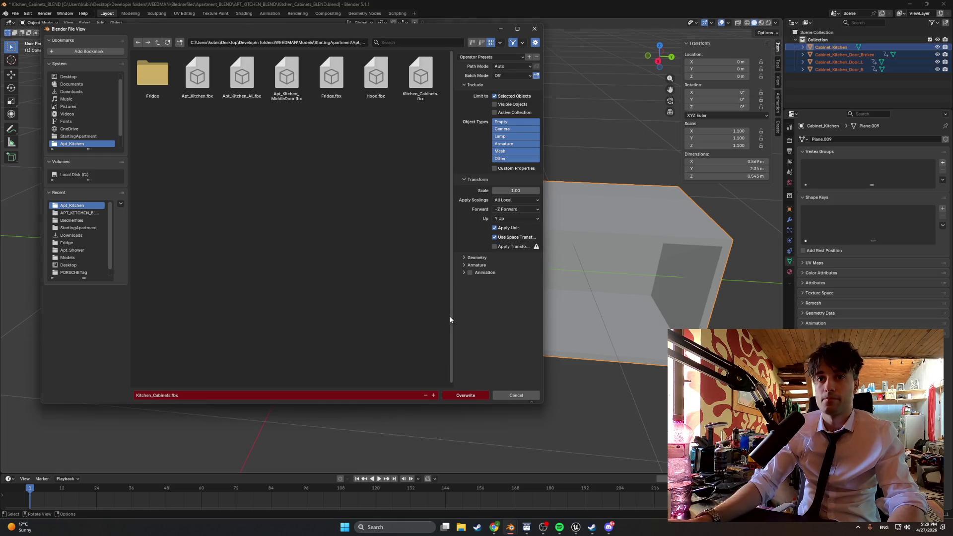
pyautogui.click(466, 396)
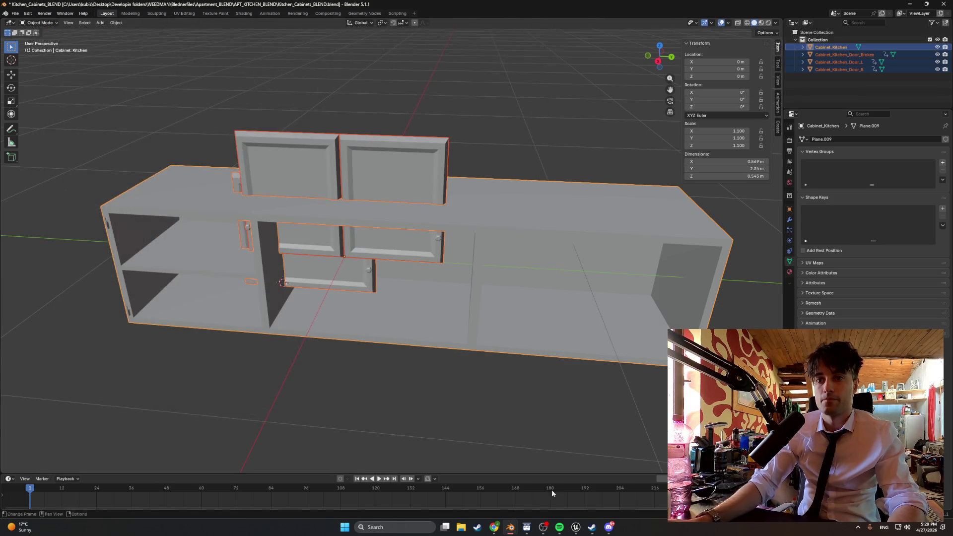
pyautogui.click(576, 527)
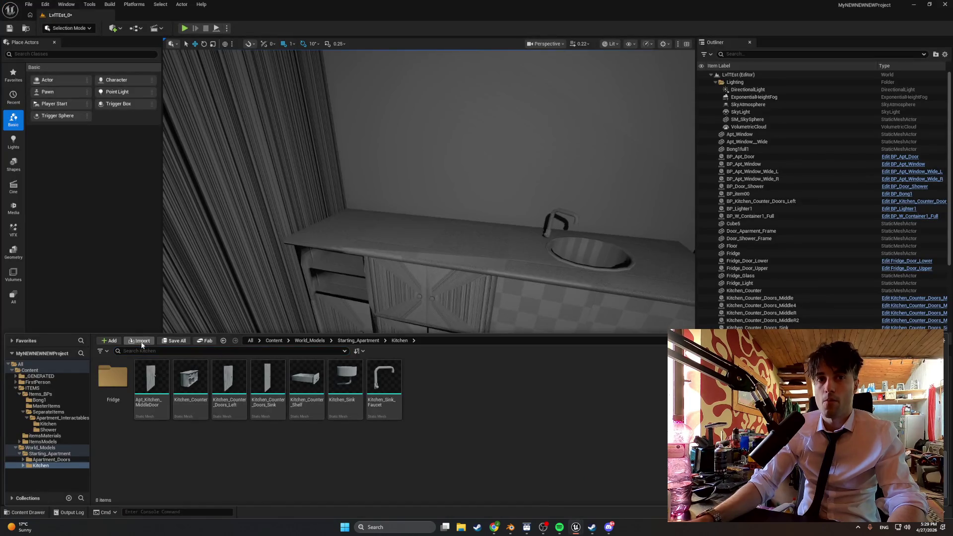
# Step: Import the updated Kitchen_Cabinets.fbx and place its four meshes above the sink counter
pyautogui.click(142, 342)
pyautogui.doubleClick(149, 124)
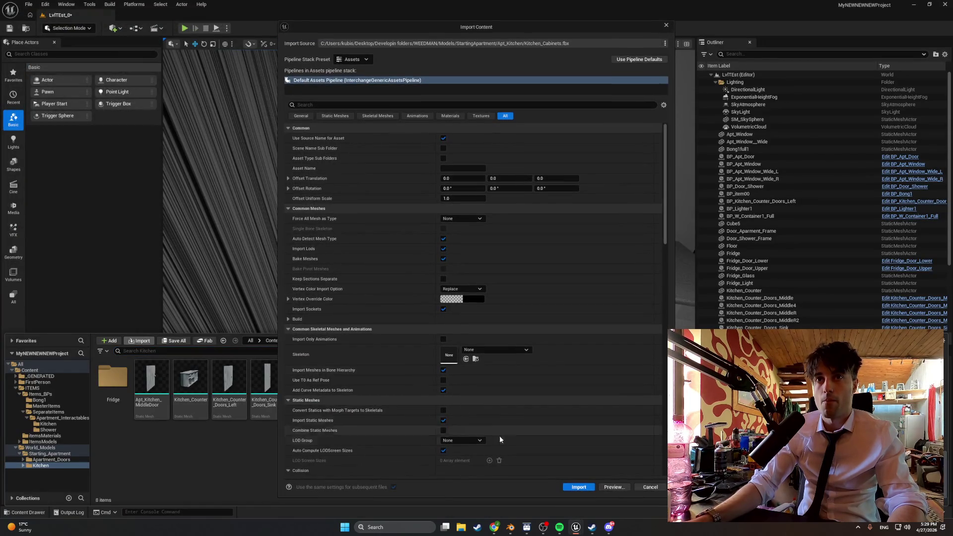
pyautogui.click(572, 486)
pyautogui.moveTo(203, 370)
pyautogui.mouseDown()
pyautogui.moveTo(440, 132)
pyautogui.moveTo(473, 118)
pyautogui.moveTo(460, 99)
pyautogui.moveTo(437, 124)
pyautogui.moveTo(462, 124)
pyautogui.moveTo(452, 110)
pyautogui.moveTo(571, 91)
pyautogui.moveTo(338, 199)
pyautogui.moveTo(242, 239)
pyautogui.moveTo(233, 233)
pyautogui.mouseUp()
# Step: Orbit around the new cabinets to check placement, then switch to Blender
pyautogui.scroll(3, 429, 277)
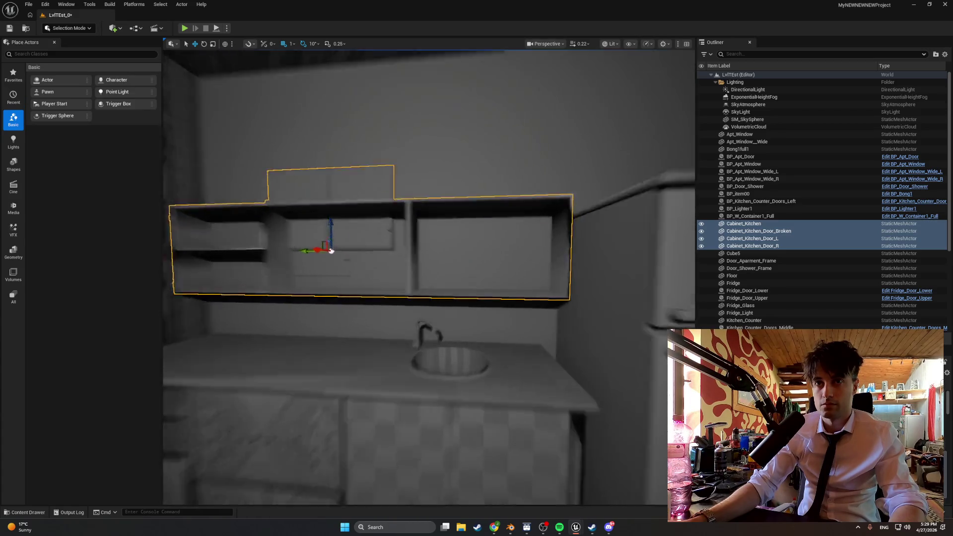
pyautogui.scroll(-5, 429, 277)
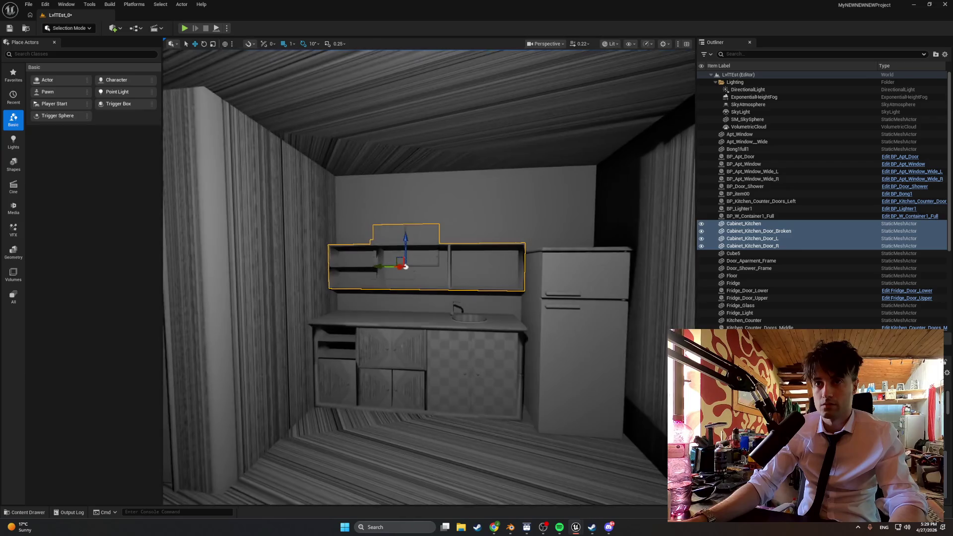
pyautogui.scroll(5, 429, 268)
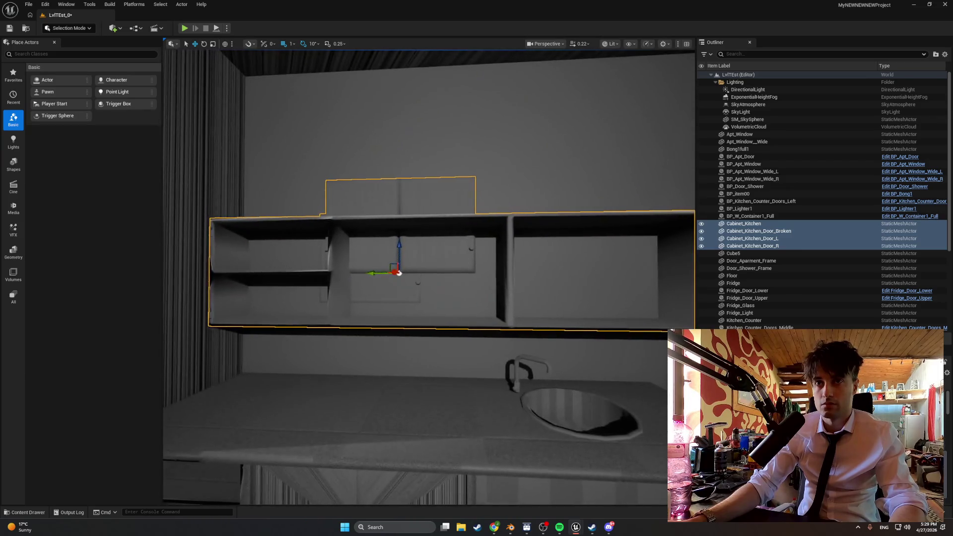
pyautogui.moveTo(429, 277)
pyautogui.mouseDown()
pyautogui.moveTo(484, 280)
pyautogui.moveTo(478, 231)
pyautogui.moveTo(479, 278)
pyautogui.moveTo(459, 281)
pyautogui.moveTo(458, 308)
pyautogui.moveTo(547, 337)
pyautogui.mouseUp()
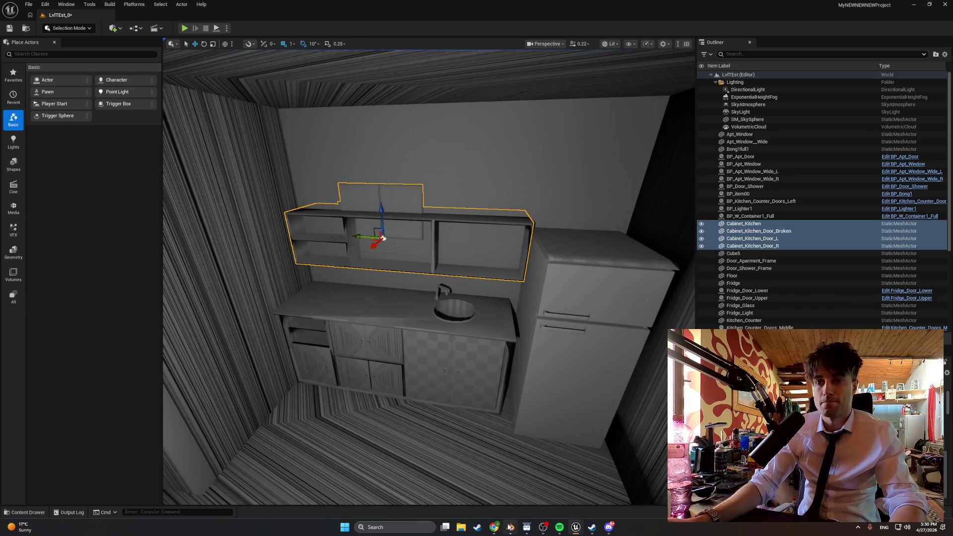
pyautogui.hotkey('alt', 'Tab')
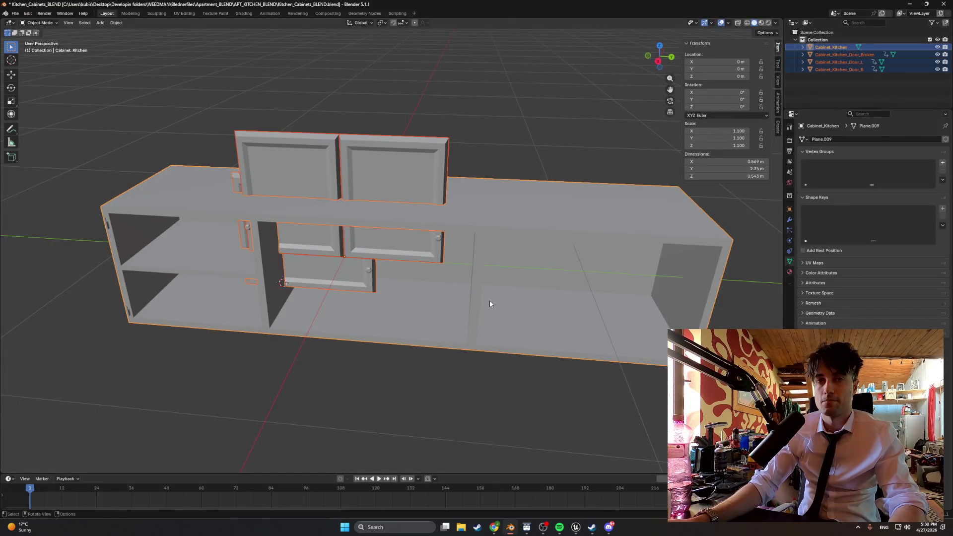
# Step: Save the Blender file, undo the earlier 1.1 scaling, and scale the cabinet and doors to 1.05
pyautogui.hotkey('ctrl', 's')
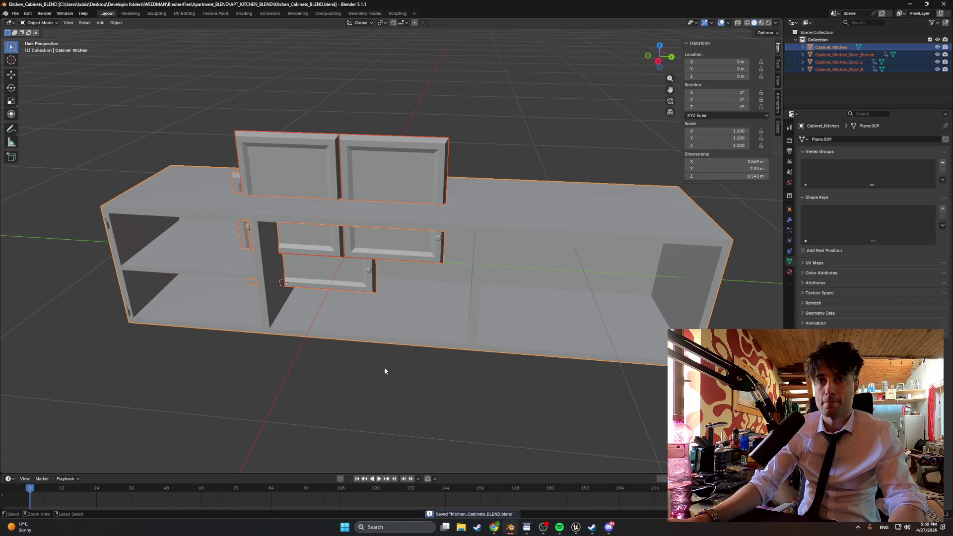
pyautogui.hotkey('ctrl', 'z')
pyautogui.hotkey('ctrl', 'z')
pyautogui.hotkey('ctrl', 'z')
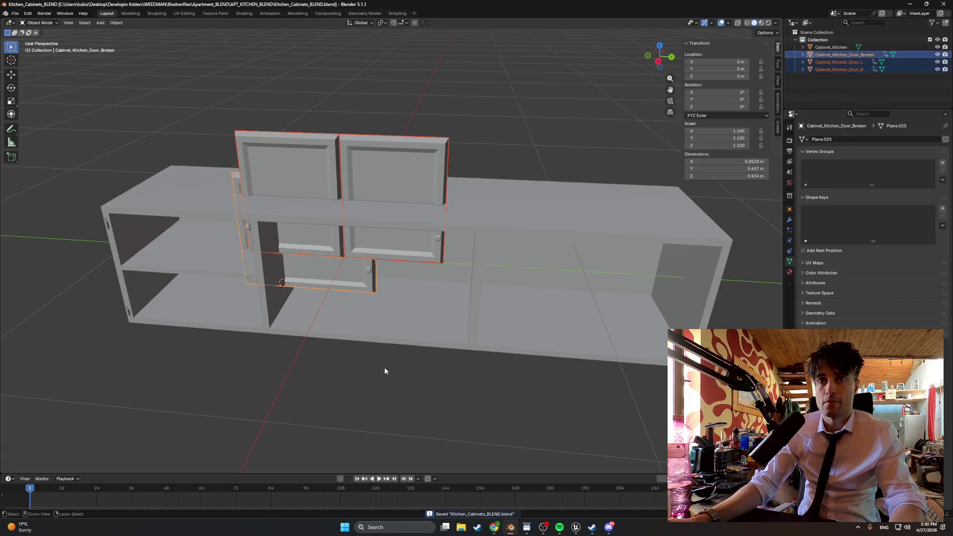
pyautogui.hotkey('ctrl', 'z')
pyautogui.hotkey('ctrl', 'z')
pyautogui.hotkey('ctrl', 'z')
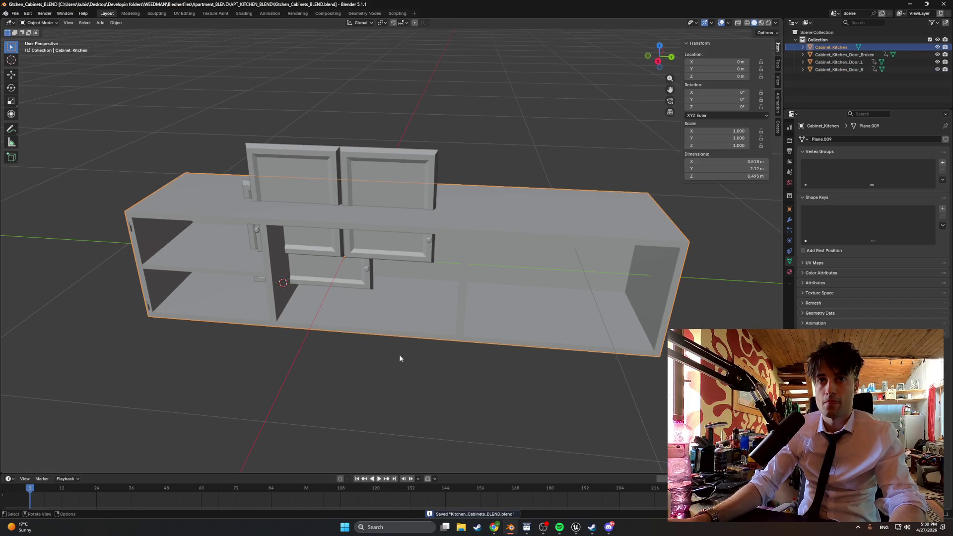
pyautogui.hotkey('ctrl', 'z')
pyautogui.hotkey('ctrl', 'z')
pyautogui.hotkey('ctrl', 'z')
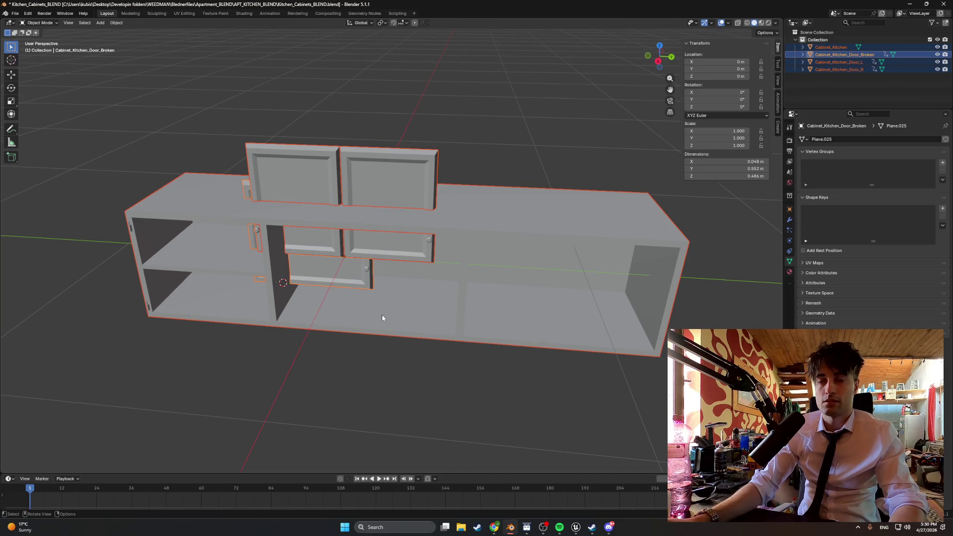
pyautogui.press('s')
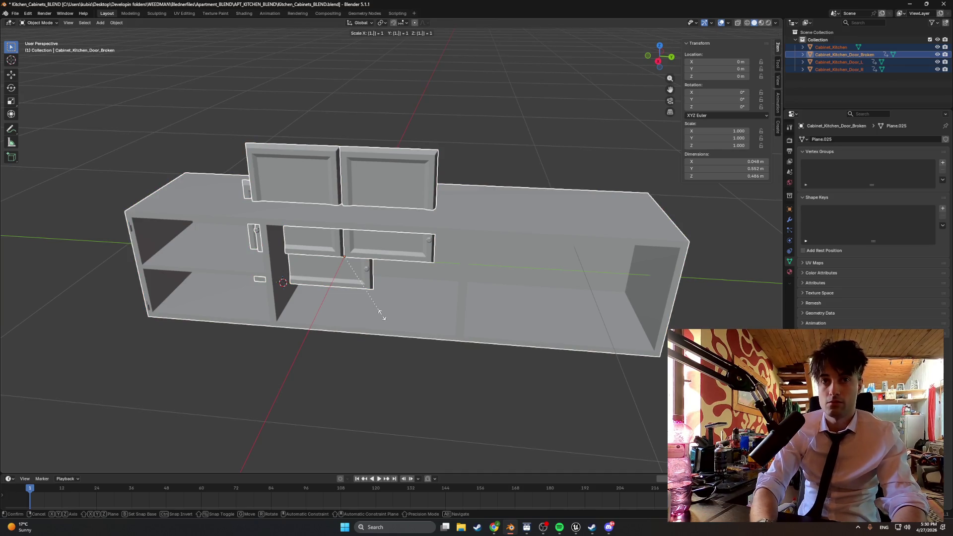
pyautogui.write('05')
pyautogui.press('Return')
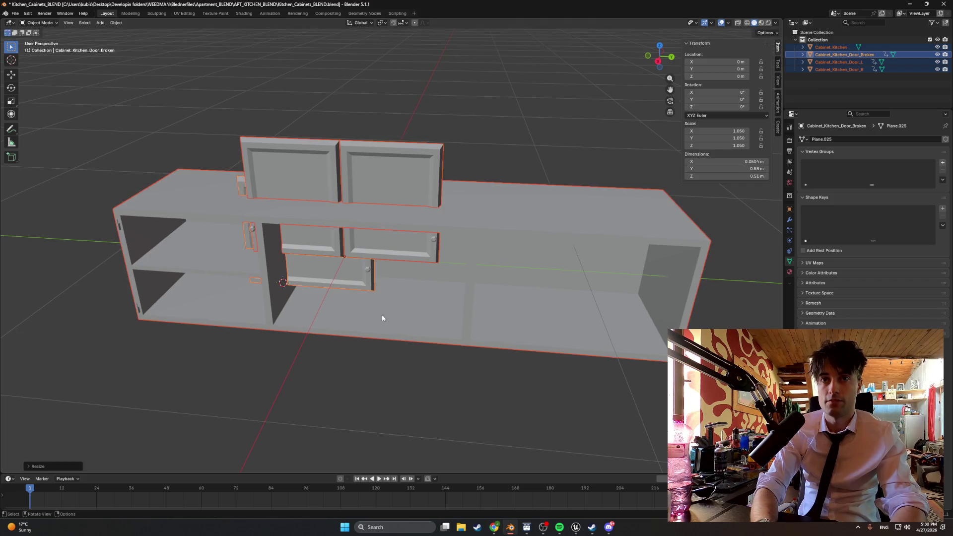
# Step: Return to Unreal Engine and bring up the Kitchen assets in the Content Drawer
pyautogui.click(15, 14)
pyautogui.click(576, 528)
pyautogui.click(541, 491)
pyautogui.hotkey('ctrl', 'space')
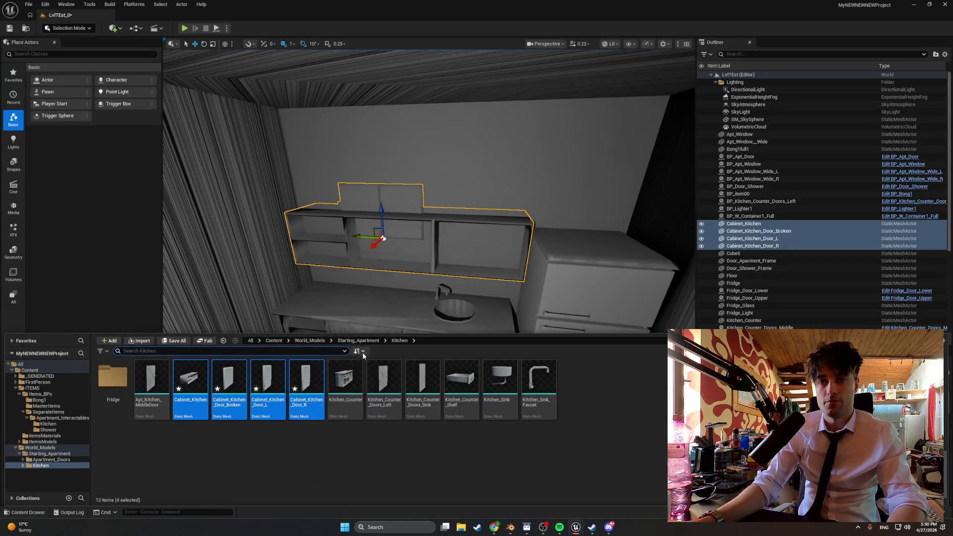
# Step: Delete the placed cabinet doors, upper cabinet body and broken door panel from the level
pyautogui.click(224, 317)
pyautogui.click(379, 232)
pyautogui.press('Delete')
pyautogui.click(379, 232)
pyautogui.press('Delete')
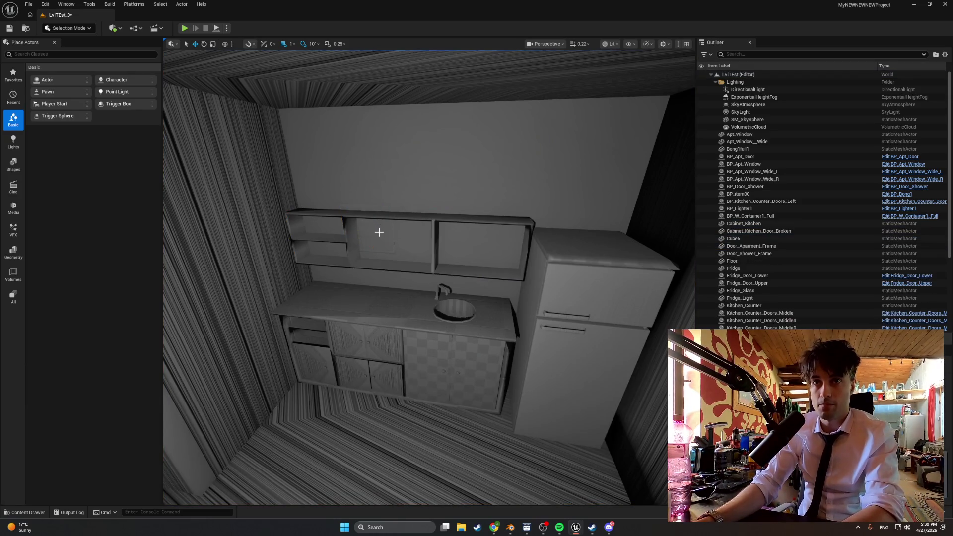
pyautogui.click(380, 232)
pyautogui.click(370, 217)
pyautogui.press('Delete')
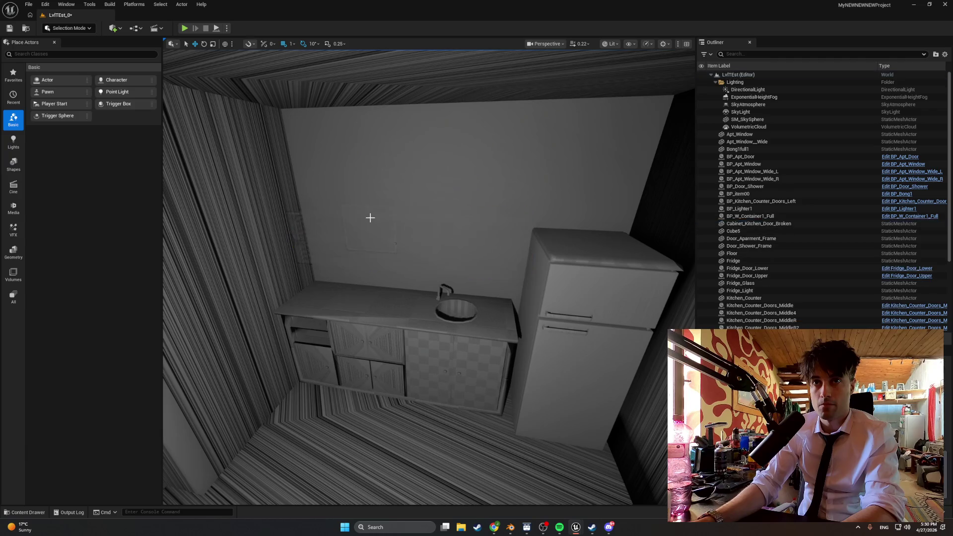
pyautogui.click(368, 228)
pyautogui.click(388, 243)
pyautogui.press('Delete')
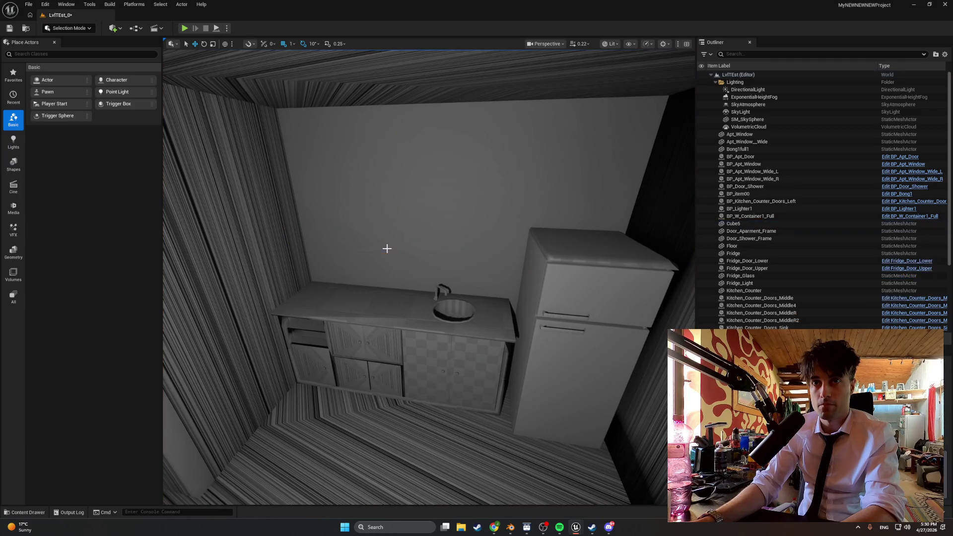
# Step: Delete the four old cabinet assets and import Kitchen_Cabinets.fbx with default settings
pyautogui.hotkey('ctrl', 'space')
pyautogui.click(190, 384)
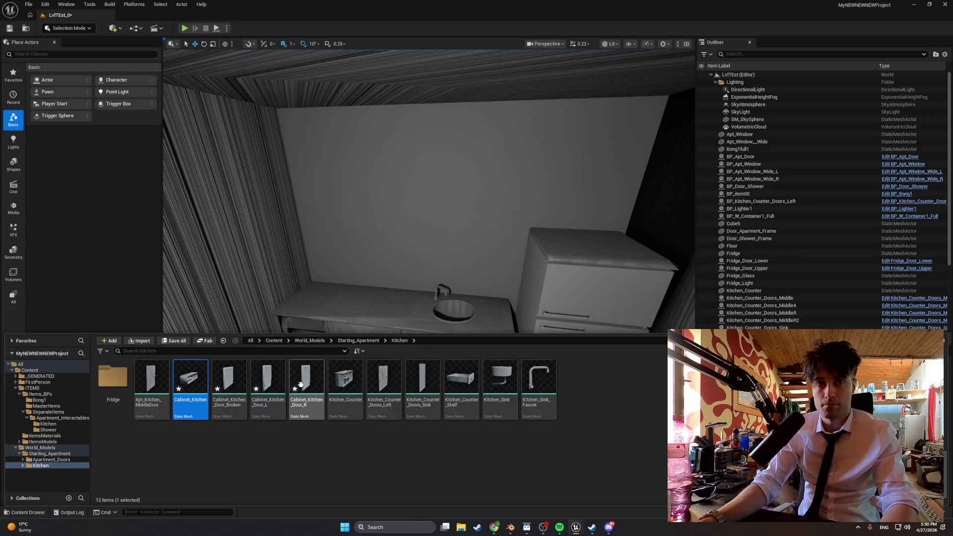
pyautogui.keyDown('shift'); pyautogui.click(301, 384); pyautogui.keyUp('shift')
pyautogui.press('Delete')
pyautogui.click(431, 378)
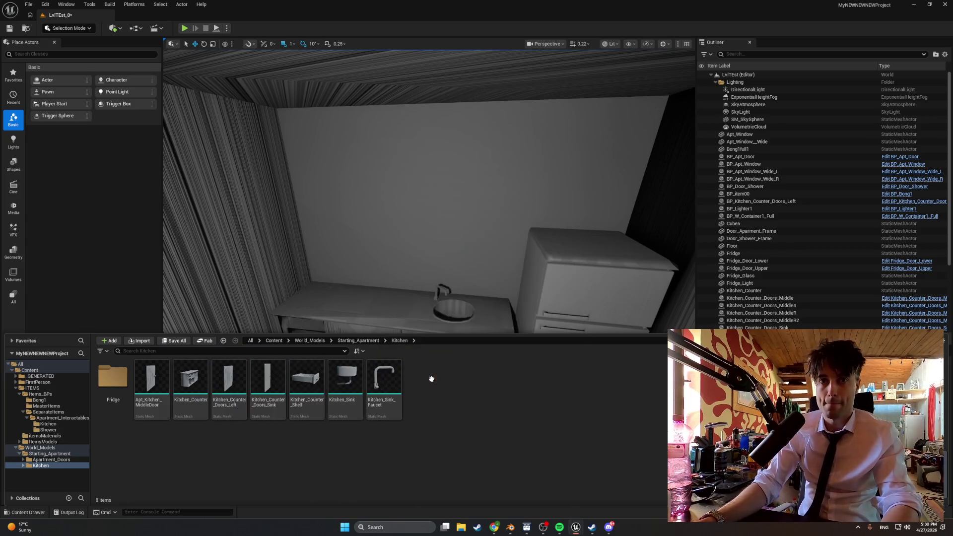
pyautogui.click(147, 343)
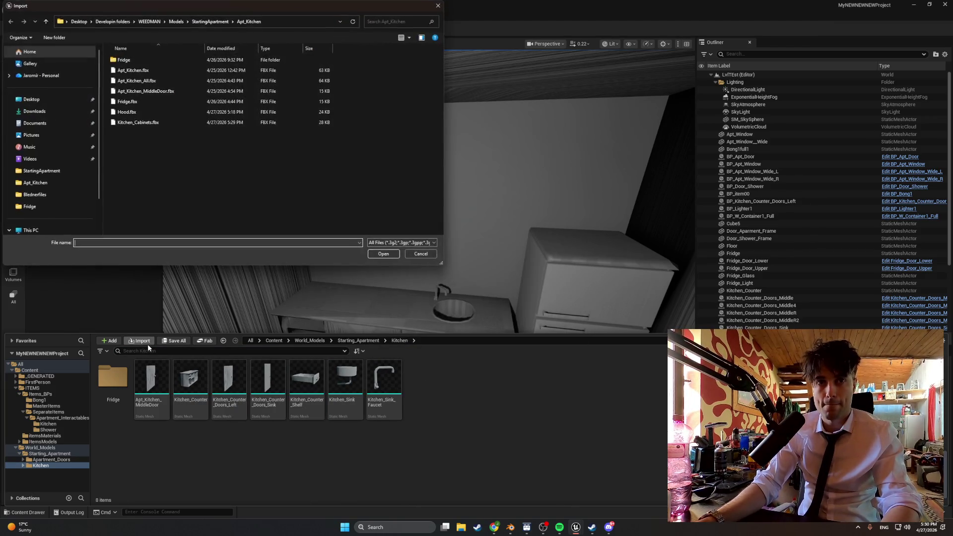
pyautogui.doubleClick(157, 123)
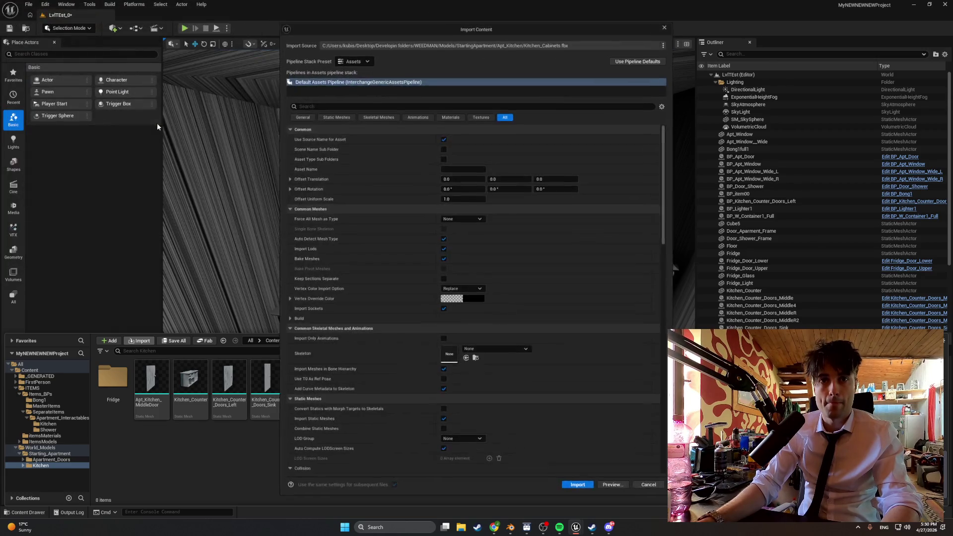
pyautogui.click(580, 487)
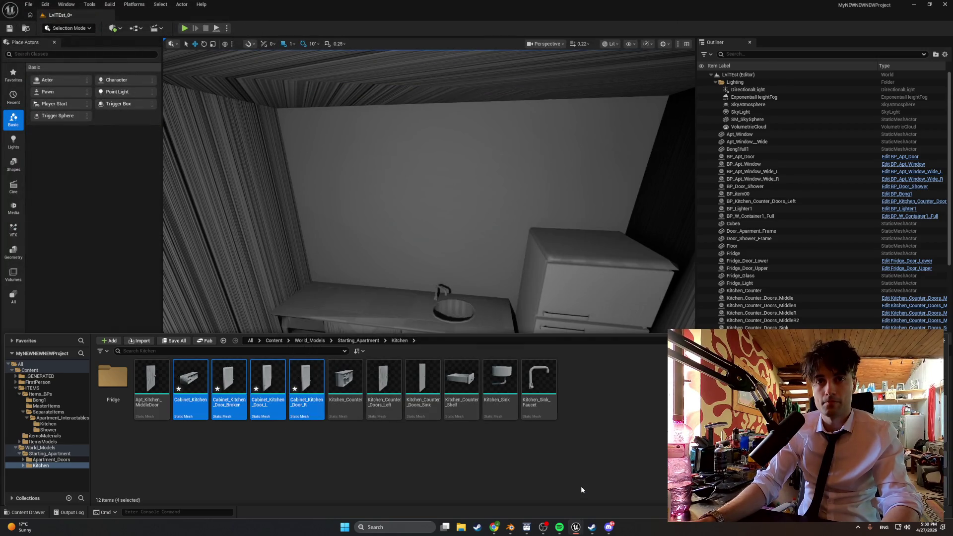
# Step: Drag the reimported cabinets above the sink counter and frame them in the view
pyautogui.moveTo(193, 394)
pyautogui.mouseDown()
pyautogui.moveTo(372, 251)
pyautogui.moveTo(363, 189)
pyautogui.moveTo(392, 183)
pyautogui.moveTo(378, 191)
pyautogui.mouseUp()
pyautogui.press('f')
pyautogui.scroll(-10, 357, 270)
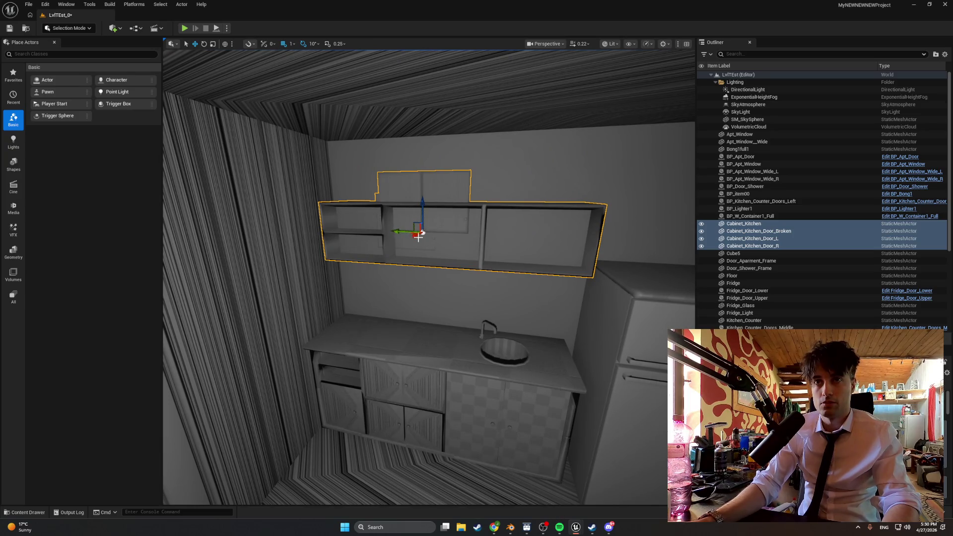
pyautogui.click(420, 187)
pyautogui.hotkey('alt', 'Tab')
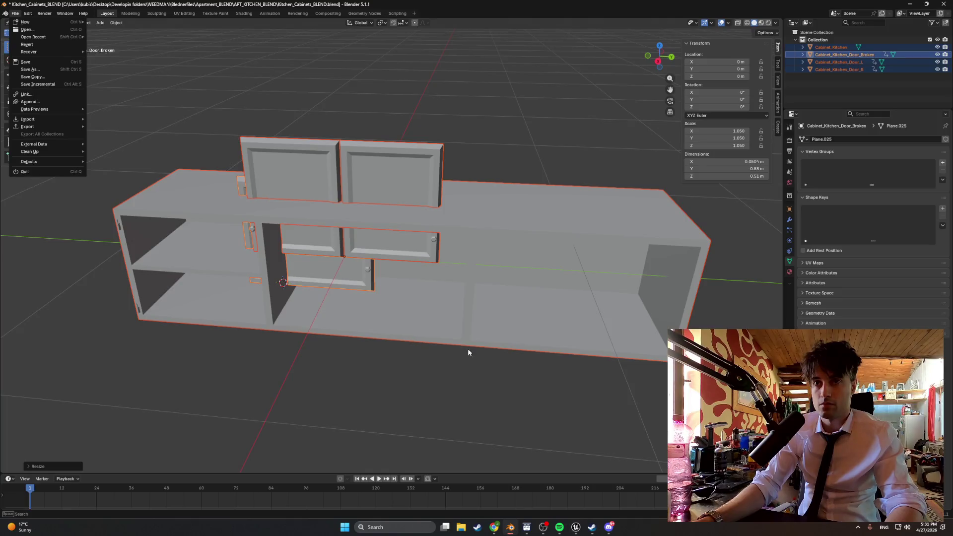
# Step: Export the 1.05-scaled cabinet as FBX, overwriting Kitchen_Cabinets.fbx
pyautogui.moveTo(63, 127)
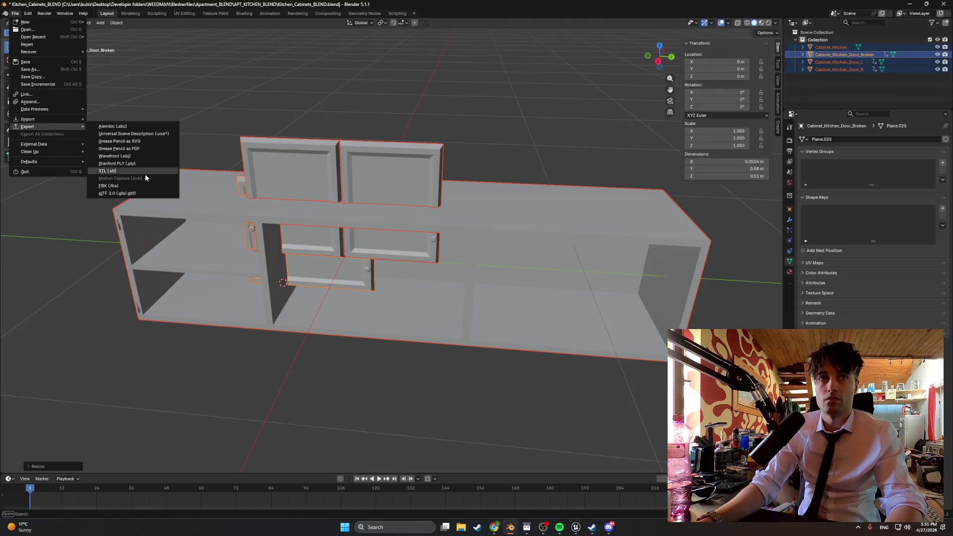
pyautogui.click(145, 185)
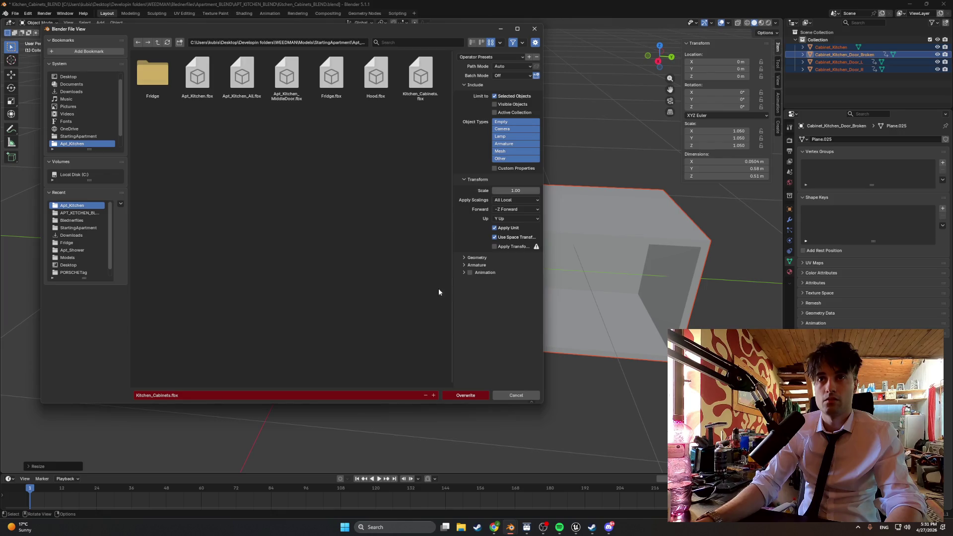
pyautogui.click(467, 396)
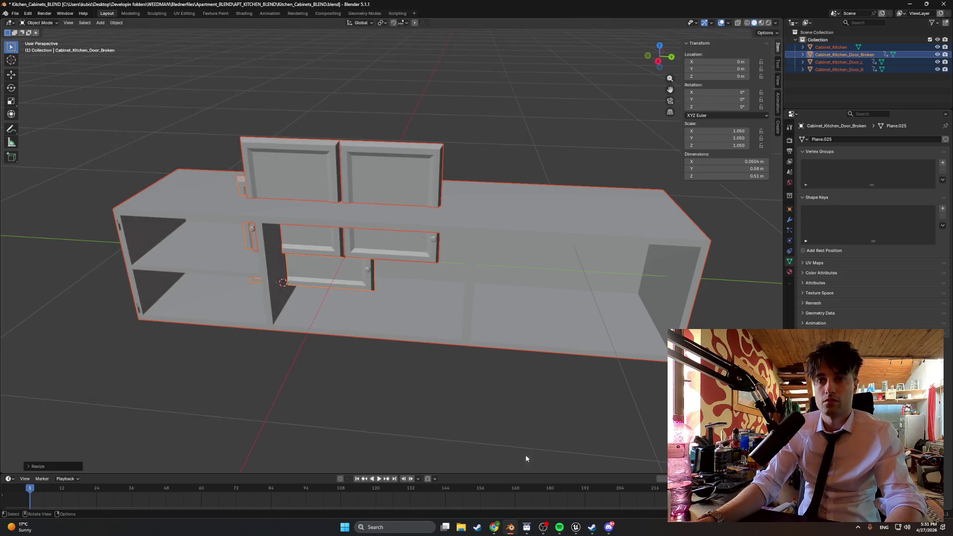
pyautogui.moveTo(576, 527)
pyautogui.click(543, 500)
# Step: Replace the old cabinet assets with a fresh Kitchen_Cabinets.fbx import and drag Cabinet_Kitchen into the level
pyautogui.hotkey('ctrl', 'space')
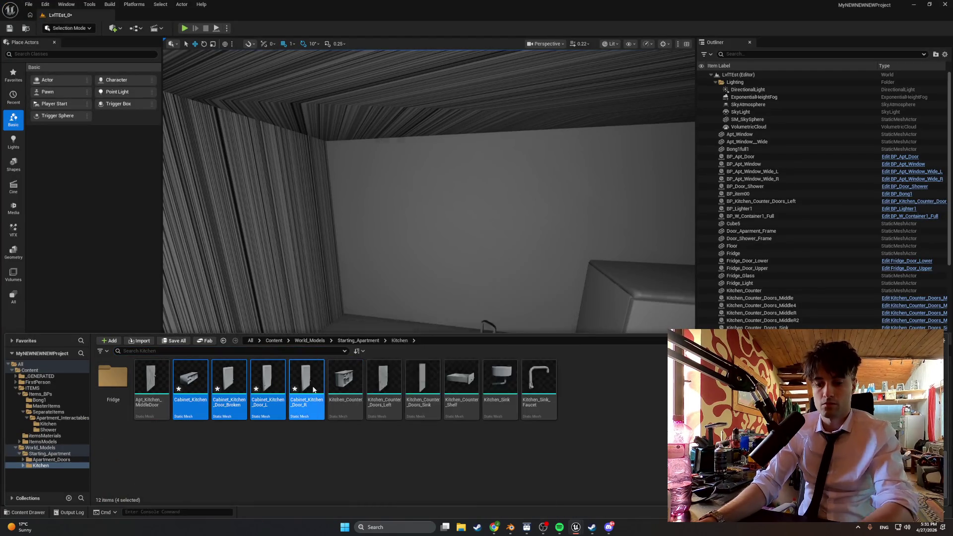
pyautogui.press('Delete')
pyautogui.click(420, 384)
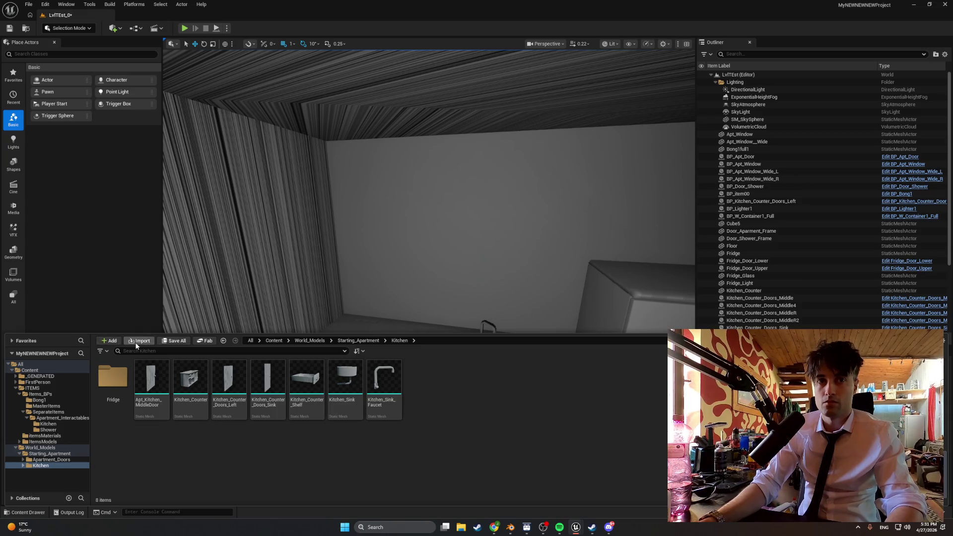
pyautogui.click(136, 341)
pyautogui.doubleClick(149, 124)
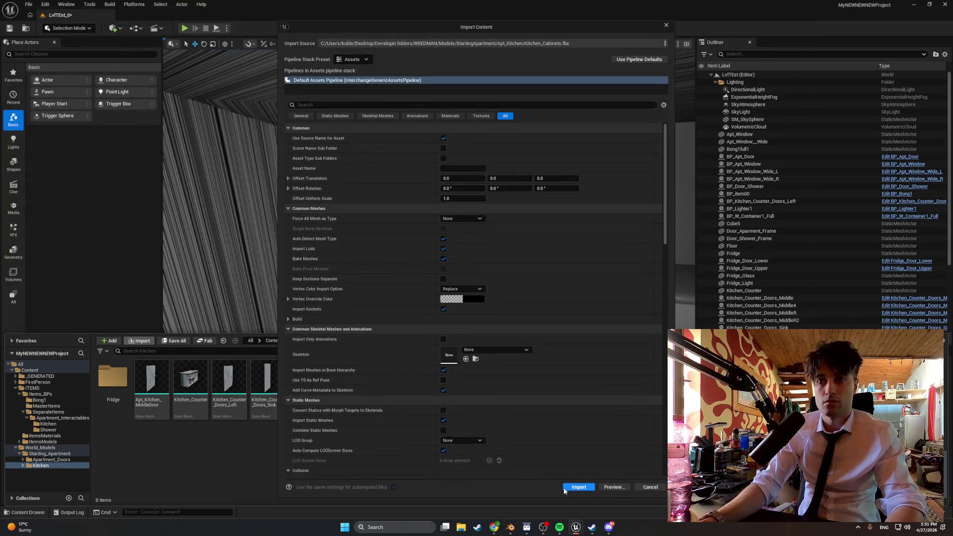
pyautogui.click(576, 487)
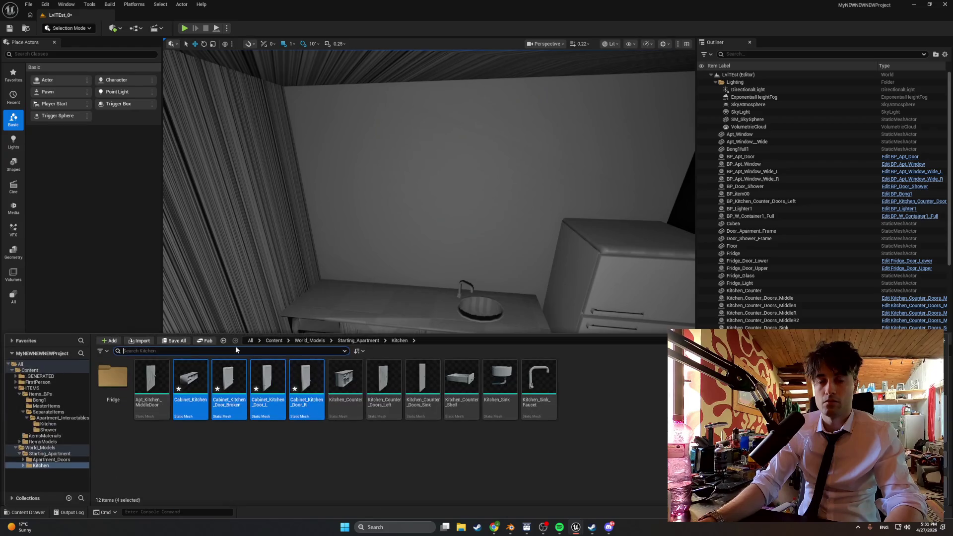
pyautogui.click(198, 395)
pyautogui.moveTo(198, 396); pyautogui.dragTo(398, 189)
# Step: Frame Cabinet_Kitchen and nudge it slightly left along the wall above the sink counter
pyautogui.press('f')
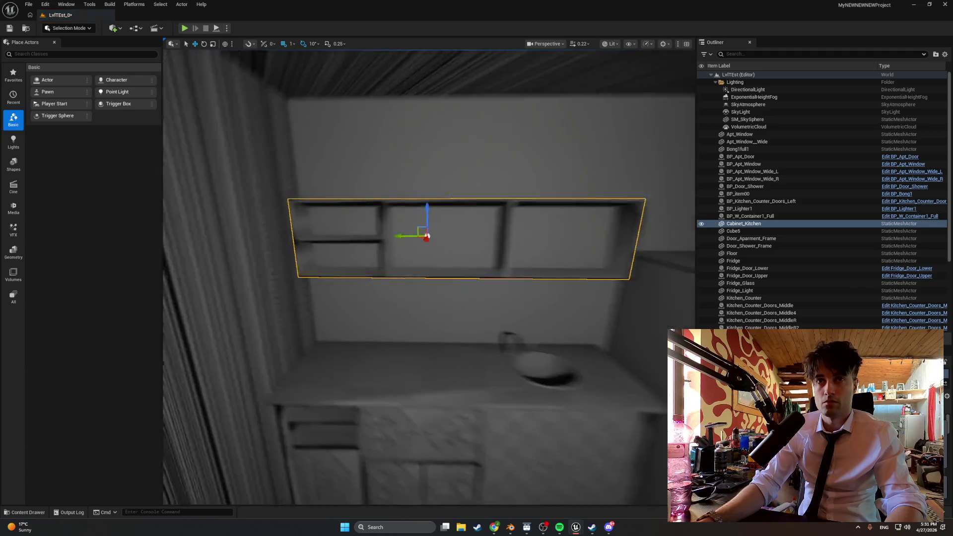
pyautogui.scroll(-5, 429, 278)
pyautogui.scroll(6, 429, 278)
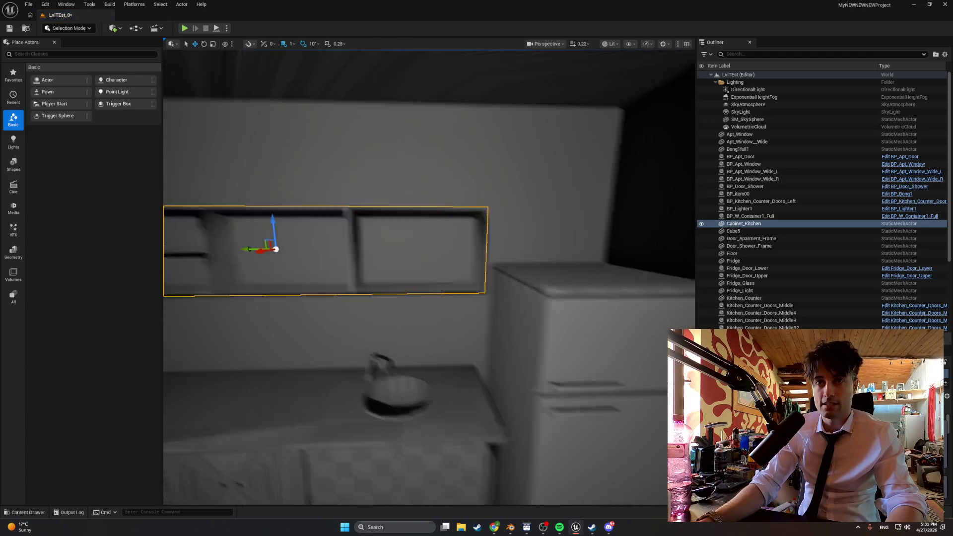
pyautogui.scroll(-2, 478, 265)
pyautogui.scroll(4, 478, 264)
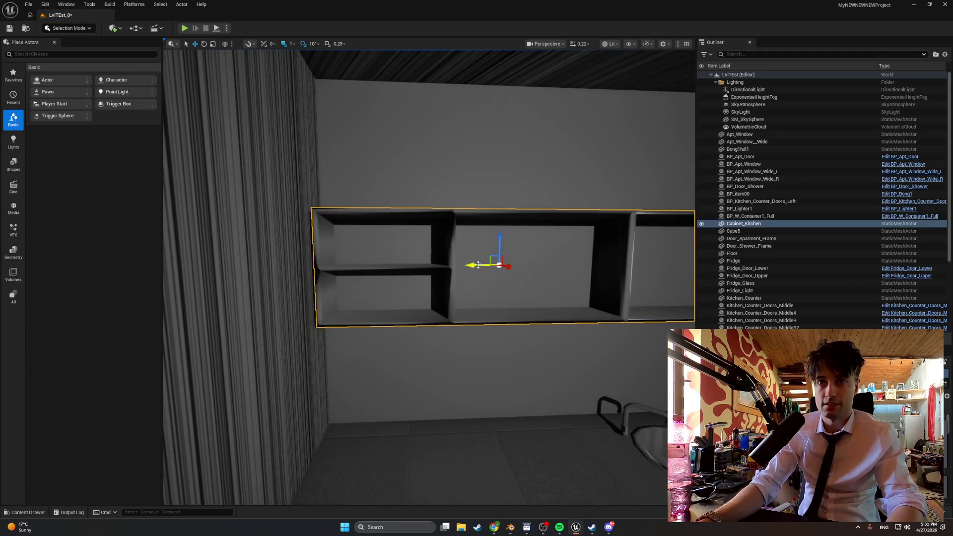
pyautogui.scroll(-2, 477, 266)
pyautogui.moveTo(477, 267)
pyautogui.mouseDown()
pyautogui.moveTo(417, 267)
pyautogui.moveTo(417, 248)
pyautogui.mouseUp()
pyautogui.moveTo(320, 254)
pyautogui.mouseDown()
pyautogui.moveTo(308, 278)
pyautogui.moveTo(320, 255)
pyautogui.moveTo(283, 258)
pyautogui.moveTo(319, 362)
pyautogui.moveTo(390, 171)
pyautogui.moveTo(419, 292)
pyautogui.moveTo(371, 270)
pyautogui.moveTo(354, 234)
pyautogui.mouseUp()
pyautogui.moveTo(388, 269)
pyautogui.mouseDown()
pyautogui.moveTo(419, 257)
pyautogui.moveTo(383, 260)
pyautogui.moveTo(498, 238)
pyautogui.mouseUp()
pyautogui.moveTo(427, 268)
pyautogui.mouseDown()
pyautogui.moveTo(431, 298)
pyautogui.moveTo(417, 328)
pyautogui.moveTo(422, 278)
pyautogui.moveTo(424, 303)
pyautogui.moveTo(400, 255)
pyautogui.moveTo(402, 187)
pyautogui.moveTo(415, 169)
pyautogui.moveTo(426, 278)
pyautogui.mouseUp()
pyautogui.hotkey('ctrl', 'space')
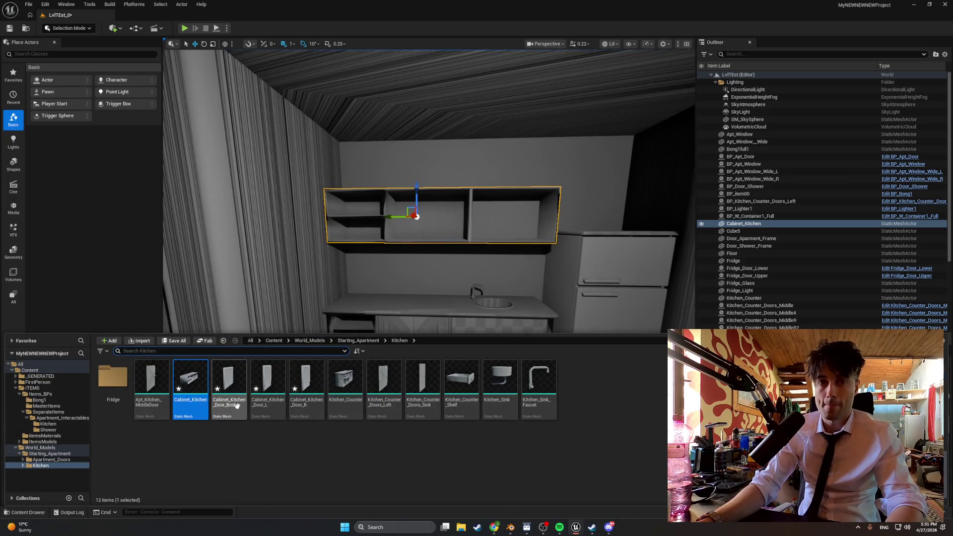
# Step: Place Cabinet_Kitchen_Door_Broken beside the counter and rotate it to -90 degrees about its vertical axis
pyautogui.moveTo(249, 399)
pyautogui.mouseDown()
pyautogui.moveTo(278, 348)
pyautogui.moveTo(352, 422)
pyautogui.moveTo(381, 426)
pyautogui.mouseUp()
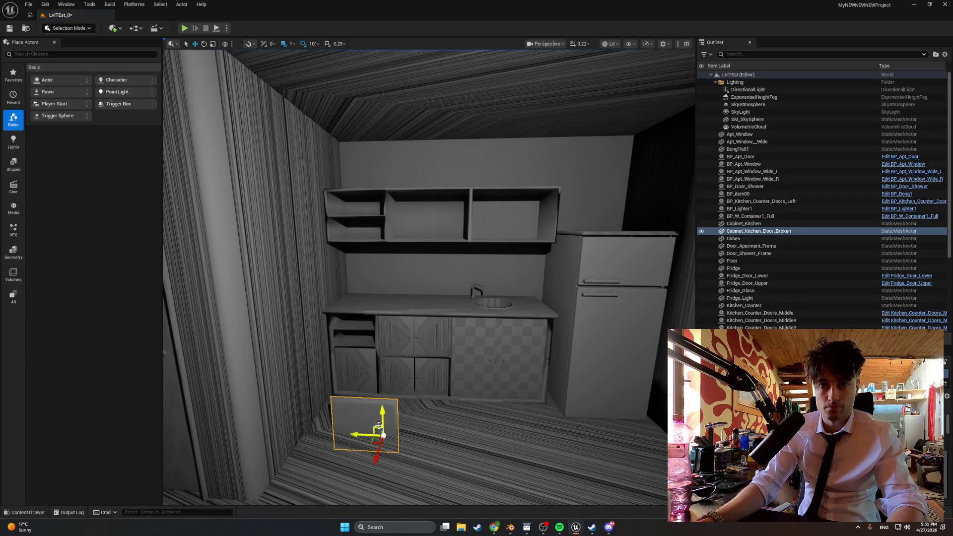
pyautogui.scroll(3, 393, 385)
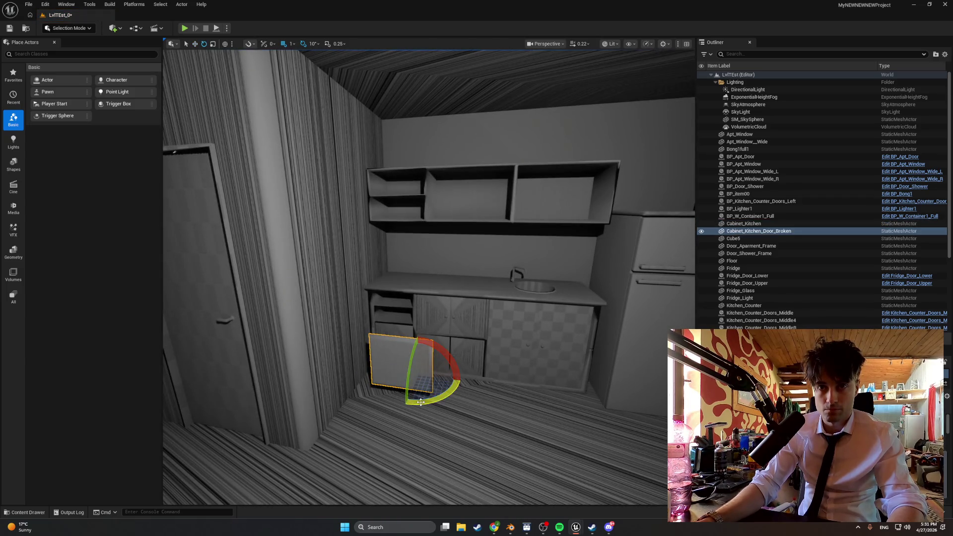
pyautogui.moveTo(420, 402); pyautogui.dragTo(405, 404)
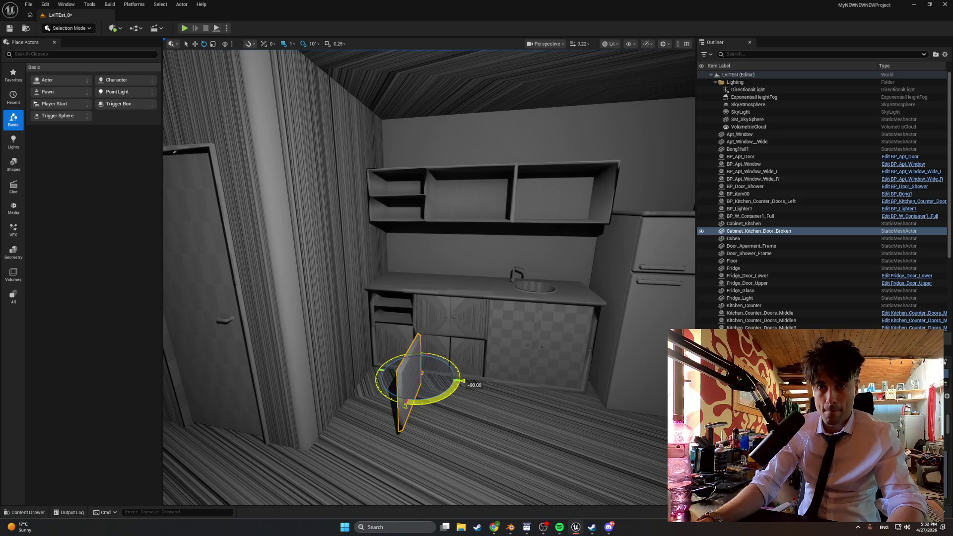
pyautogui.moveTo(403, 383); pyautogui.dragTo(421, 338)
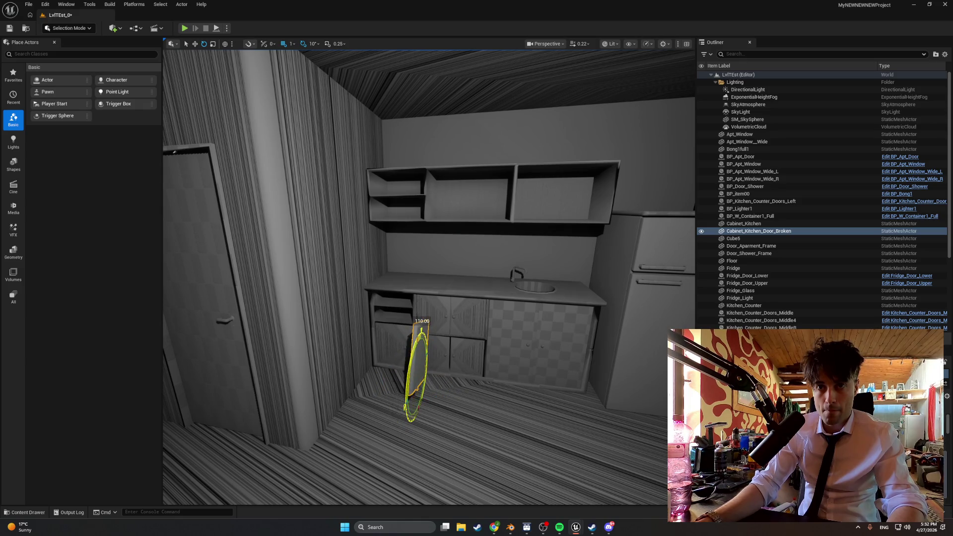
pyautogui.moveTo(458, 372); pyautogui.dragTo(341, 367)
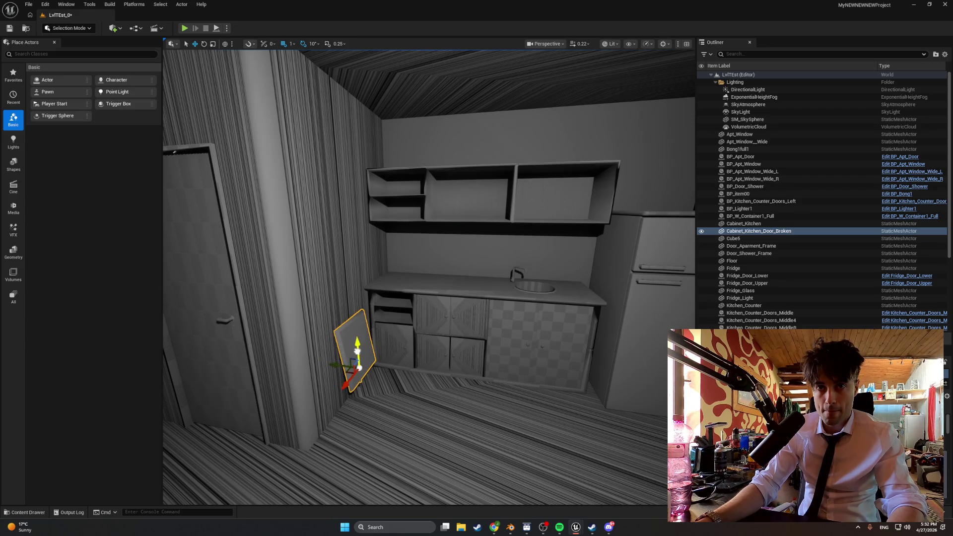
pyautogui.moveTo(359, 369)
pyautogui.mouseDown()
pyautogui.moveTo(406, 354)
pyautogui.moveTo(395, 338)
pyautogui.moveTo(354, 343)
pyautogui.moveTo(385, 325)
pyautogui.moveTo(414, 356)
pyautogui.moveTo(270, 351)
pyautogui.moveTo(354, 421)
pyautogui.moveTo(332, 413)
pyautogui.moveTo(318, 387)
pyautogui.moveTo(440, 373)
pyautogui.mouseUp()
pyautogui.hotkey('ctrl', 'space')
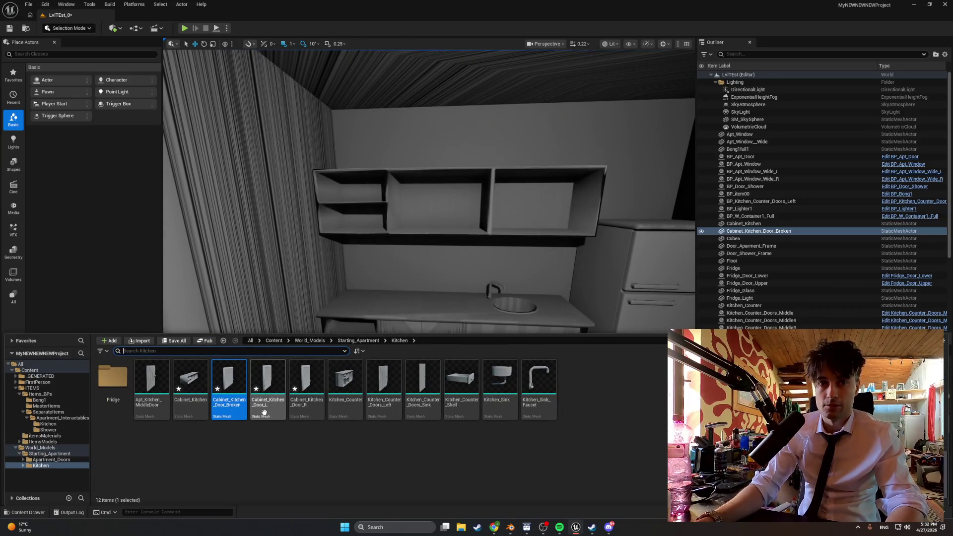
# Step: Close all the leftover BP_Apt_Window blueprint editor tabs
pyautogui.moveTo(203, 386)
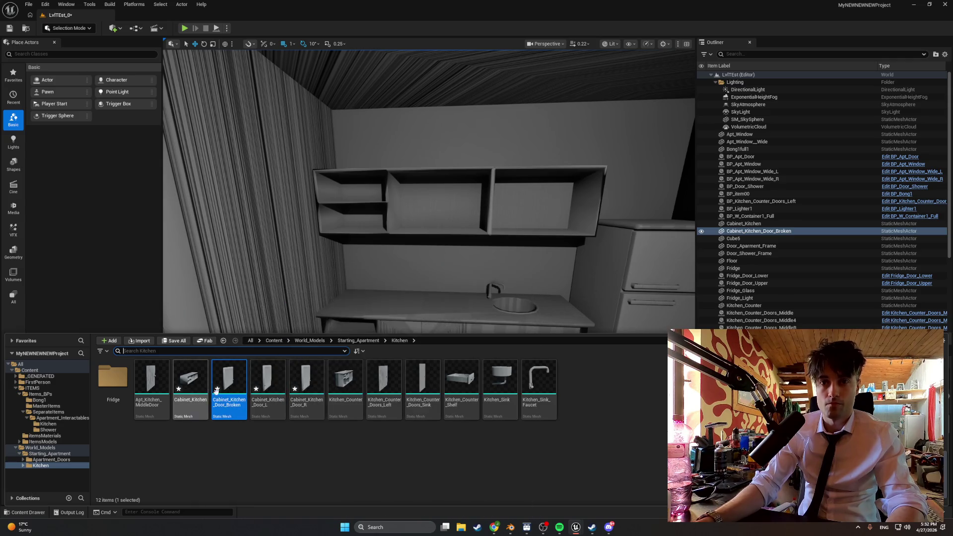
pyautogui.moveTo(575, 529)
pyautogui.click(524, 489)
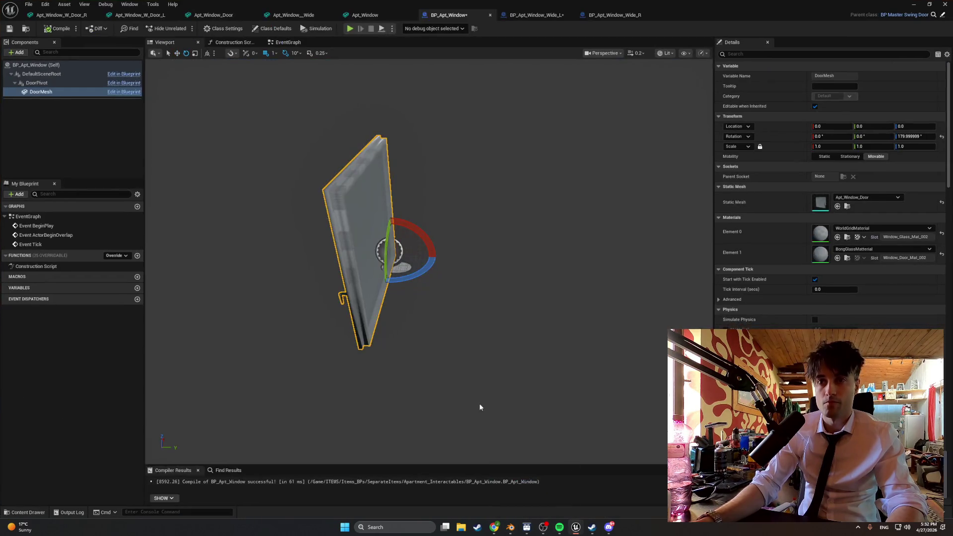
pyautogui.click(97, 15)
pyautogui.click(97, 15)
pyautogui.click(96, 15)
pyautogui.click(97, 15)
pyautogui.click(97, 16)
pyautogui.click(96, 15)
pyautogui.click(97, 15)
pyautogui.click(96, 15)
# Step: Open the Cabinet_Kitchen and Cabinet_Kitchen_Door_Broken meshes in the static mesh editor
pyautogui.hotkey('ctrl', 'b')
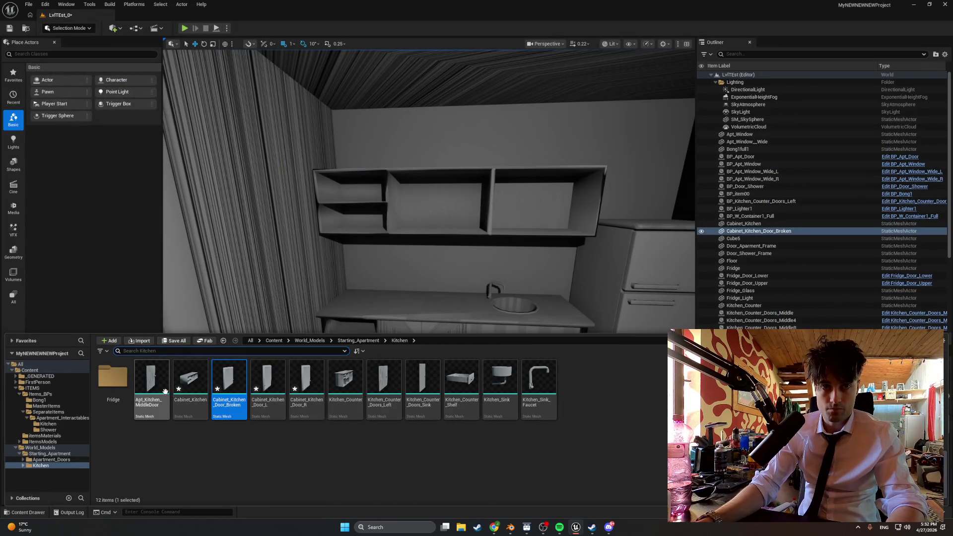
pyautogui.doubleClick(194, 388)
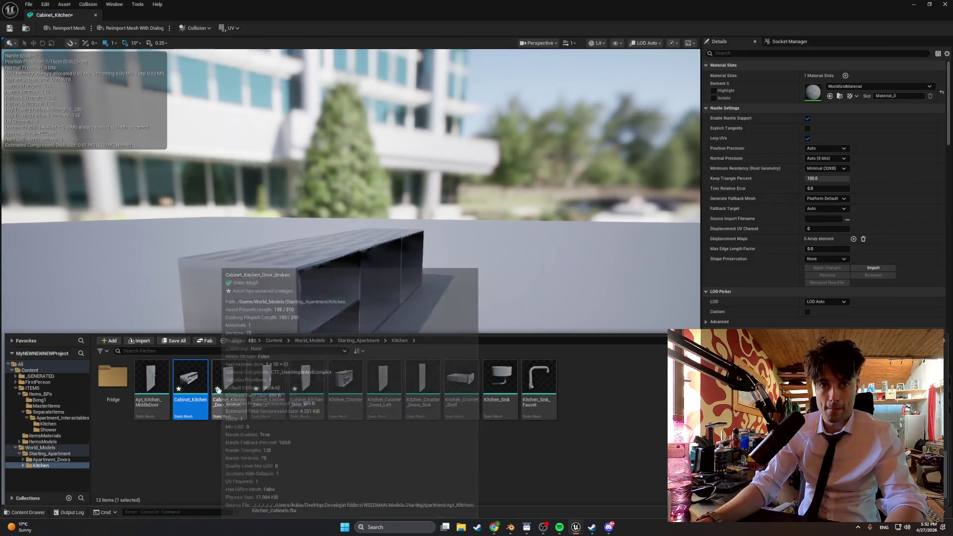
pyautogui.doubleClick(231, 390)
# Step: Open the Cabinet_Kitchen_Door_L and Cabinet_Kitchen_Door_R meshes in the mesh editor
pyautogui.hotkey('ctrl', 'b')
pyautogui.click(265, 381)
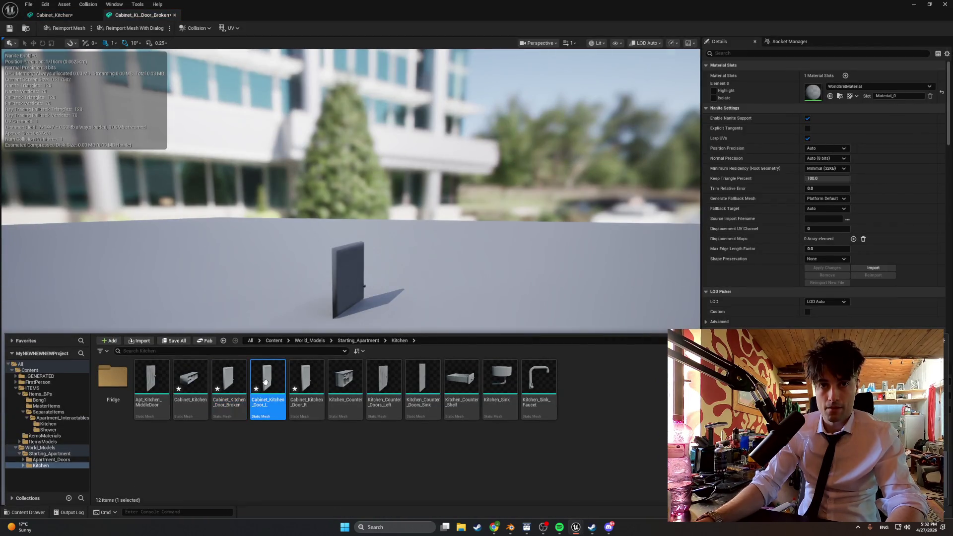
pyautogui.doubleClick(267, 386)
pyautogui.hotkey('ctrl', 'b')
pyautogui.click(304, 378)
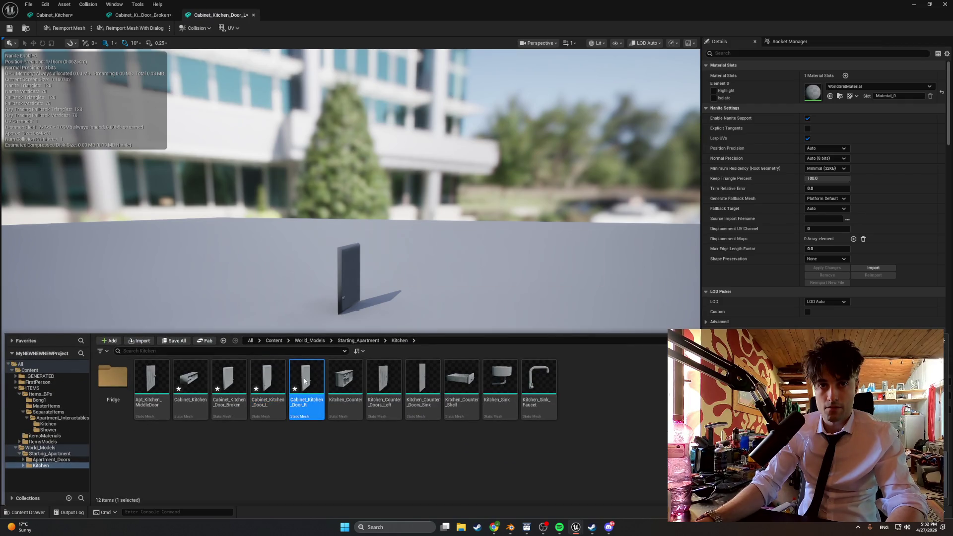
pyautogui.doubleClick(304, 378)
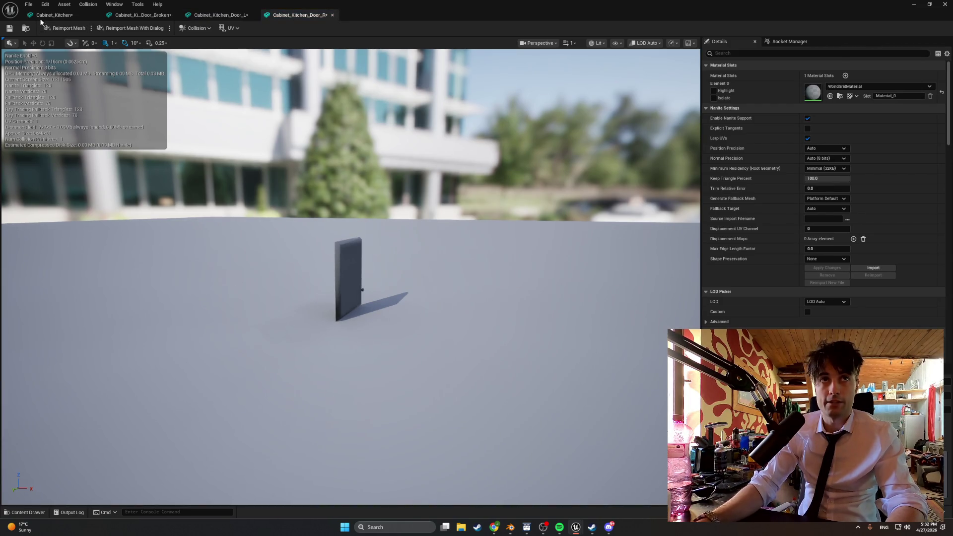
# Step: Set Cabinet_Kitchen and Cabinet_Kitchen_Door_Broken to Use Complex Collision As Simple and save both
pyautogui.click(42, 16)
pyautogui.scroll(-10, 804, 198)
pyautogui.click(827, 126)
pyautogui.click(822, 156)
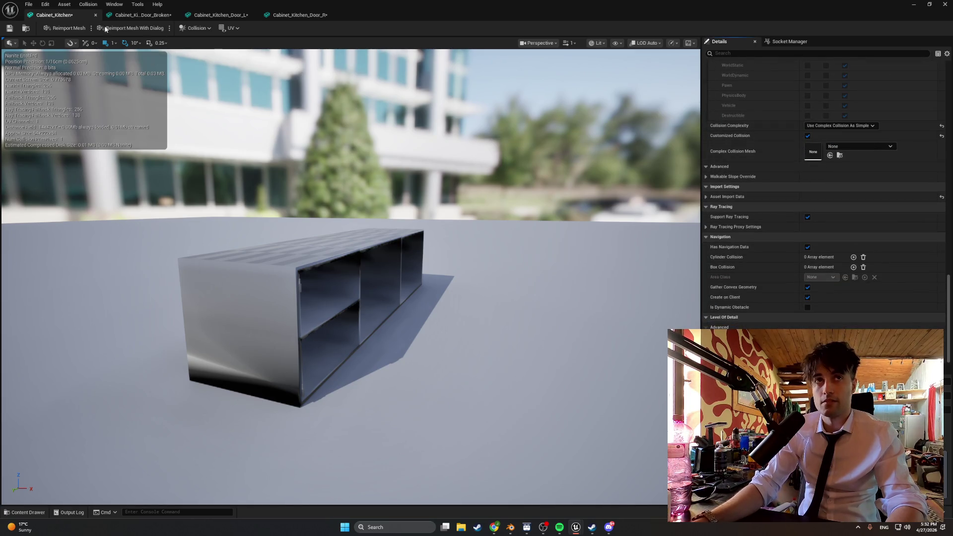
pyautogui.click(9, 29)
pyautogui.click(141, 15)
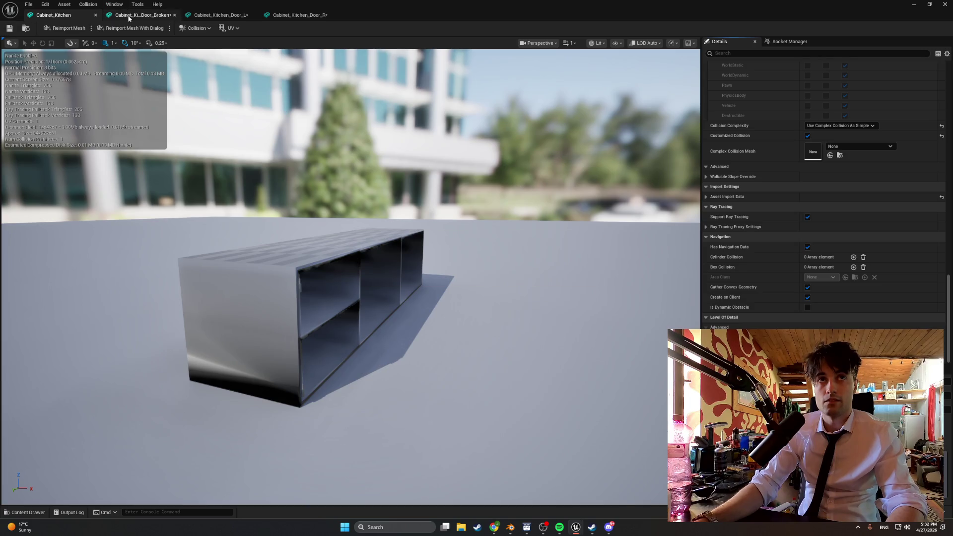
pyautogui.scroll(-10, 844, 243)
pyautogui.click(827, 126)
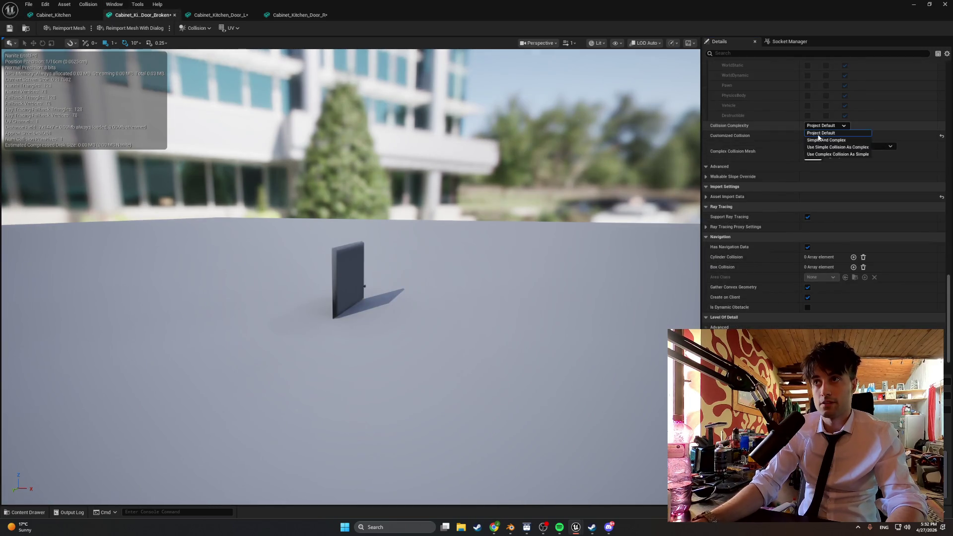
pyautogui.click(825, 154)
pyautogui.click(9, 29)
# Step: Set Door_L and Door_R to Use Complex Collision As Simple, save, and close the mesh editor
pyautogui.click(218, 15)
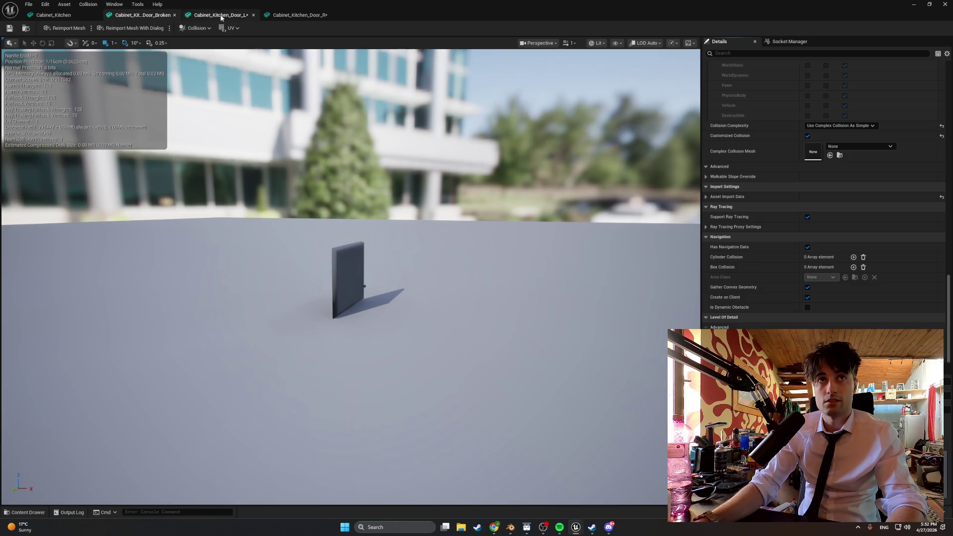
pyautogui.scroll(-10, 719, 156)
pyautogui.click(826, 126)
pyautogui.click(824, 152)
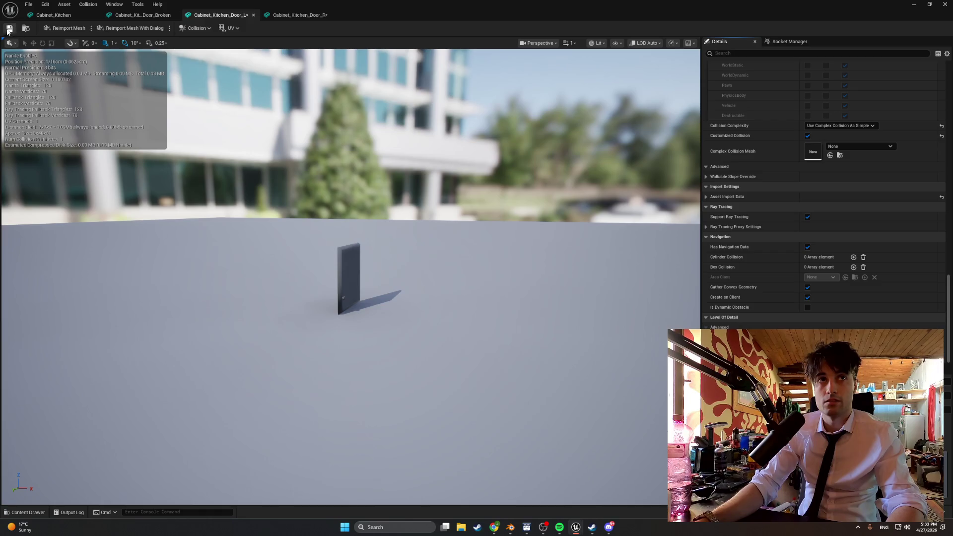
pyautogui.click(281, 15)
pyautogui.scroll(-10, 725, 149)
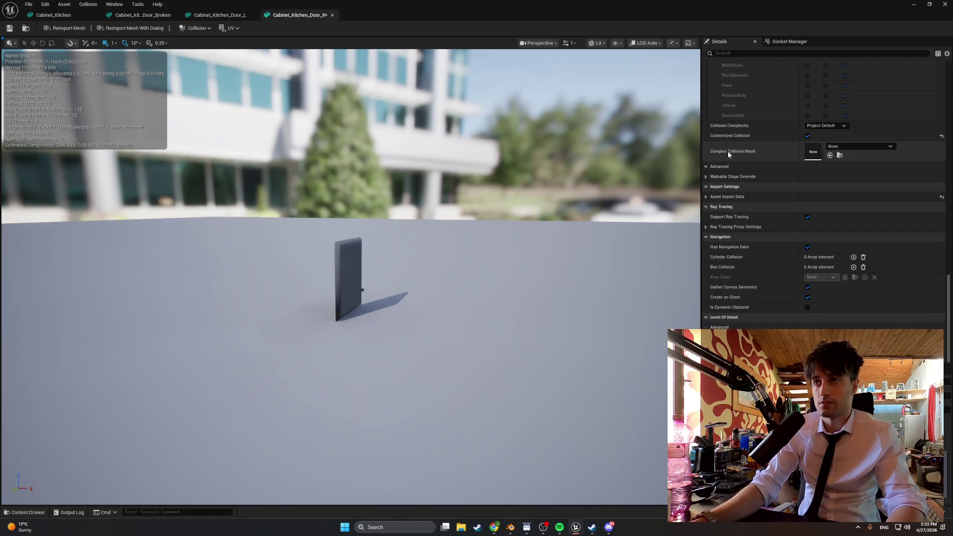
pyautogui.click(814, 127)
pyautogui.click(827, 153)
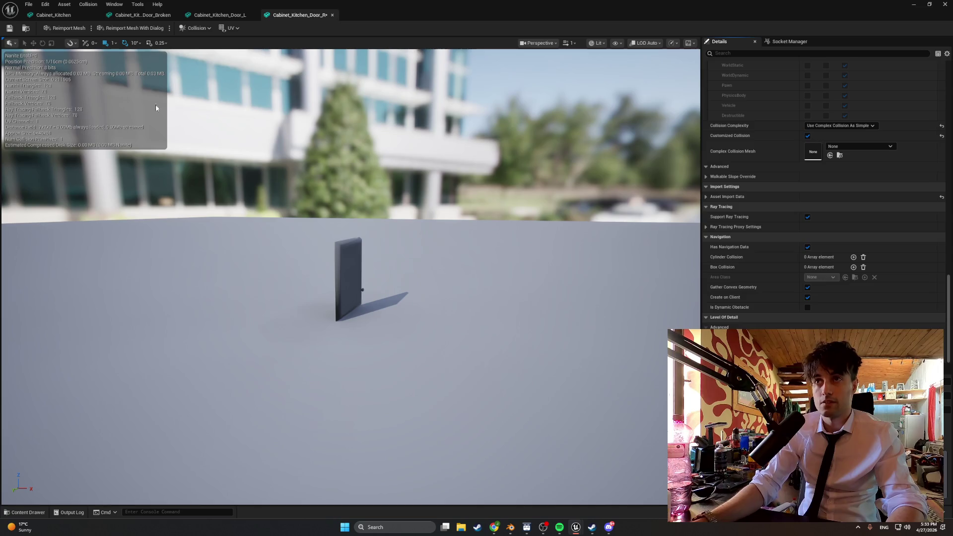
pyautogui.click(9, 29)
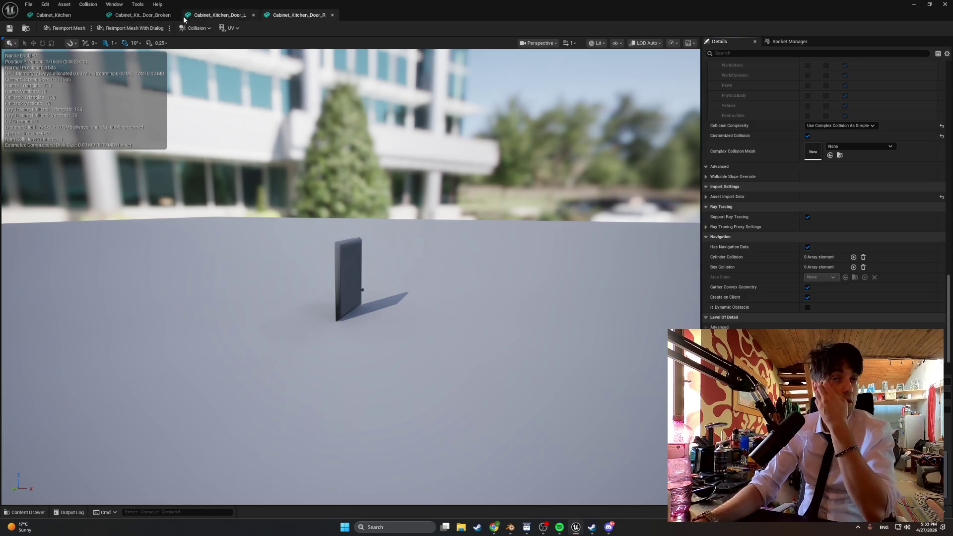
pyautogui.click(90, 15)
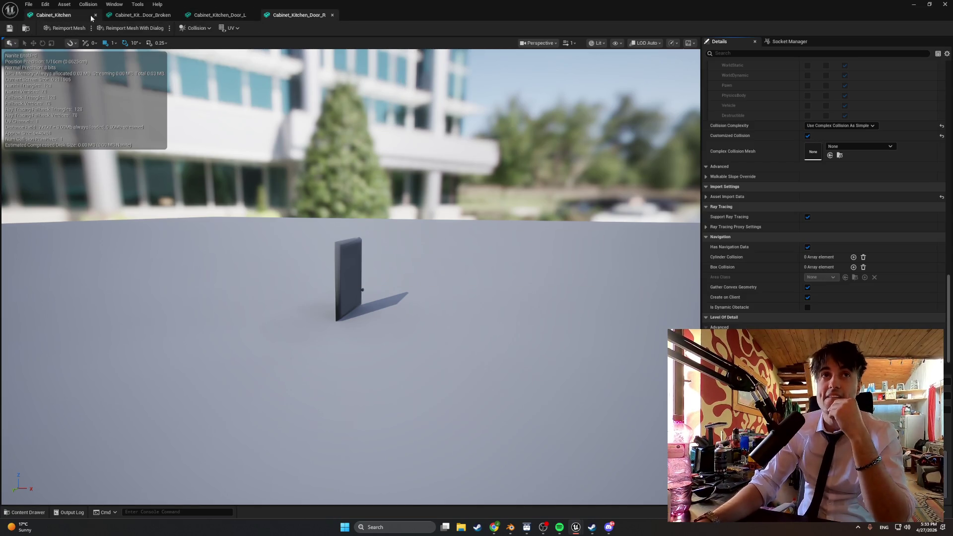
pyautogui.click(94, 14)
pyautogui.click(94, 13)
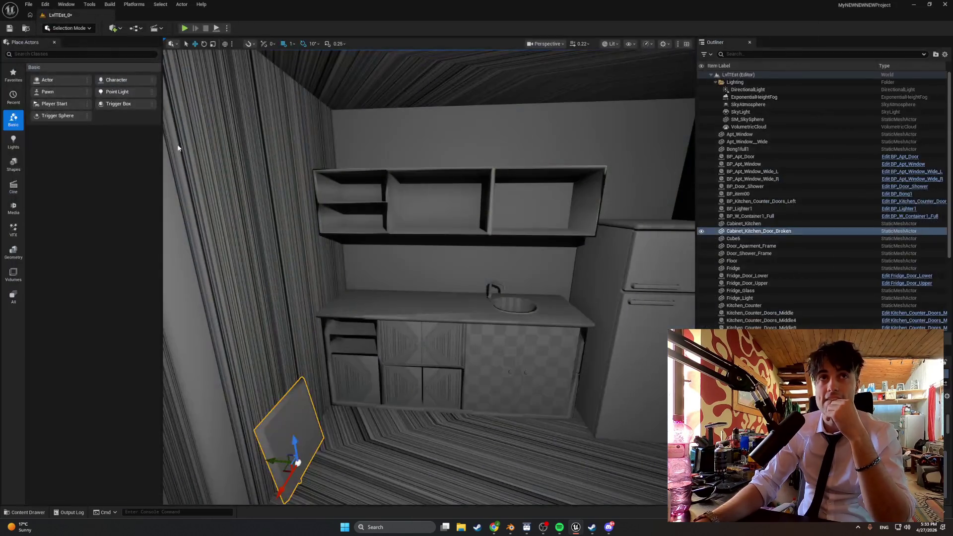
# Step: Browse to the Apartment_Interactables Kitchen folder holding the seven door blueprints
pyautogui.scroll(8, 354, 303)
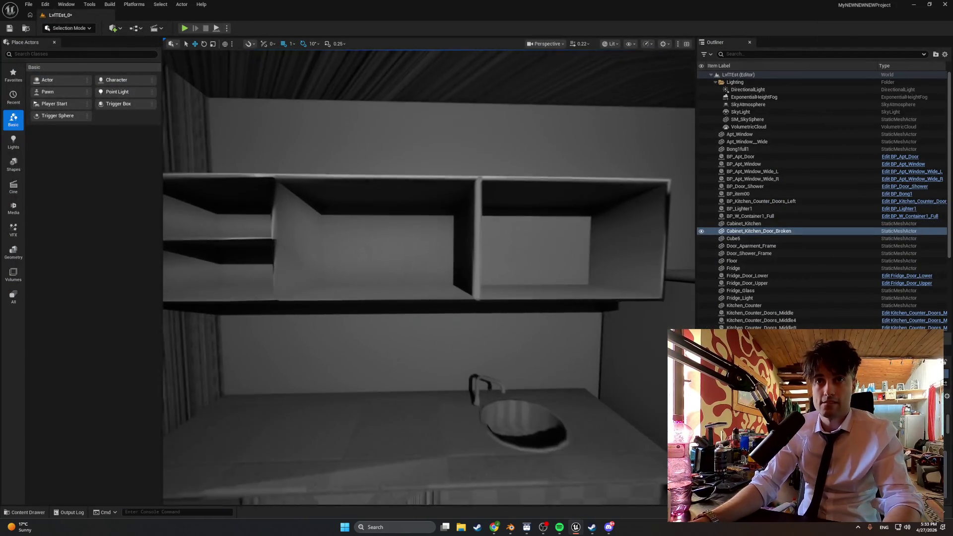
pyautogui.scroll(-6, 429, 277)
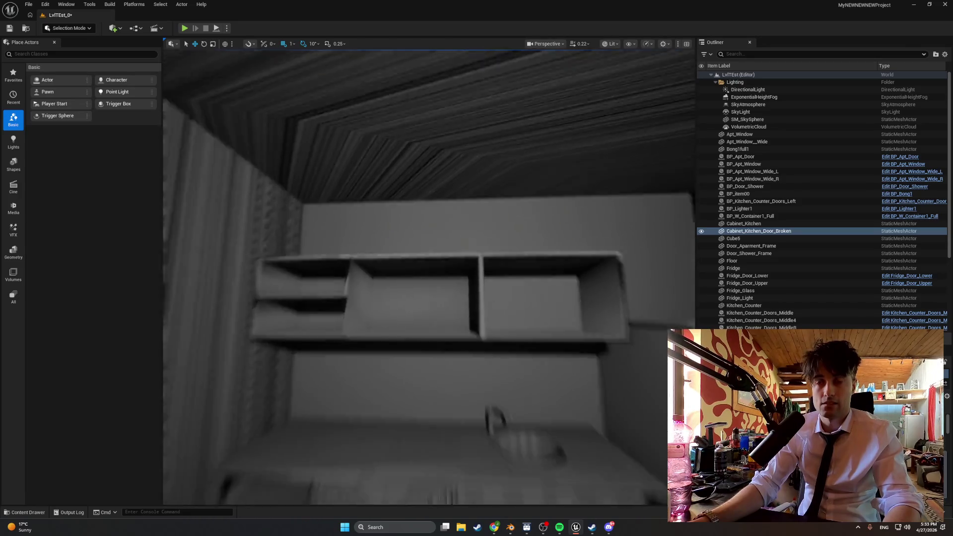
pyautogui.hotkey('ctrl', 'space')
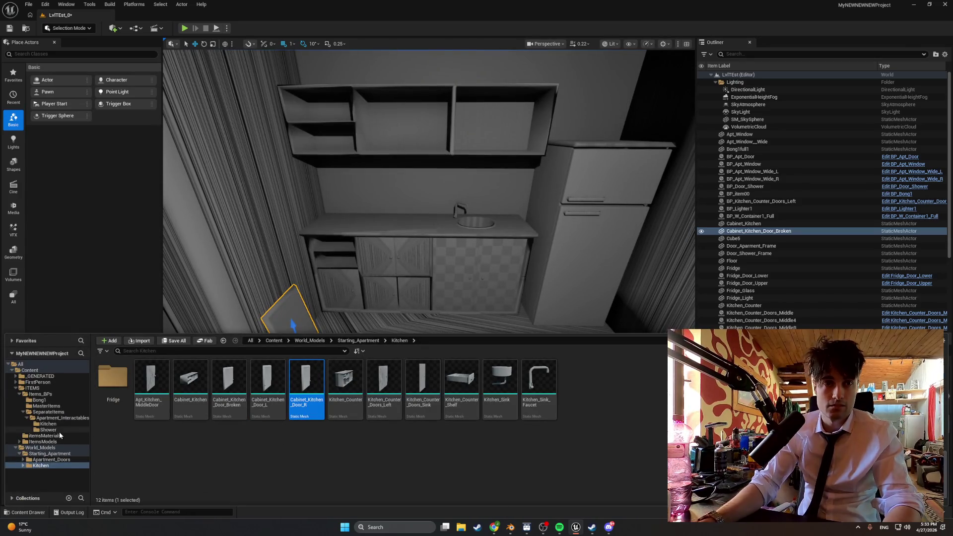
pyautogui.click(53, 424)
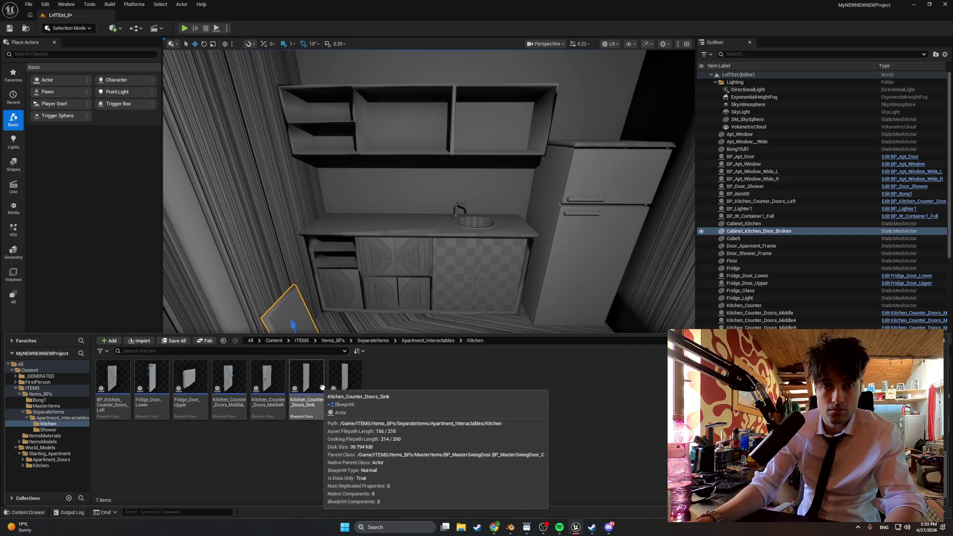
# Step: Duplicate Kitchen_Counter_Doors_MiddleL as Kitchen_Cabinets_Door_L and open its class defaults
pyautogui.click(230, 382)
pyautogui.hotkey('ctrl', 'd')
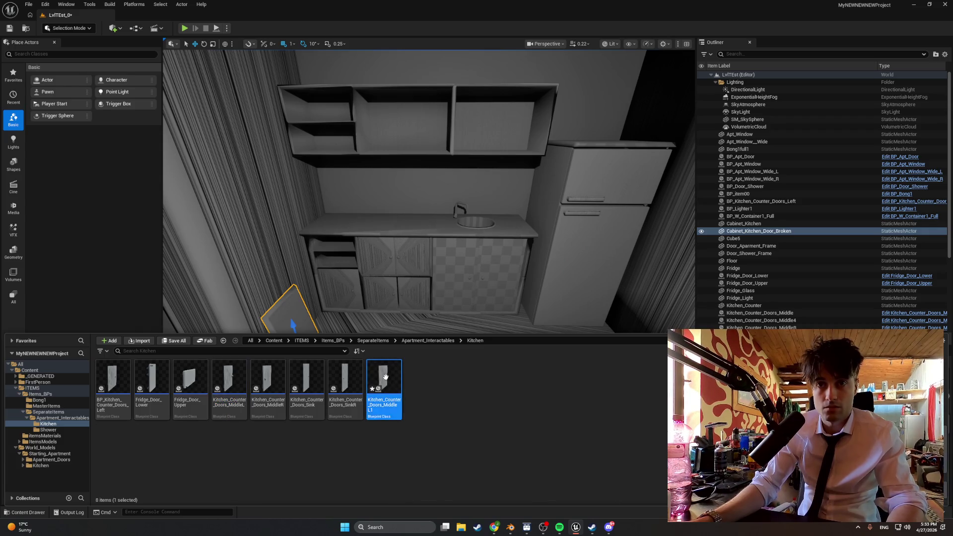
pyautogui.write('Kitchen_Counter_Do')
pyautogui.press('BackSpace')
pyautogui.press('BackSpace')
pyautogui.press('BackSpace')
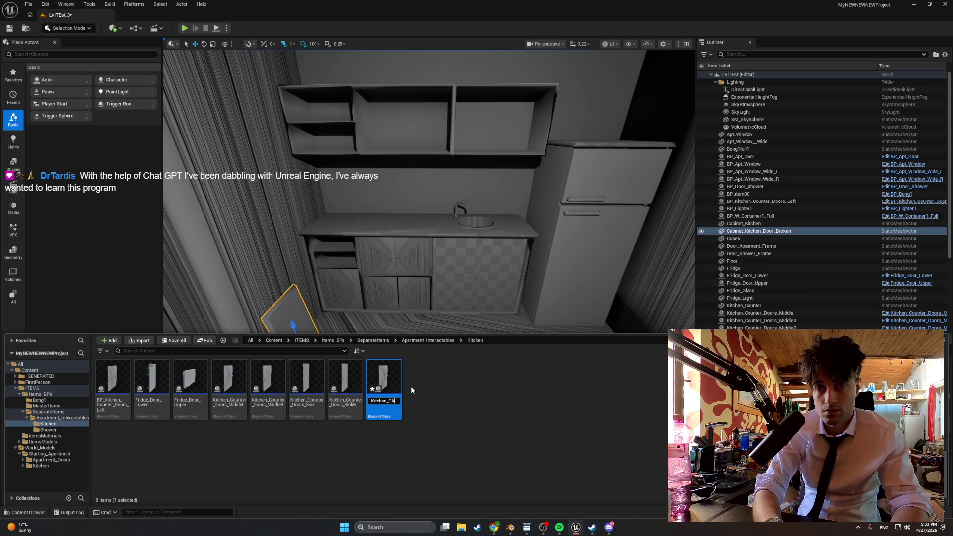
pyautogui.write('abinets')
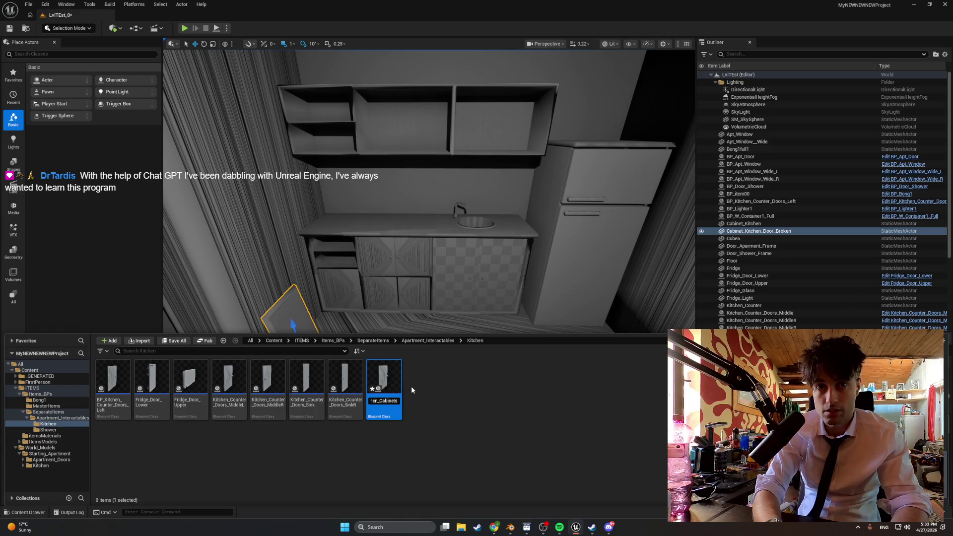
pyautogui.write('_Door_L')
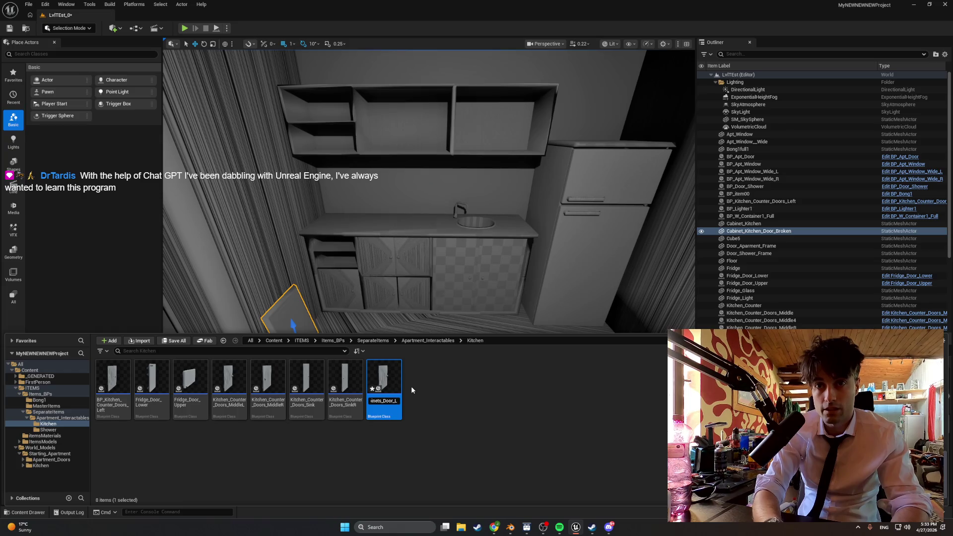
pyautogui.press('Return')
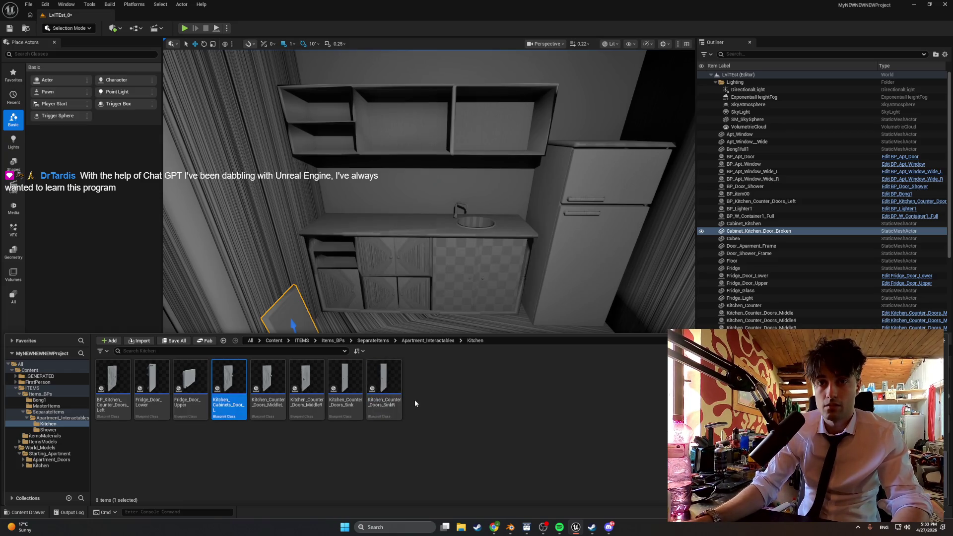
pyautogui.doubleClick(228, 381)
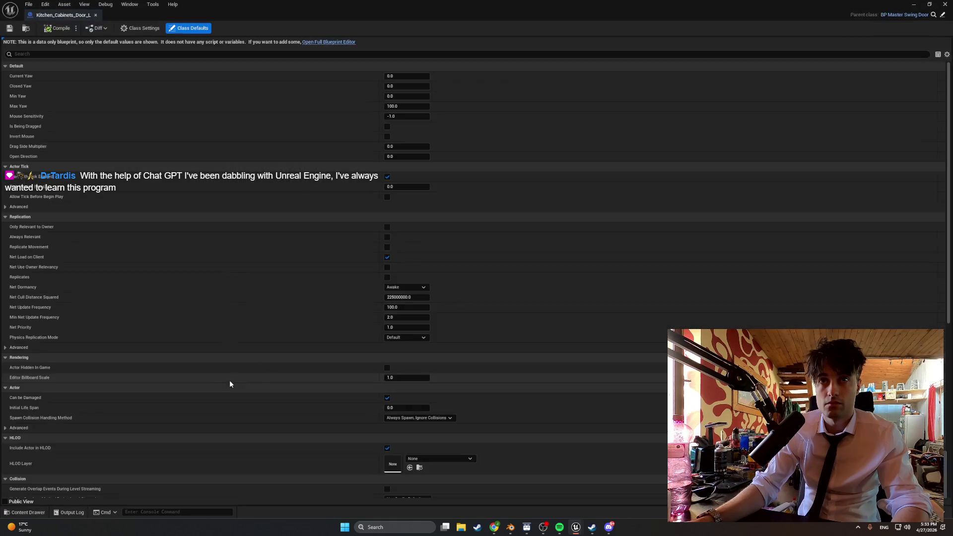
# Step: Assign the Cabinet_Kitchen_Door_L static mesh to the blueprint's DoorMesh component
pyautogui.click(328, 42)
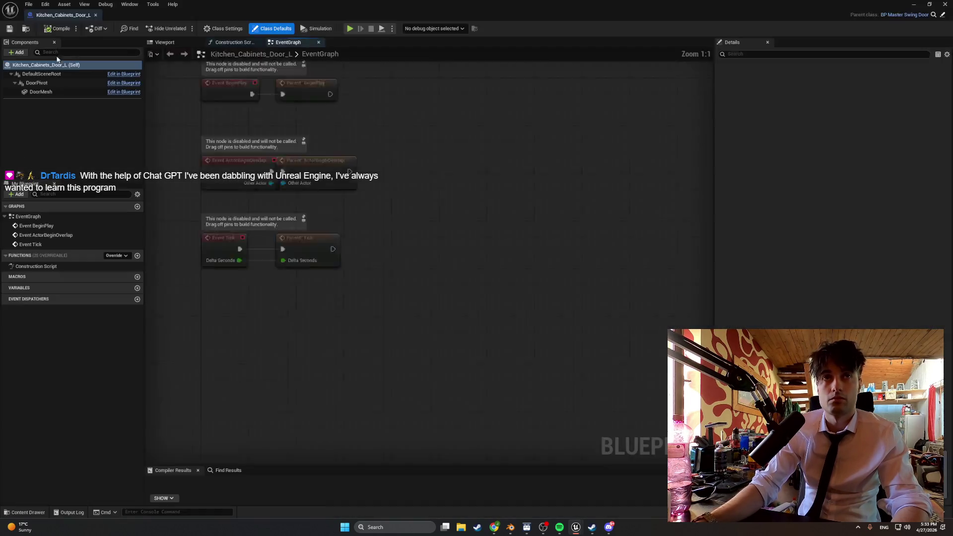
pyautogui.click(40, 92)
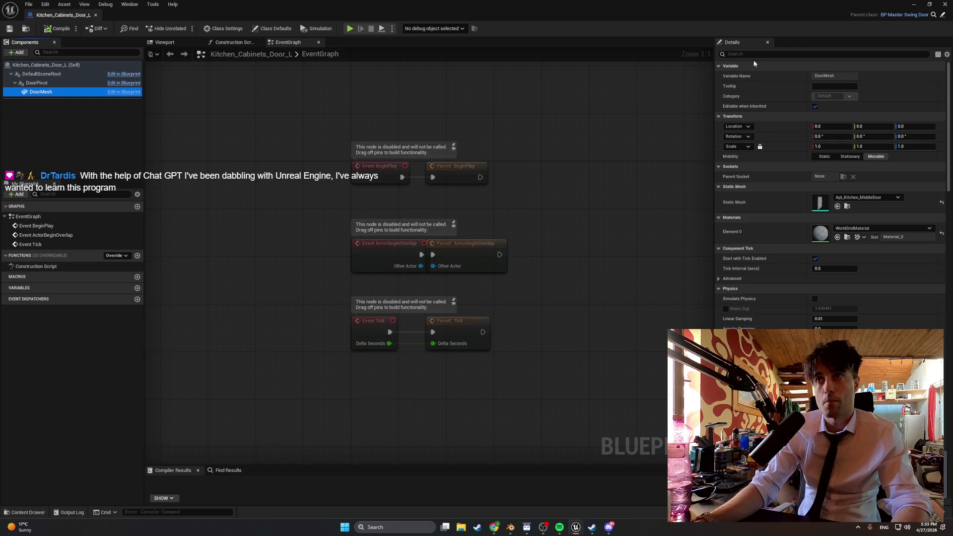
pyautogui.click(164, 42)
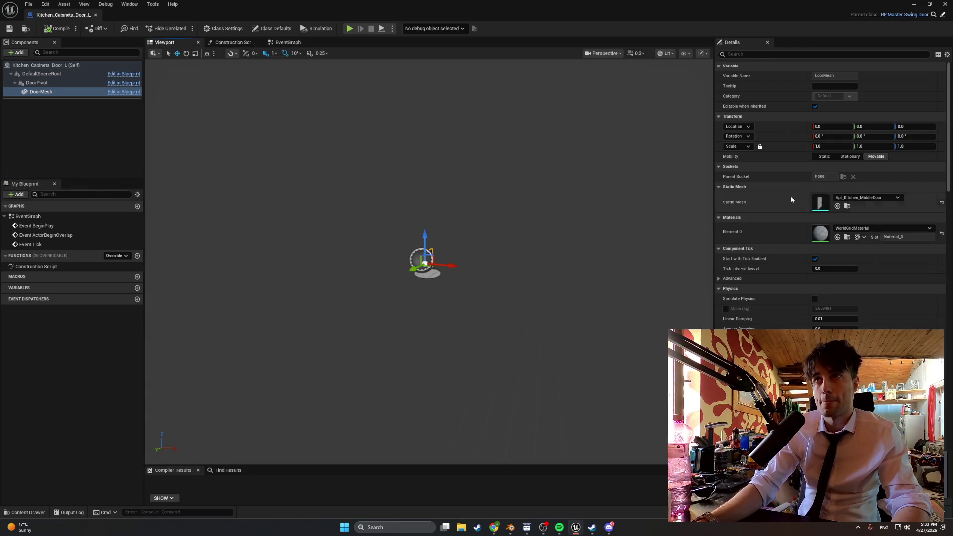
pyautogui.click(851, 197)
pyautogui.write('bi')
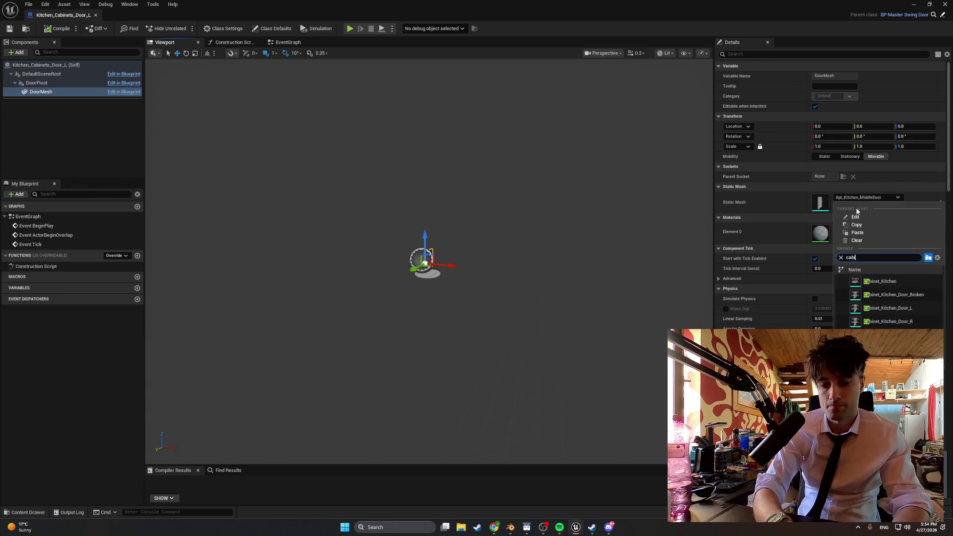
pyautogui.click(896, 308)
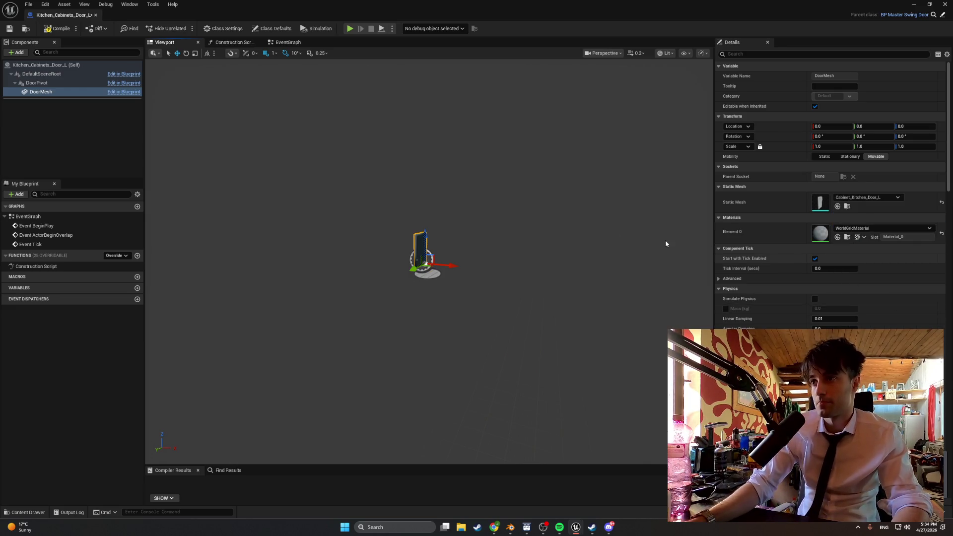
# Step: Compile the Kitchen_Cabinets_Door_L blueprint and bring up the kitchen blueprints folder
pyautogui.click(57, 28)
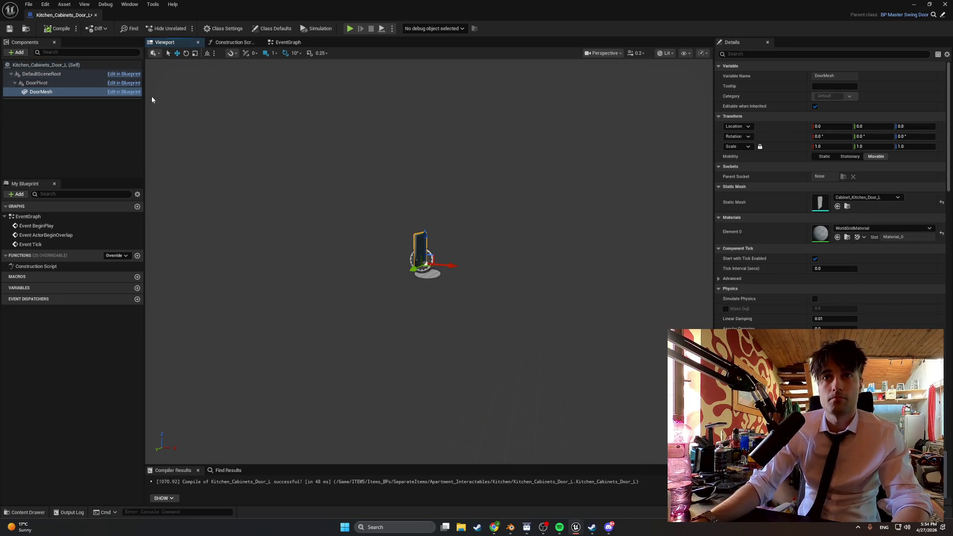
pyautogui.scroll(3, 432, 238)
pyautogui.scroll(3, 424, 228)
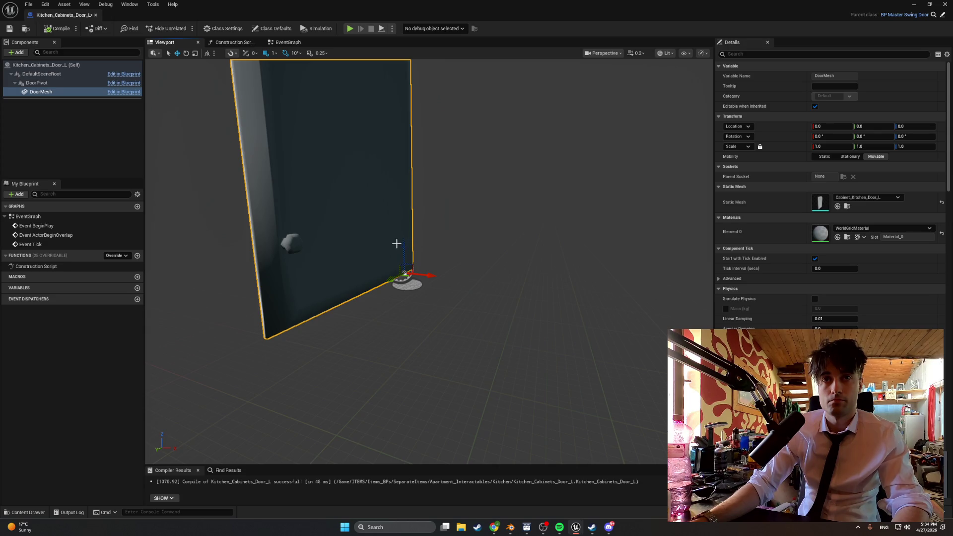
pyautogui.scroll(-5, 397, 244)
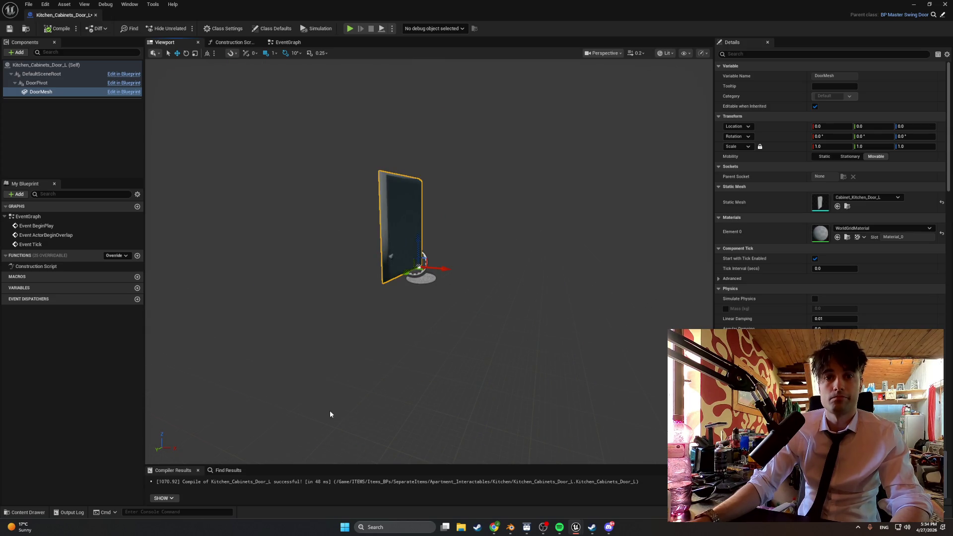
pyautogui.hotkey('ctrl', 'space')
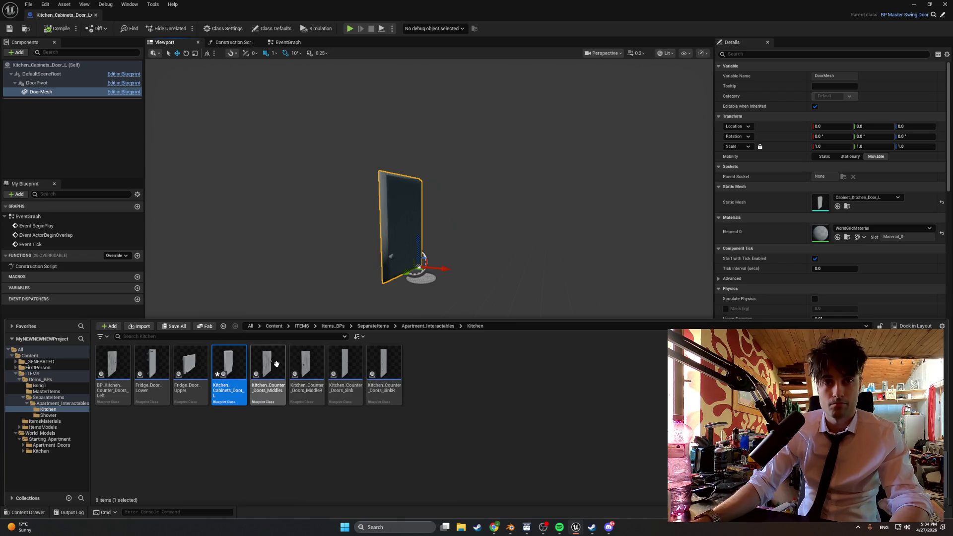
# Step: Duplicate the left door blueprint and name the copy Kitchen_Cabinets_Door_R
pyautogui.hotkey('ctrl', 'd')
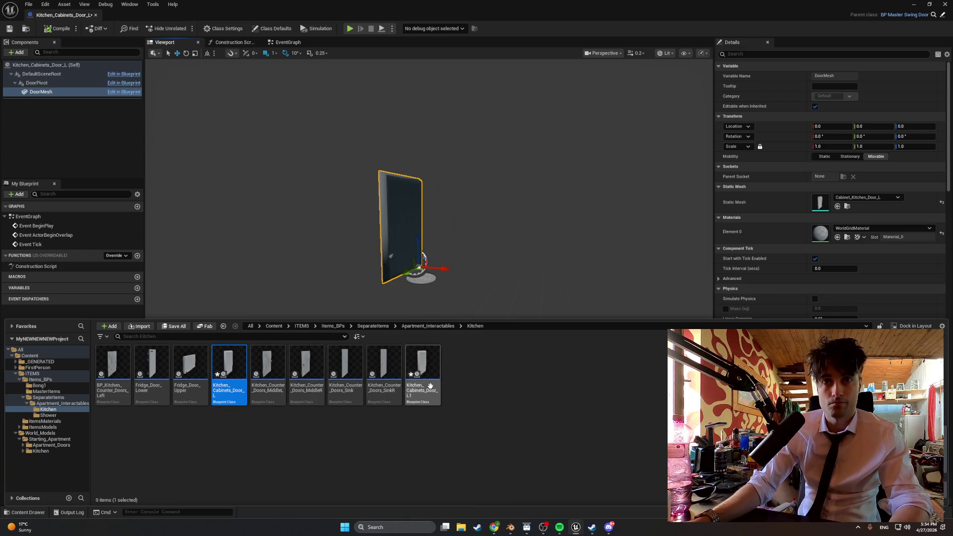
pyautogui.click(428, 387)
pyautogui.press('F2')
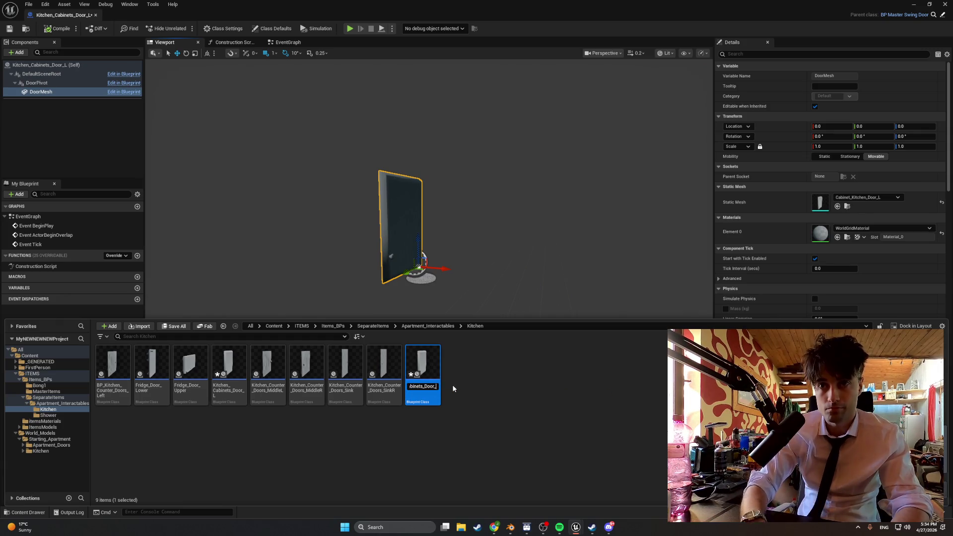
pyautogui.write('R')
pyautogui.press('Return')
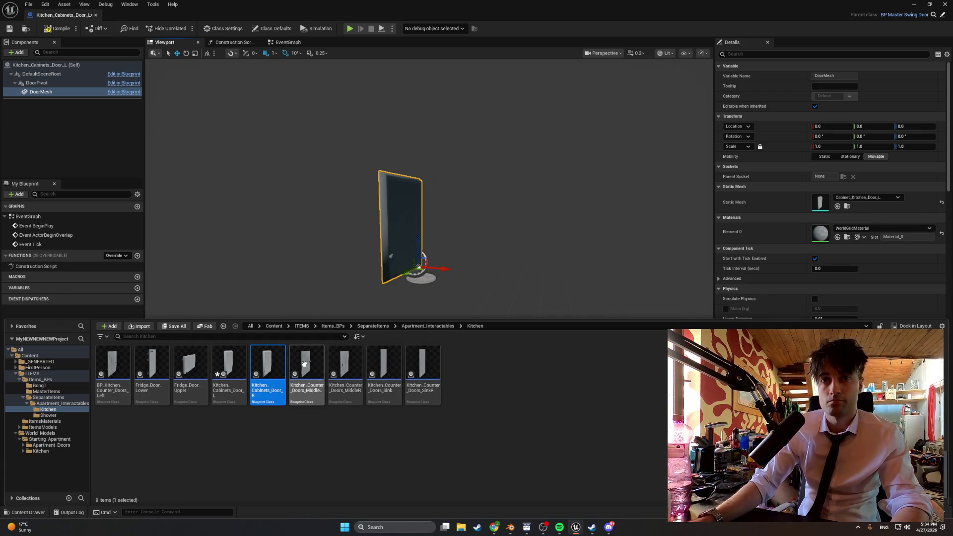
# Step: Set Kitchen_Cabinets_Door_R's DoorMesh to Cabinet_Kitchen_Door_R and compile the blueprint
pyautogui.doubleClick(281, 364)
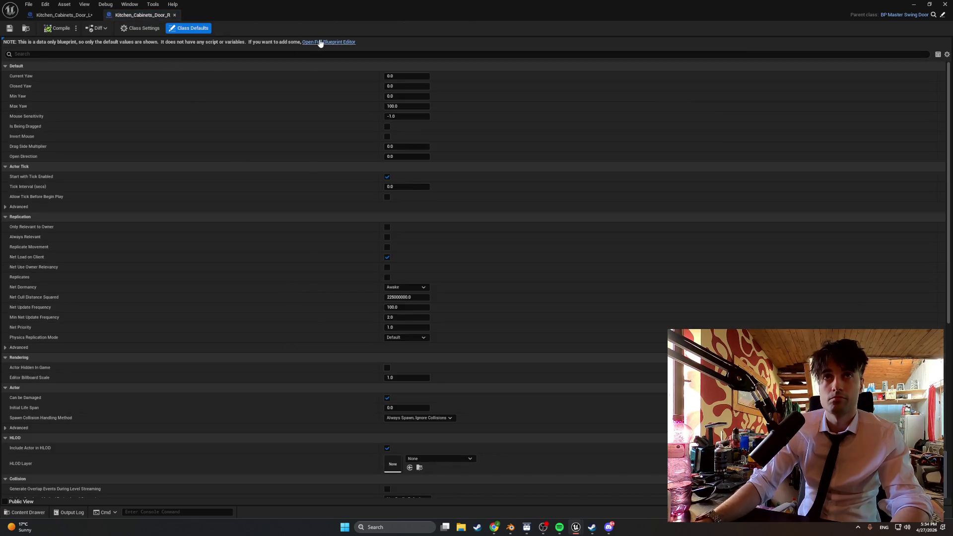
pyautogui.click(164, 42)
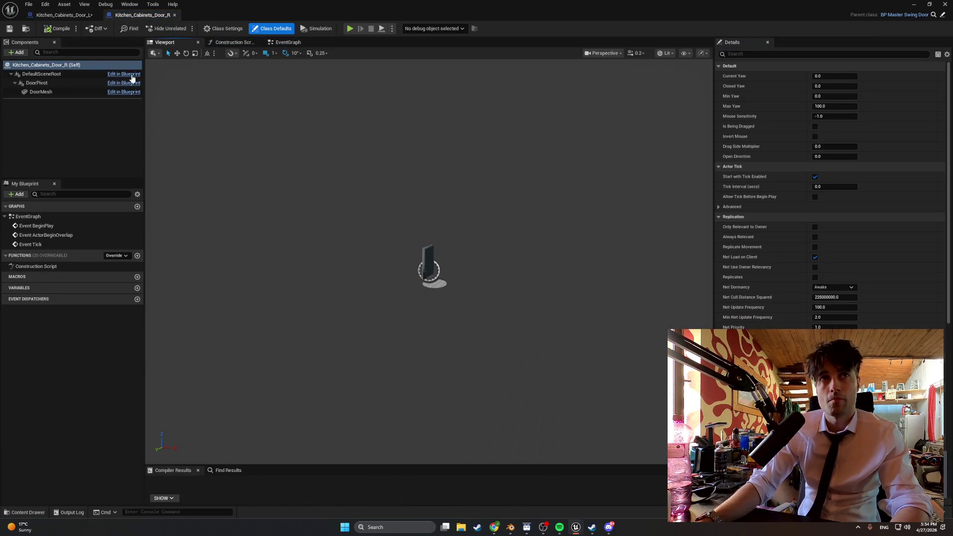
pyautogui.click(39, 92)
pyautogui.click(852, 197)
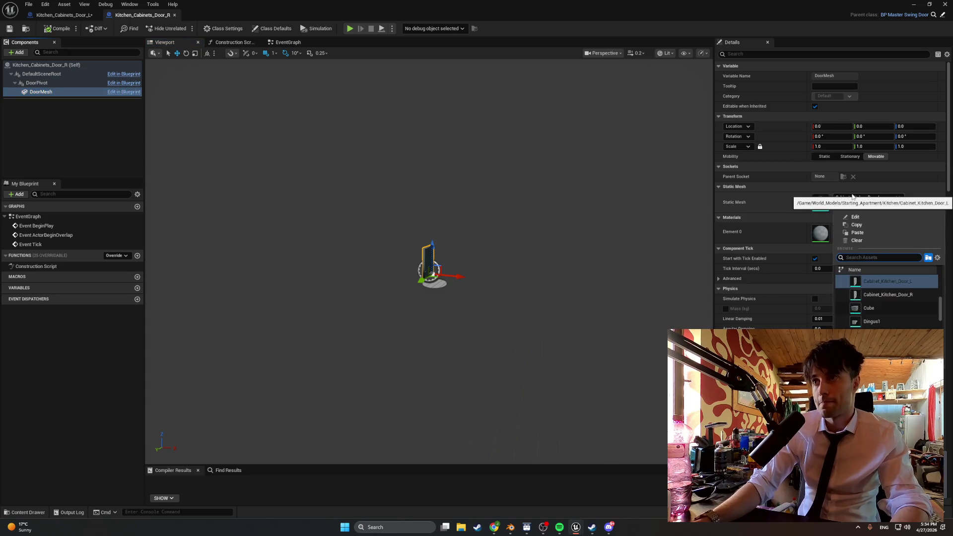
pyautogui.write('cab')
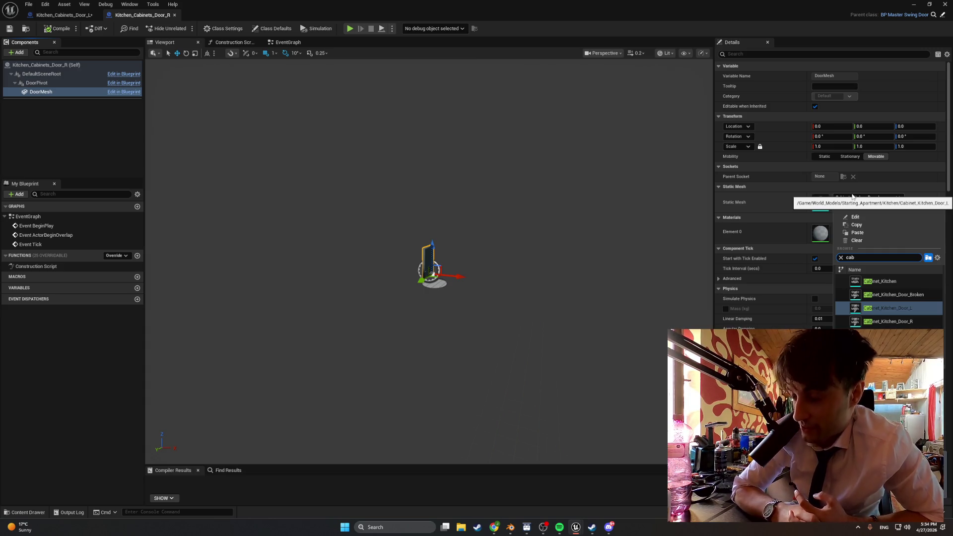
pyautogui.click(911, 322)
pyautogui.click(46, 32)
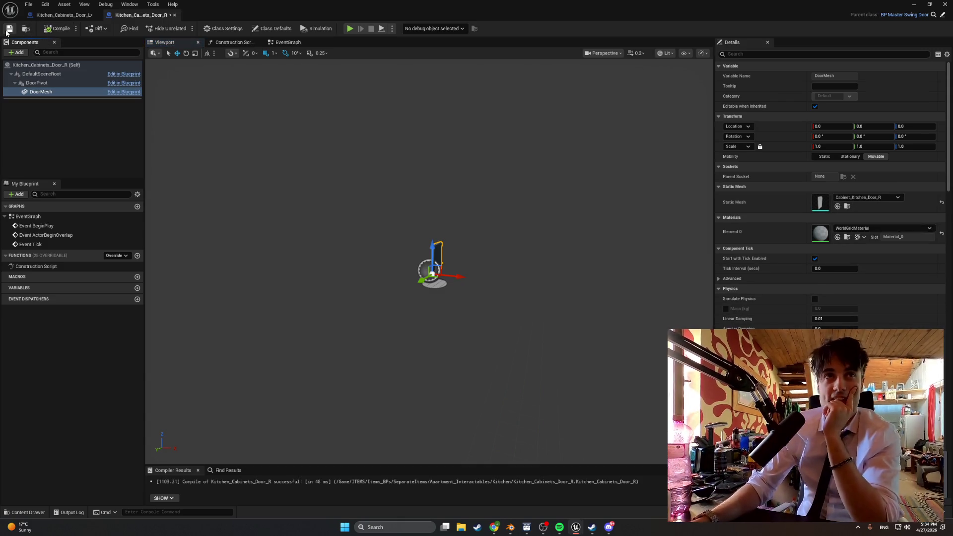
# Step: Drag Kitchen_Cabinets_Door_R from the kitchen blueprints into the level onto the upper cabinet
pyautogui.click(912, 5)
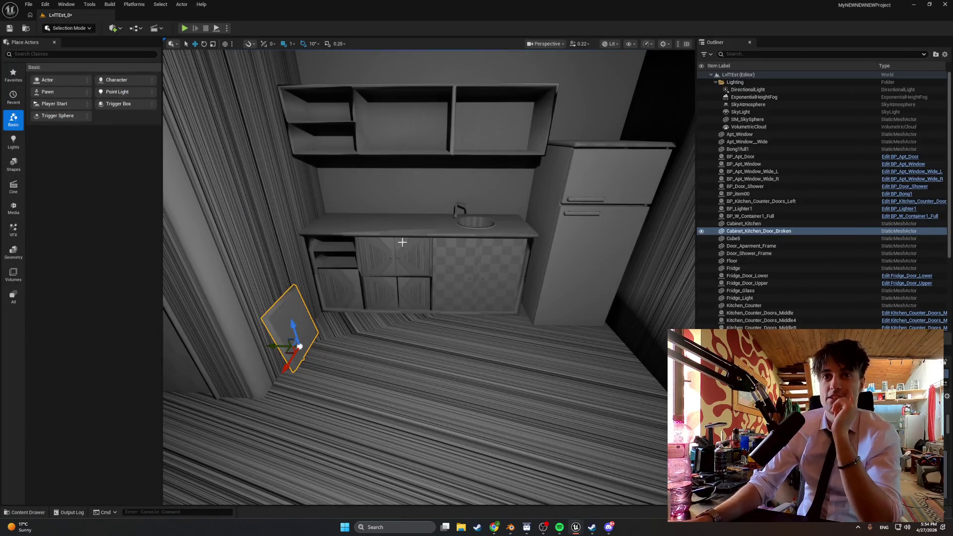
pyautogui.hotkey('ctrl', 'space')
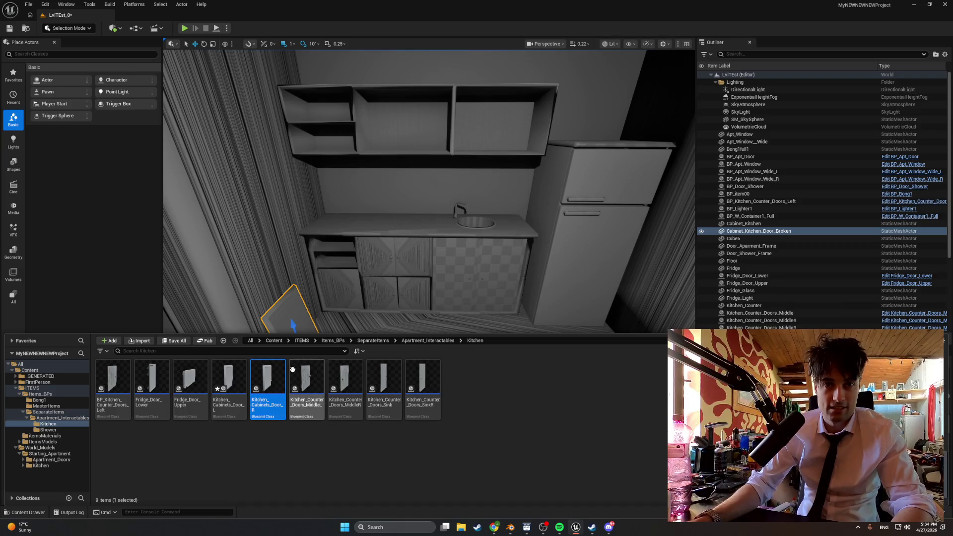
pyautogui.hotkey('ctrl', 'space')
pyautogui.scroll(3, 348, 199)
pyautogui.hotkey('ctrl', 'space')
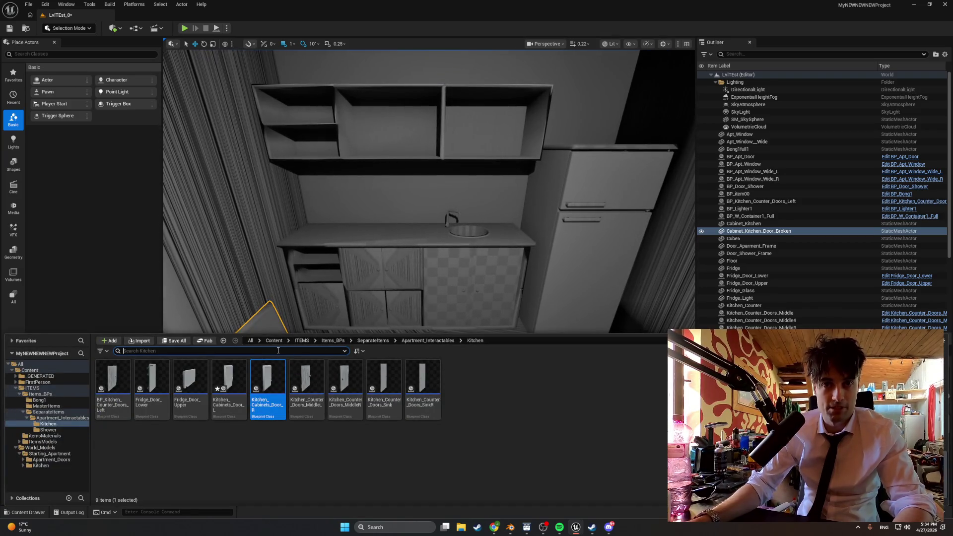
pyautogui.moveTo(279, 373)
pyautogui.mouseDown()
pyautogui.moveTo(294, 383)
pyautogui.moveTo(279, 381)
pyautogui.mouseUp()
pyautogui.click(287, 460)
pyautogui.click(271, 389)
pyautogui.hotkey('ctrl', 'space')
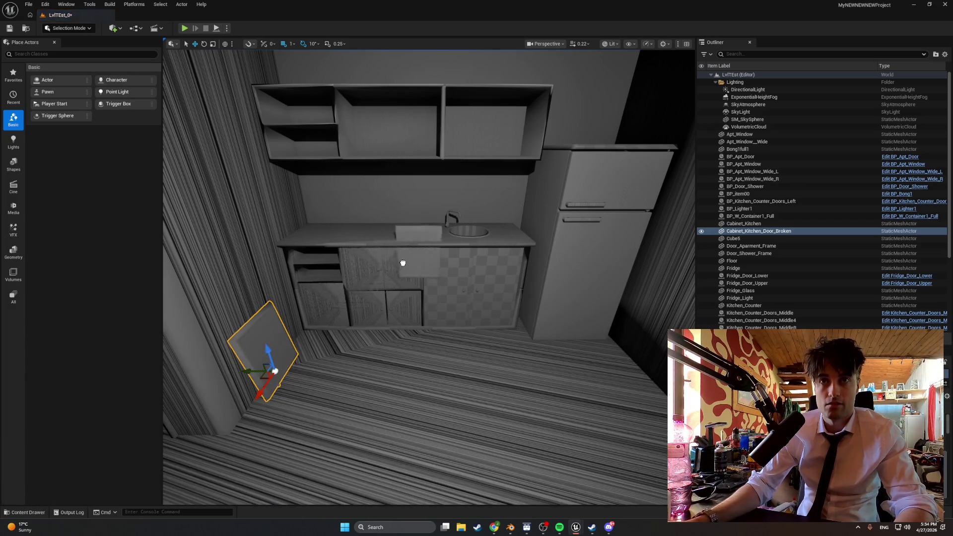
pyautogui.moveTo(490, 149); pyautogui.dragTo(440, 147)
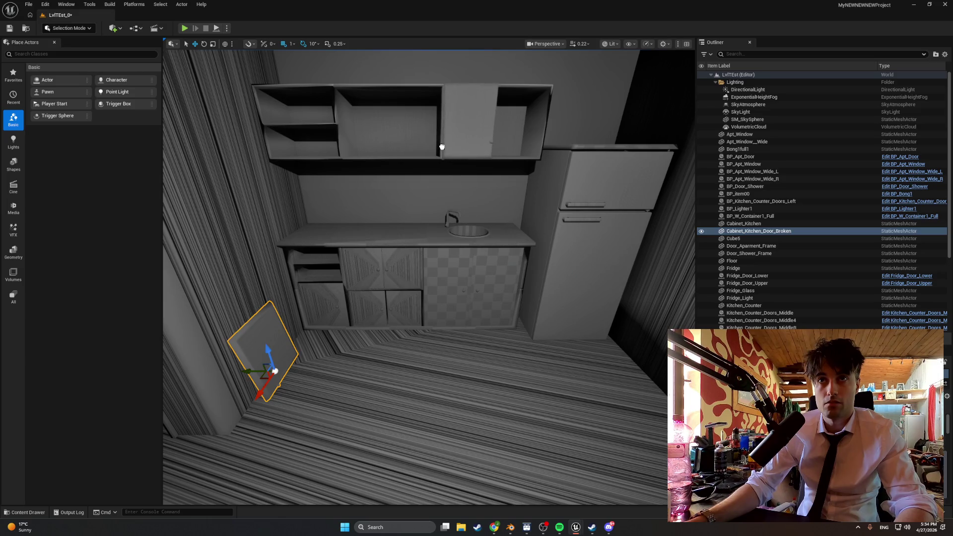
# Step: Frame Kitchen_Cabinets_Door_R and view it front-on to check its placement
pyautogui.click(425, 170)
pyautogui.press('f')
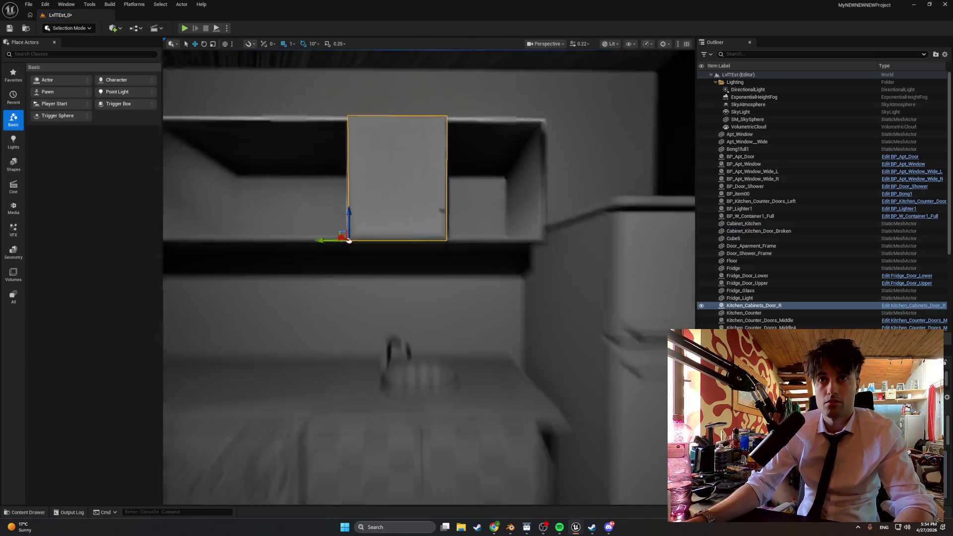
pyautogui.moveTo(427, 278)
pyautogui.mouseDown()
pyautogui.moveTo(454, 263)
pyautogui.moveTo(412, 271)
pyautogui.moveTo(430, 305)
pyautogui.moveTo(427, 332)
pyautogui.moveTo(213, 333)
pyautogui.moveTo(248, 288)
pyautogui.mouseUp()
pyautogui.hotkey('ctrl', 'b')
pyautogui.hotkey('ctrl', 'space')
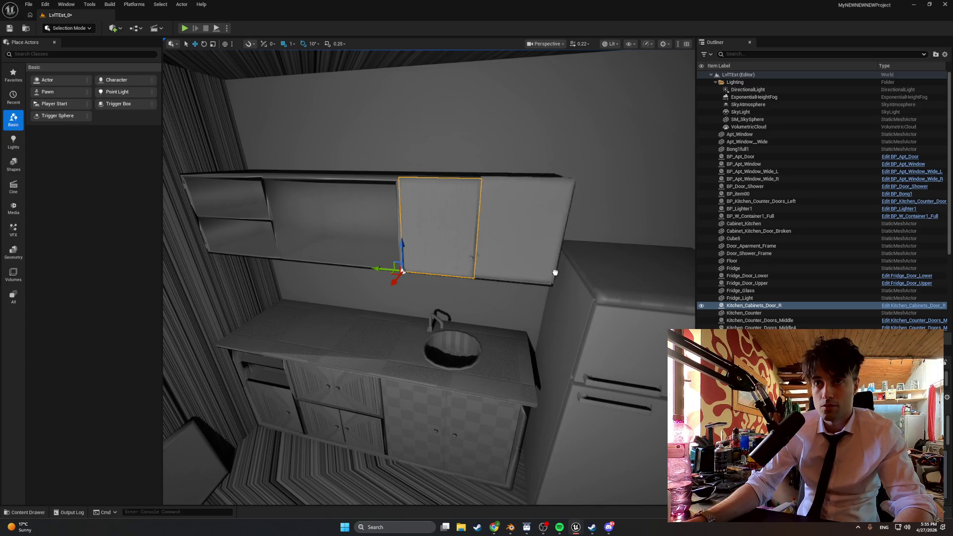
# Step: Inspect Kitchen_Cabinets_Door_L edge-on and then Door_R up close on the cabinet
pyautogui.click(554, 272)
pyautogui.press('f')
pyautogui.moveTo(447, 317)
pyautogui.mouseDown()
pyautogui.moveTo(415, 325)
pyautogui.moveTo(440, 312)
pyautogui.moveTo(437, 321)
pyautogui.mouseUp()
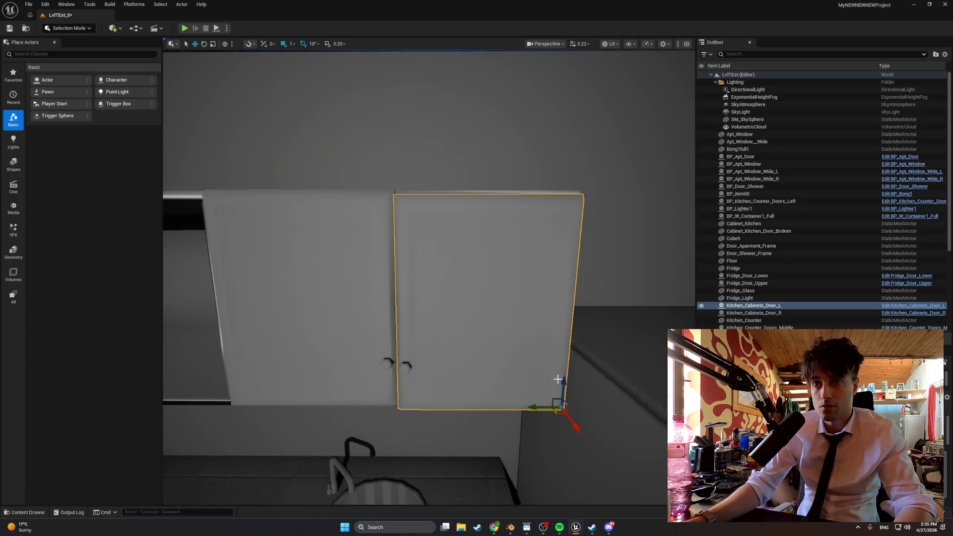
pyautogui.scroll(1, 558, 382)
pyautogui.moveTo(566, 389)
pyautogui.mouseDown()
pyautogui.moveTo(611, 278)
pyautogui.moveTo(628, 318)
pyautogui.mouseUp()
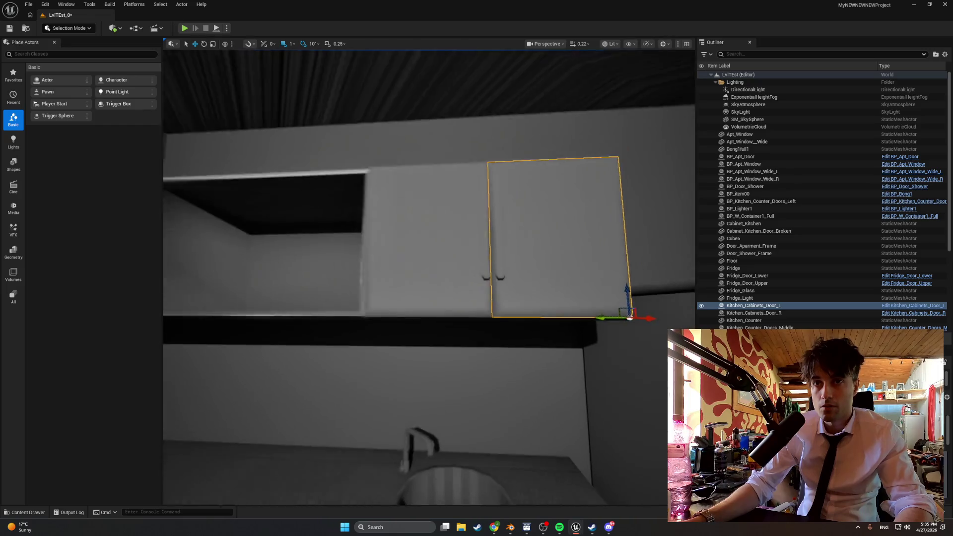
pyautogui.click(440, 294)
pyautogui.moveTo(440, 294)
pyautogui.mouseDown()
pyautogui.moveTo(440, 273)
pyautogui.moveTo(442, 296)
pyautogui.mouseUp()
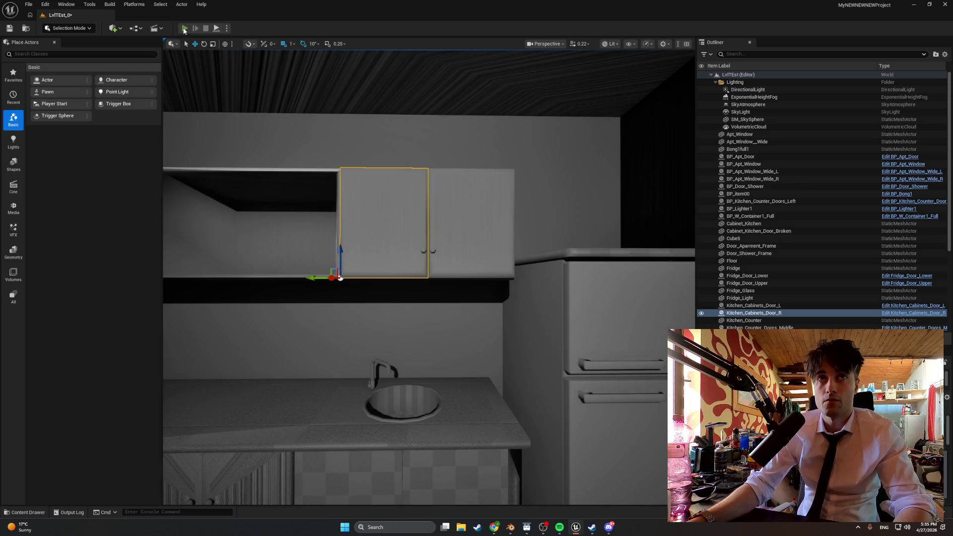
pyautogui.click(184, 29)
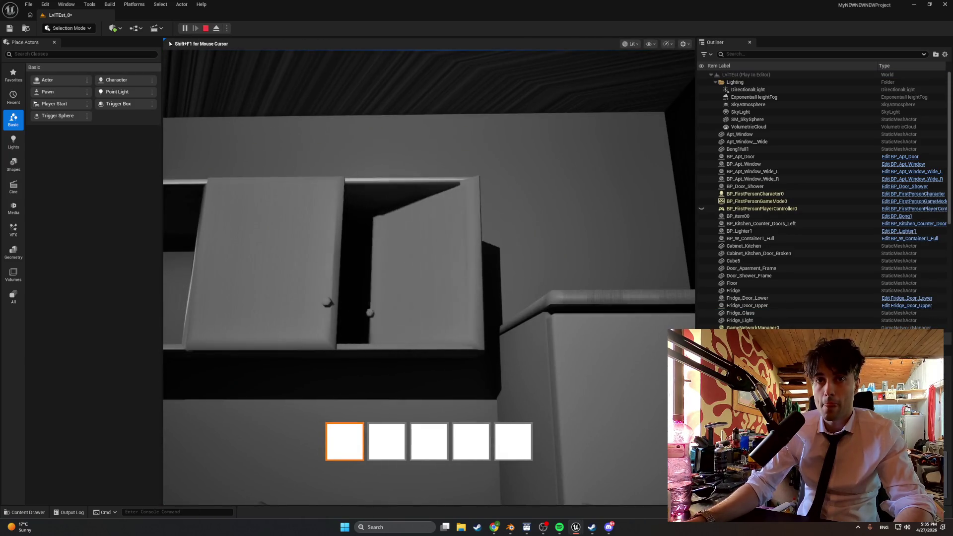
pyautogui.press('e')
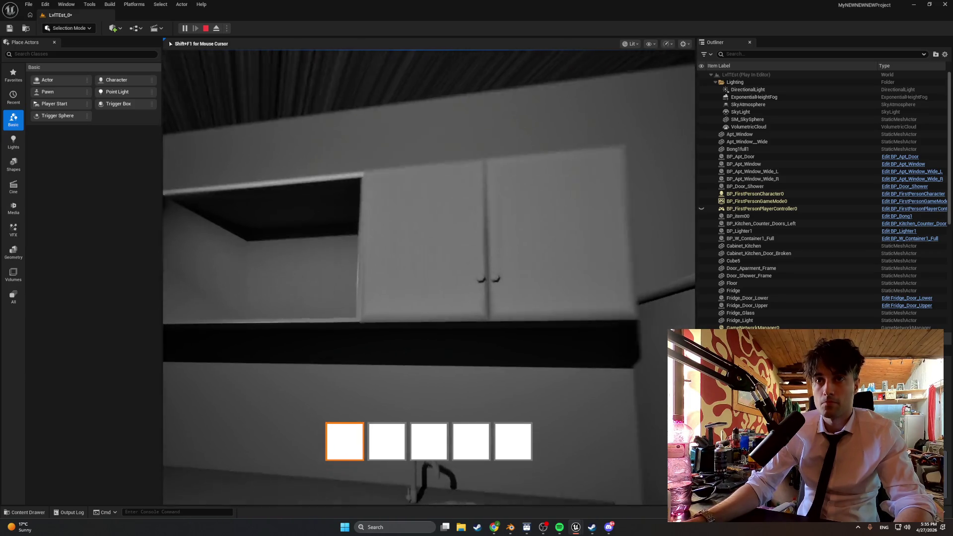
pyautogui.press('e')
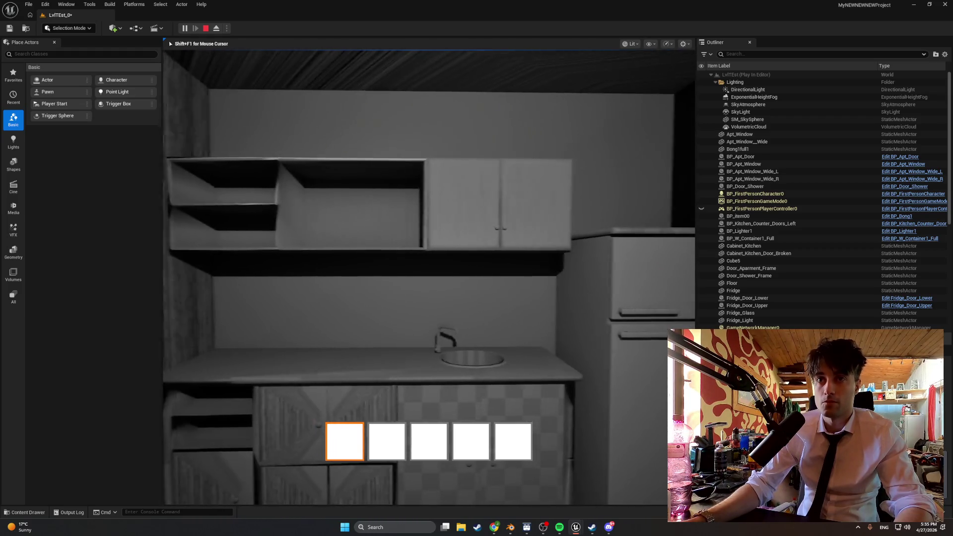
pyautogui.press('Escape')
pyautogui.press('f')
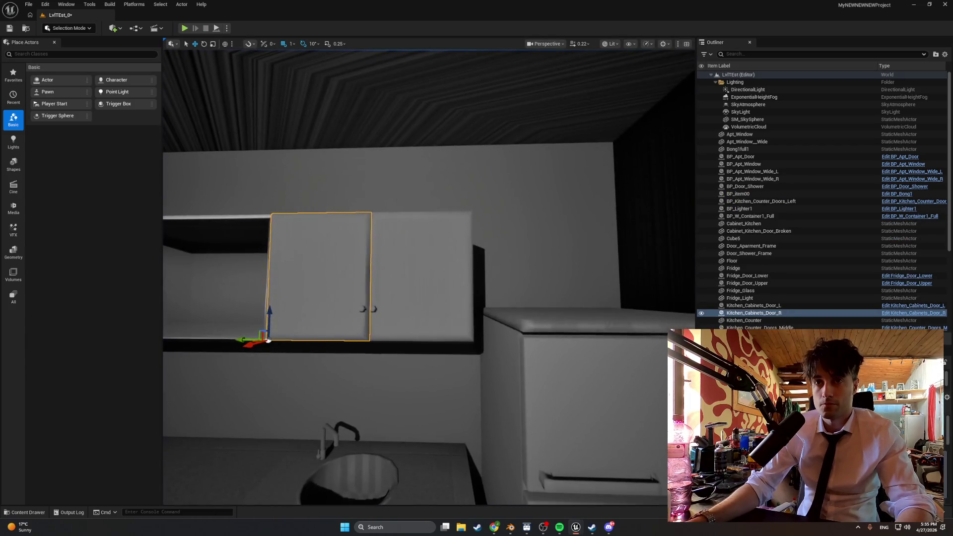
# Step: In Kitchen_Cabinets_Door_R's class defaults, set Max Yaw to 0 and Min Yaw negative
pyautogui.hotkey('ctrl', 'b')
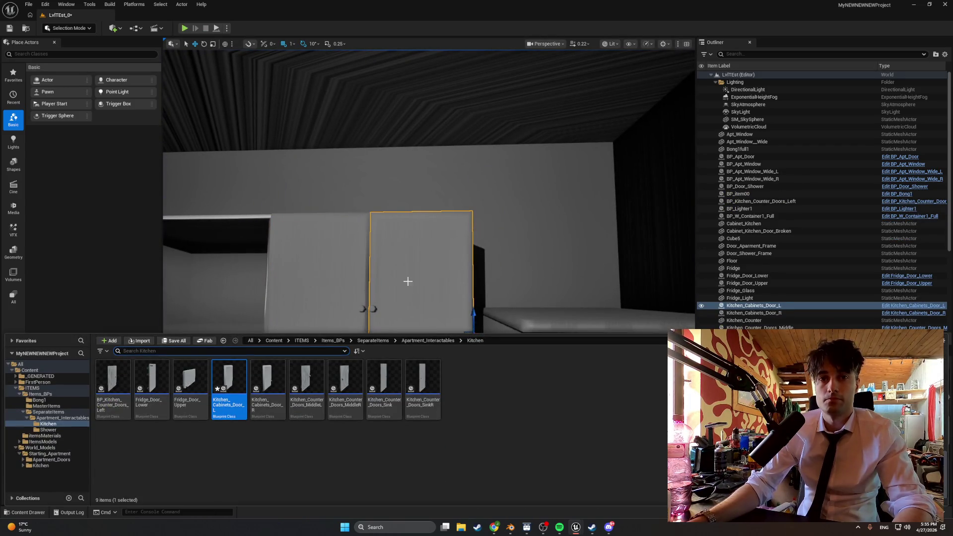
pyautogui.doubleClick(268, 383)
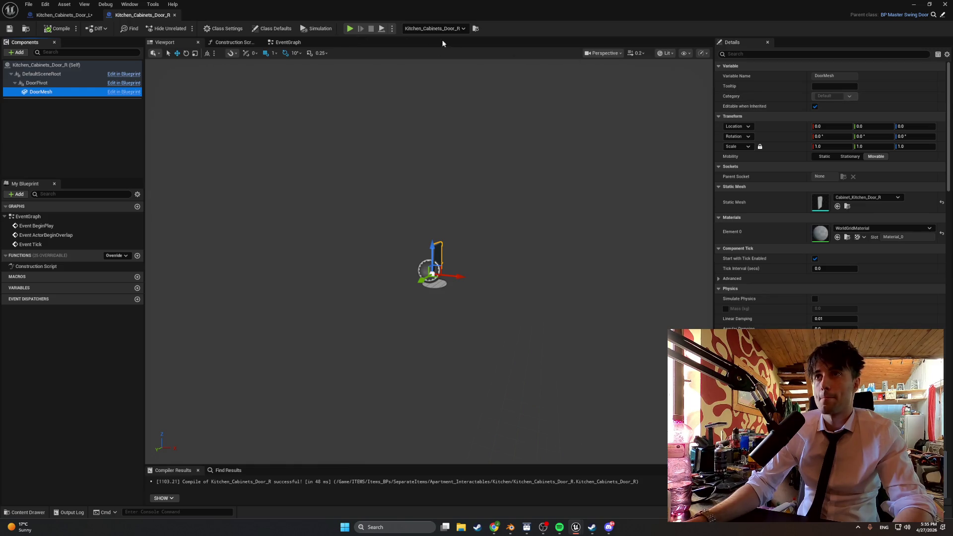
pyautogui.click(272, 31)
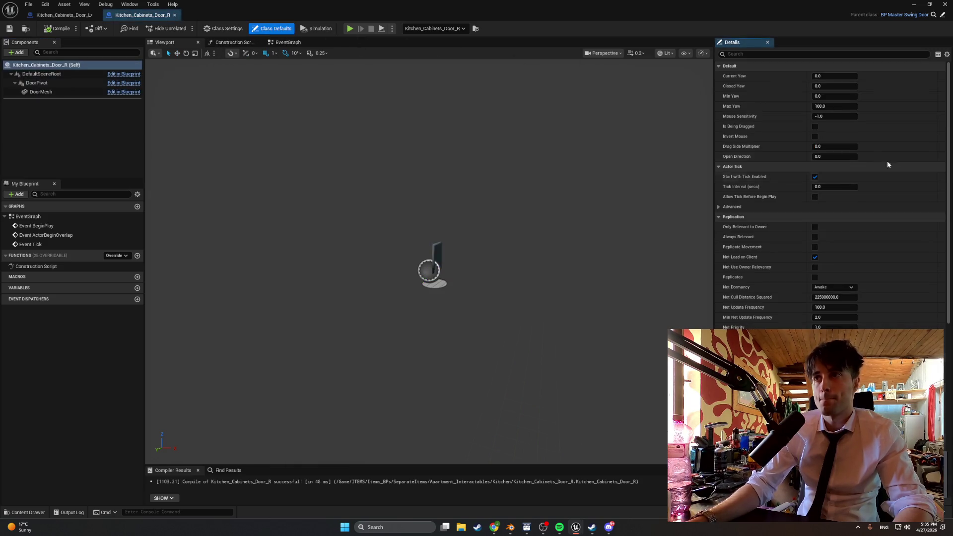
pyautogui.write('0')
pyautogui.press('Return')
pyautogui.write('-')
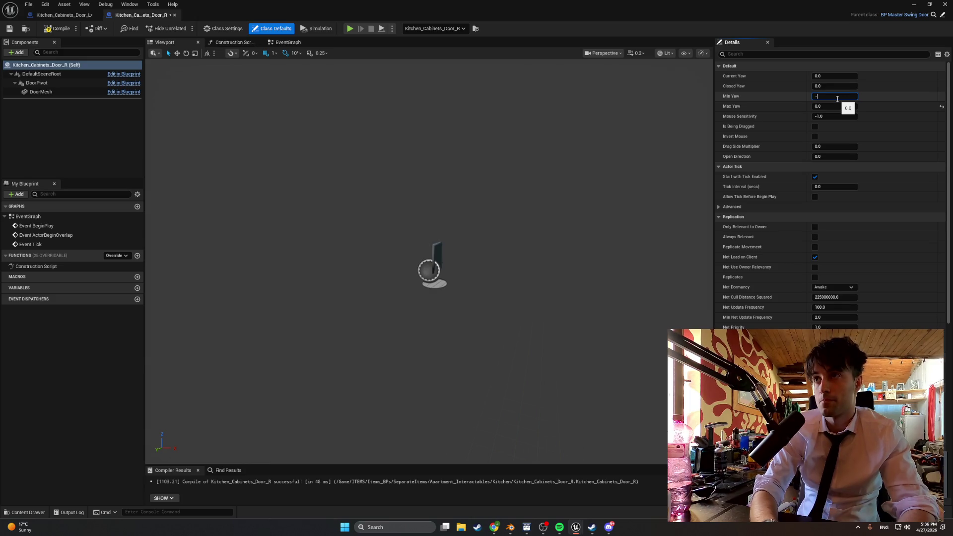
pyautogui.press('Return')
pyautogui.click(286, 71)
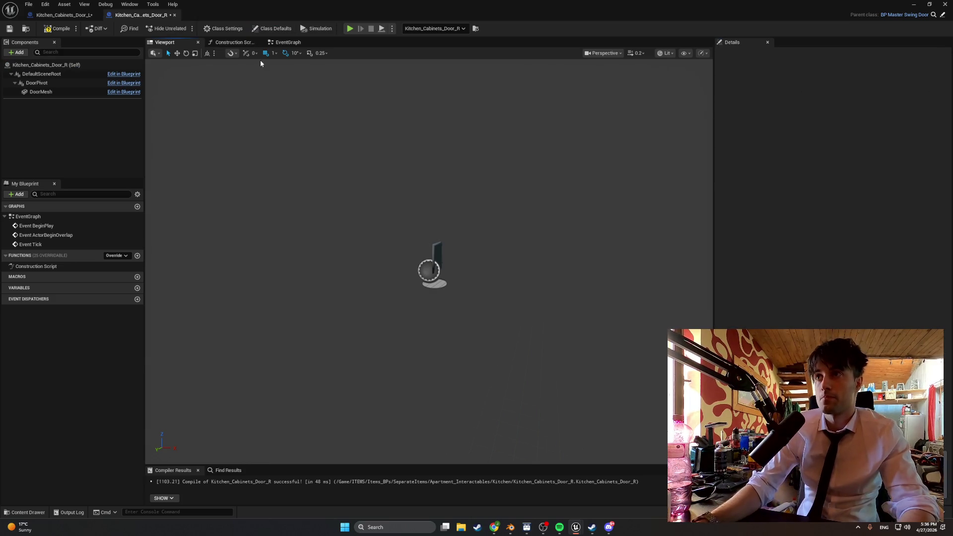
# Step: Set Kitchen_Cabinets_Door_L's Max Yaw to 90 in its class defaults
pyautogui.click(59, 18)
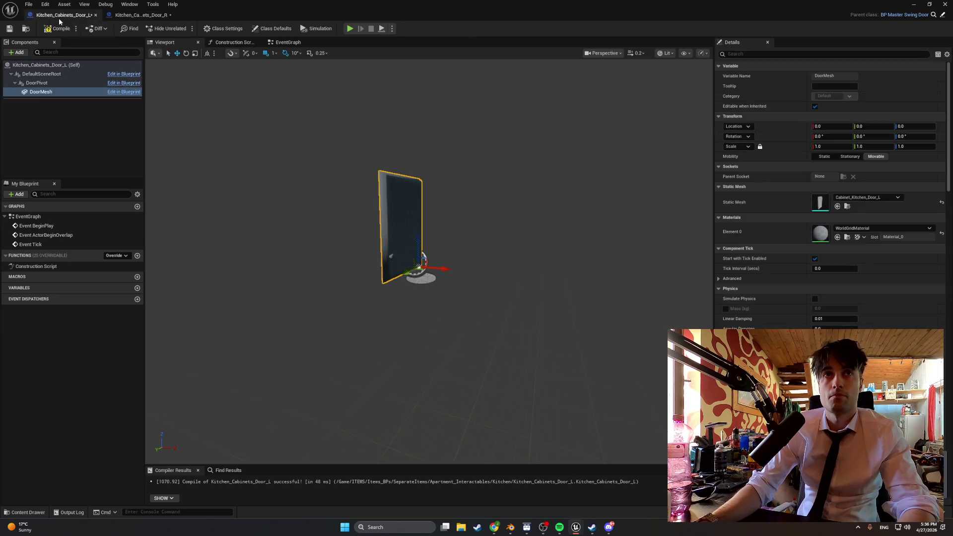
pyautogui.click(271, 29)
pyautogui.click(836, 106)
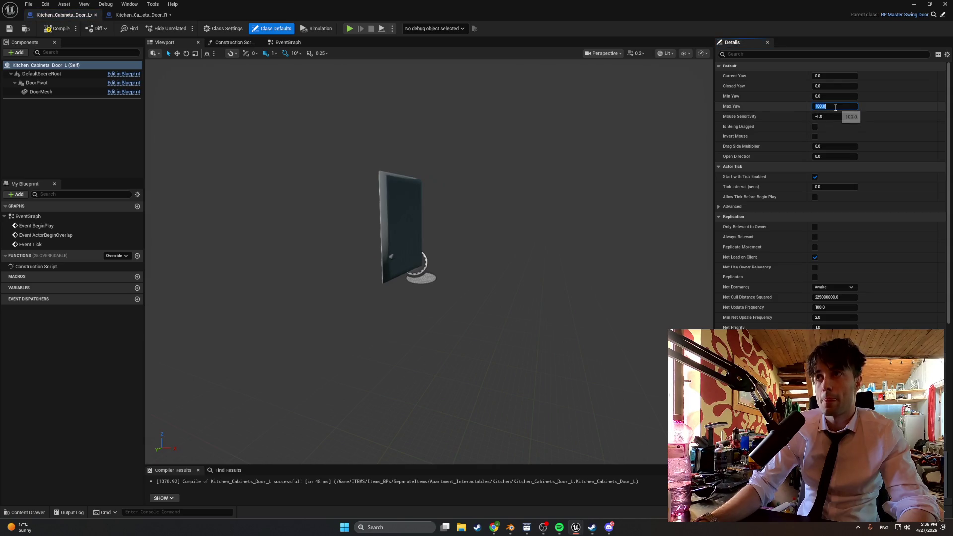
pyautogui.press('Return')
pyautogui.click(621, 162)
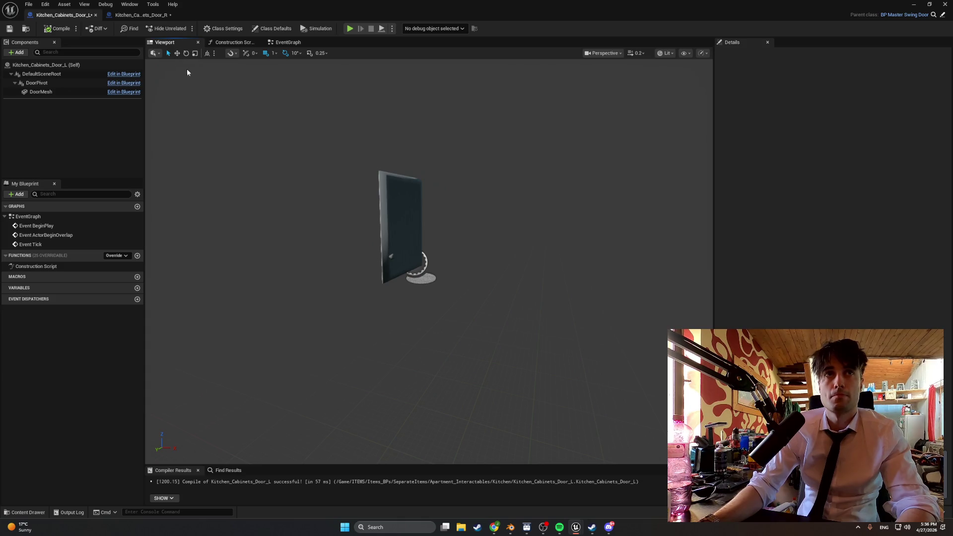
pyautogui.click(945, 5)
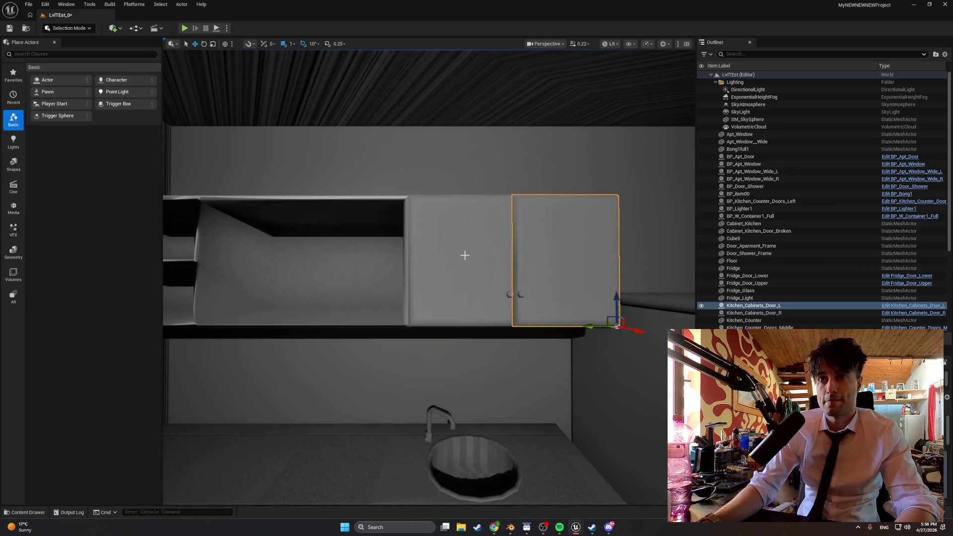
# Step: Duplicate both cabinet doors, slide the copies onto the left cabinet section, and start a play test
pyautogui.keyDown('ctrl'); pyautogui.click(465, 255); pyautogui.keyUp('ctrl')
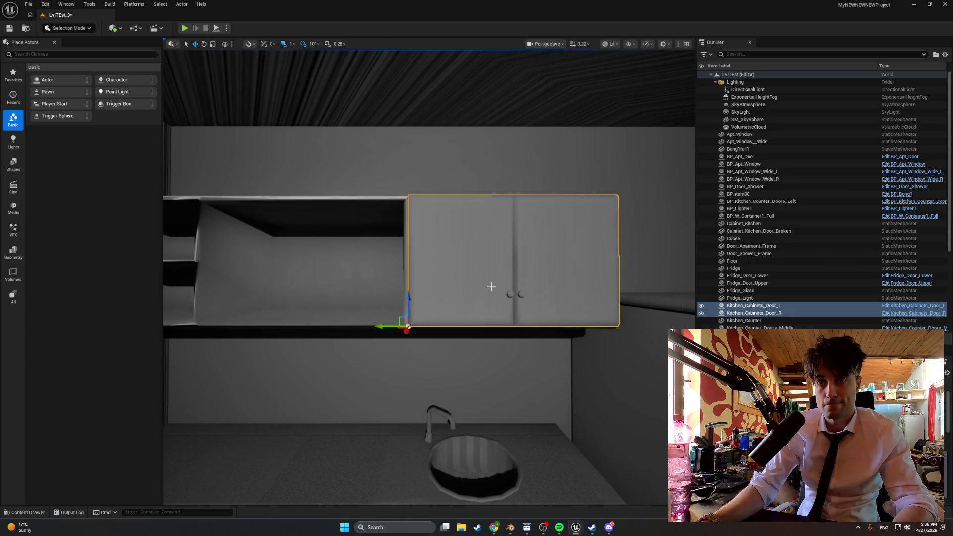
pyautogui.hotkey('ctrl', 'd')
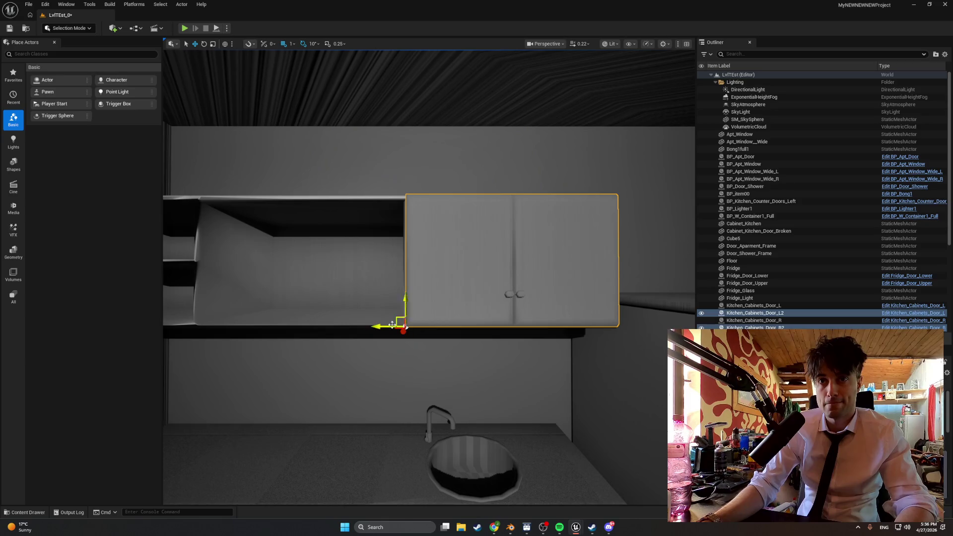
pyautogui.moveTo(383, 327)
pyautogui.mouseDown()
pyautogui.moveTo(171, 323)
pyautogui.moveTo(183, 326)
pyautogui.moveTo(185, 278)
pyautogui.mouseUp()
pyautogui.press('f')
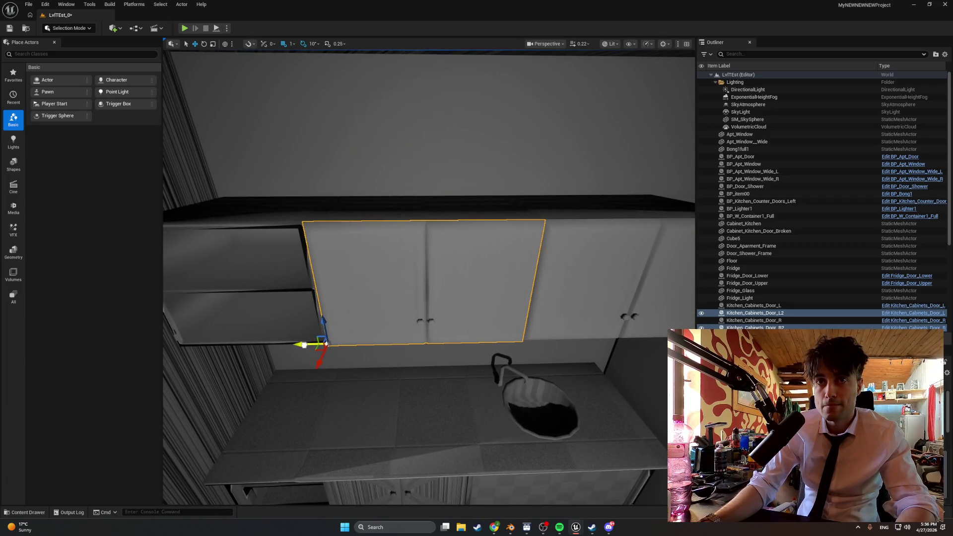
pyautogui.scroll(5, 433, 306)
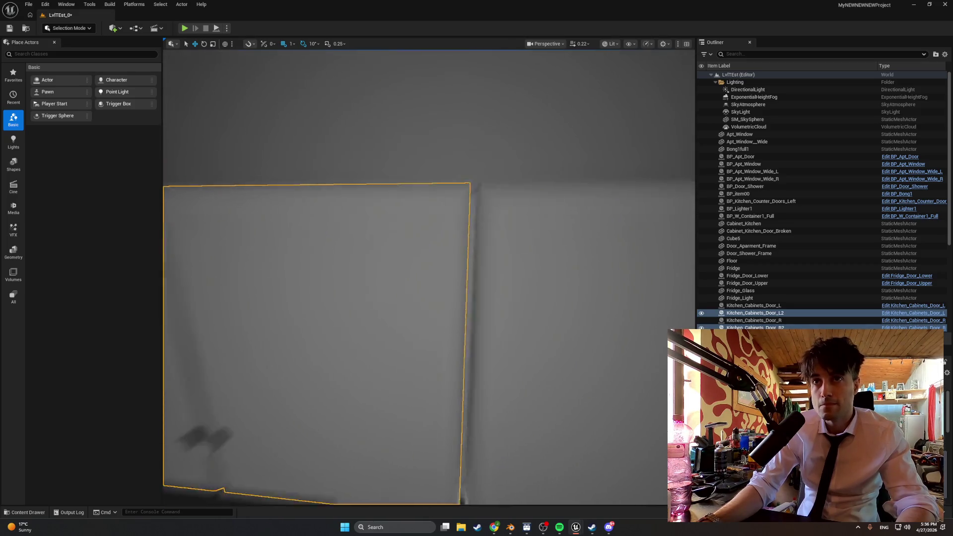
pyautogui.scroll(-5, 354, 310)
pyautogui.moveTo(353, 310)
pyautogui.mouseDown()
pyautogui.moveTo(377, 298)
pyautogui.moveTo(353, 309)
pyautogui.moveTo(257, 308)
pyautogui.moveTo(416, 266)
pyautogui.mouseUp()
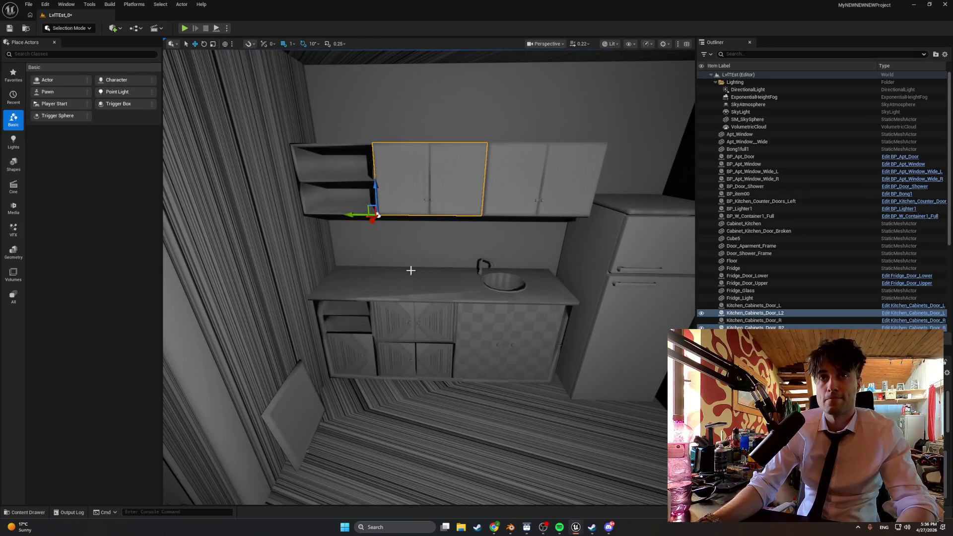
pyautogui.click(184, 28)
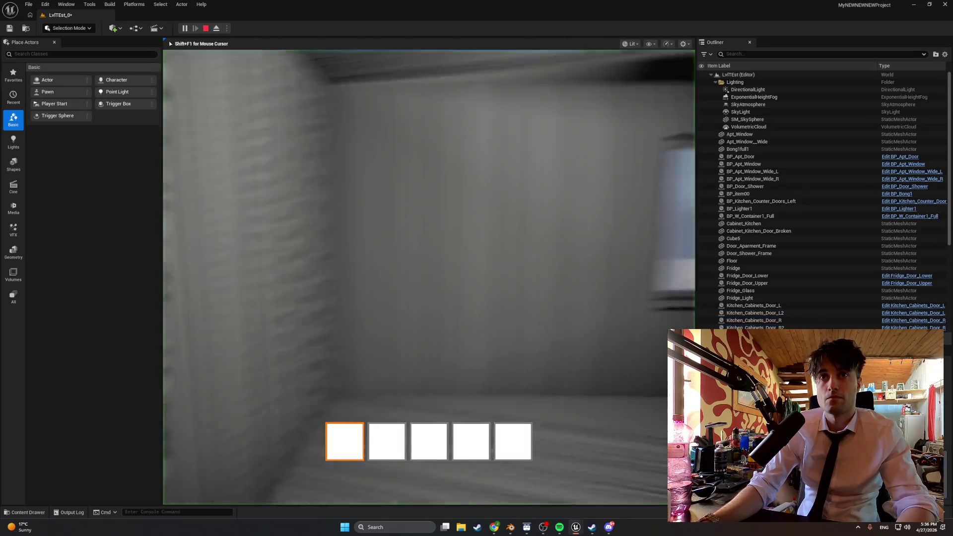
pyautogui.press('e')
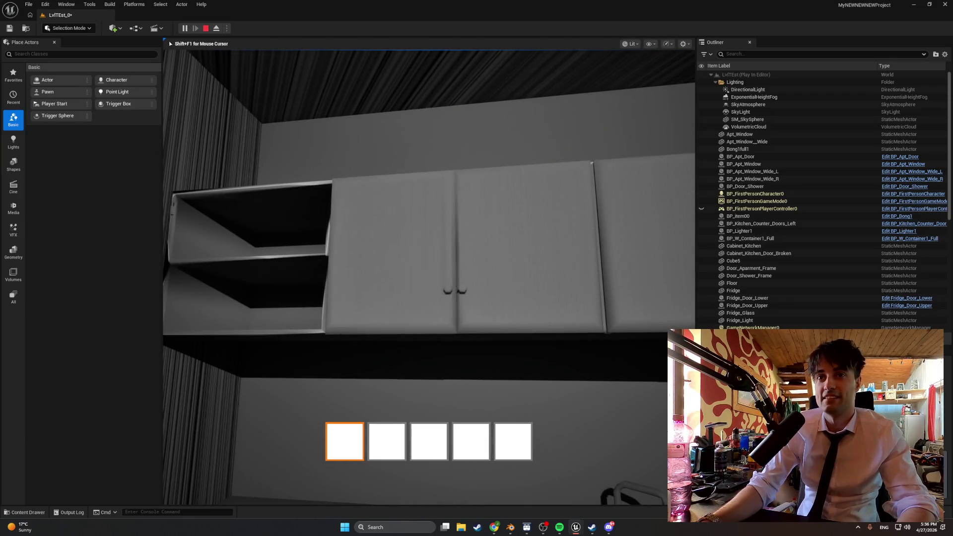
pyautogui.press('e')
pyautogui.press('e')
pyautogui.press('e')
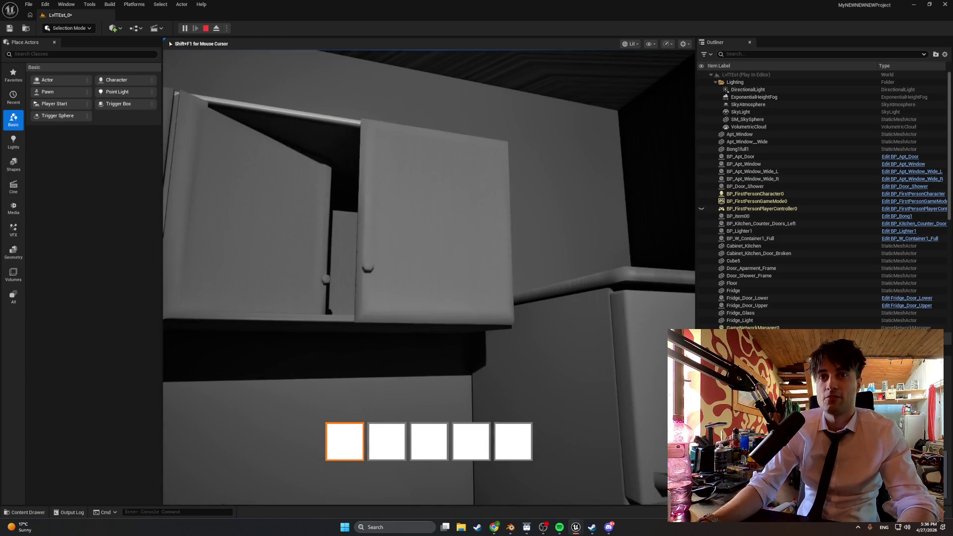
pyautogui.press('e')
pyautogui.press('e')
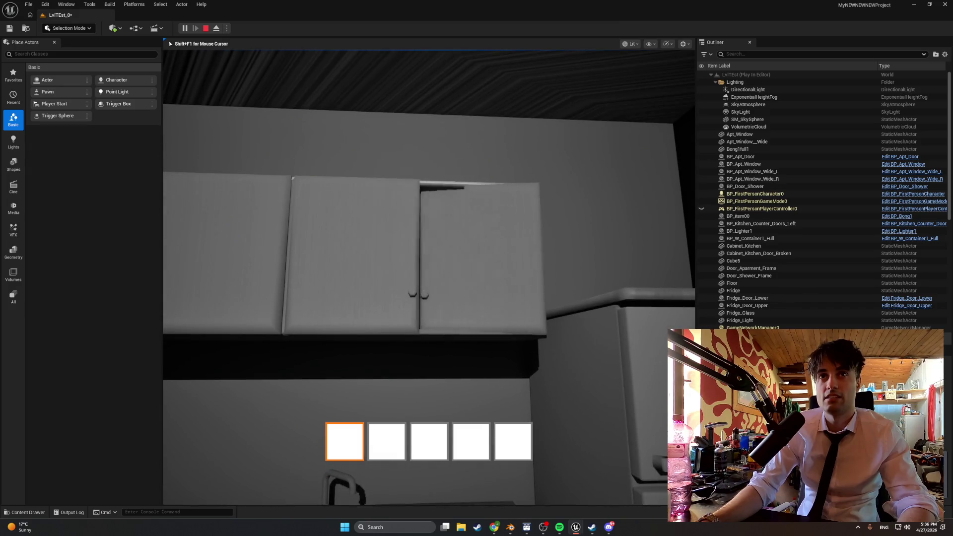
pyautogui.press('e')
pyautogui.press('e')
pyautogui.press('e')
pyautogui.press('e')
pyautogui.press('Escape')
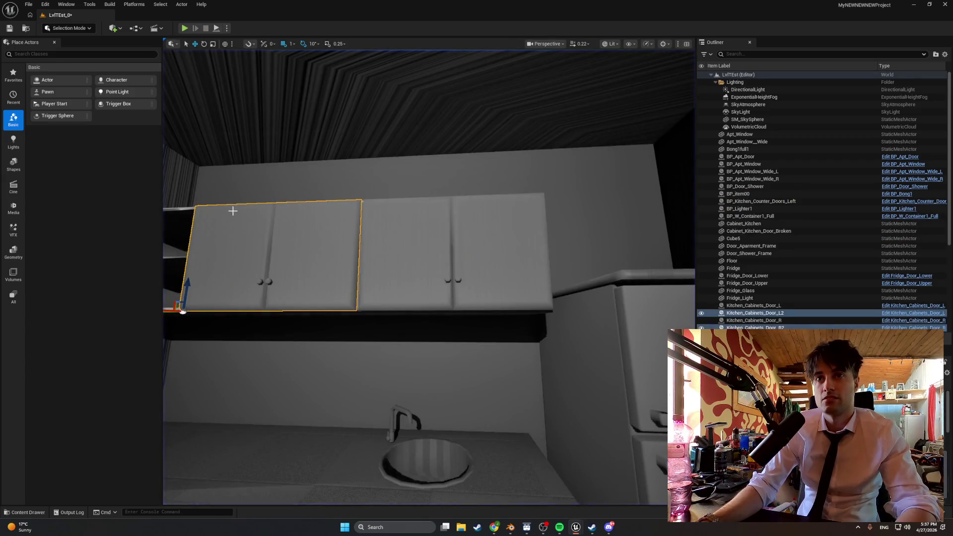
pyautogui.hotkey('ctrl', 'space')
pyautogui.doubleClick(230, 378)
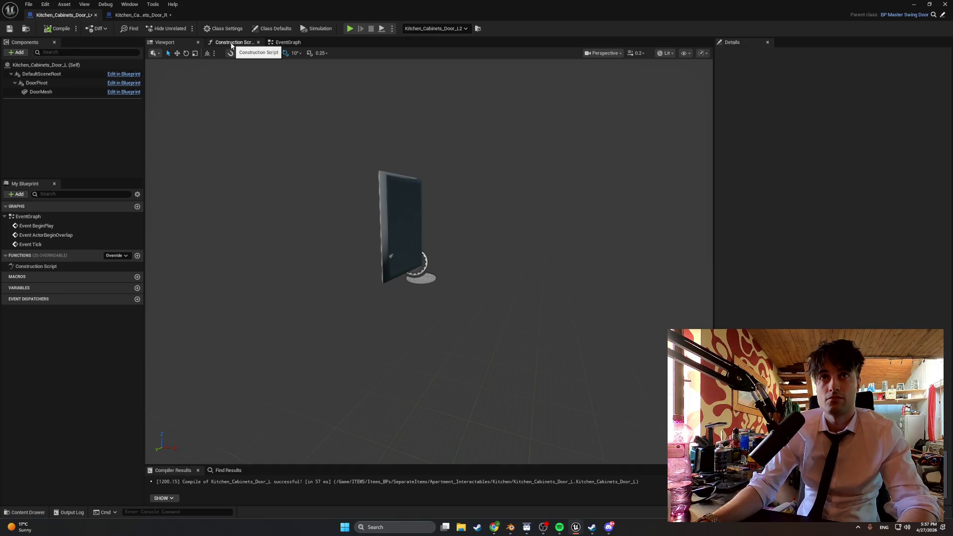
# Step: Set Kitchen_Cabinets_Door_L's Min Yaw to -90 in its class defaults
pyautogui.click(268, 29)
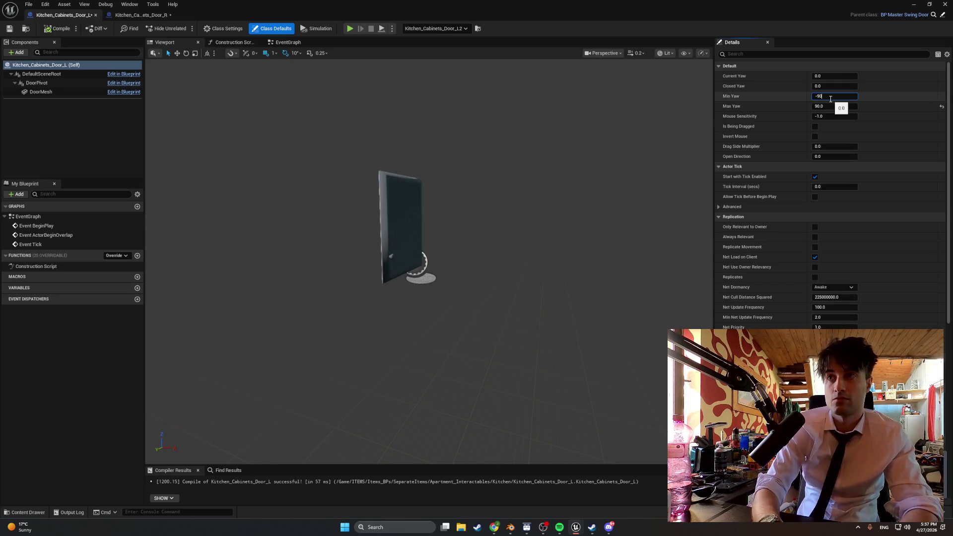
pyautogui.click(836, 107)
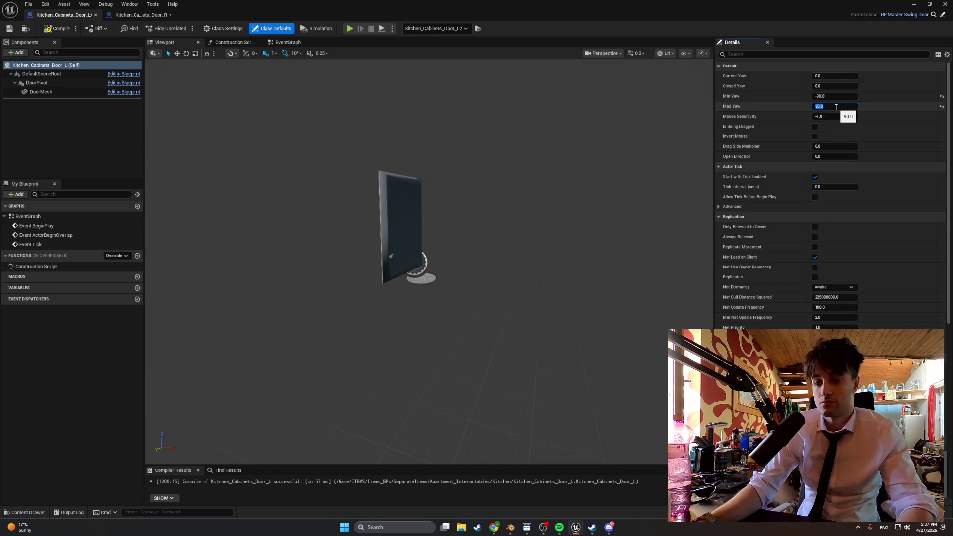
pyautogui.click(525, 132)
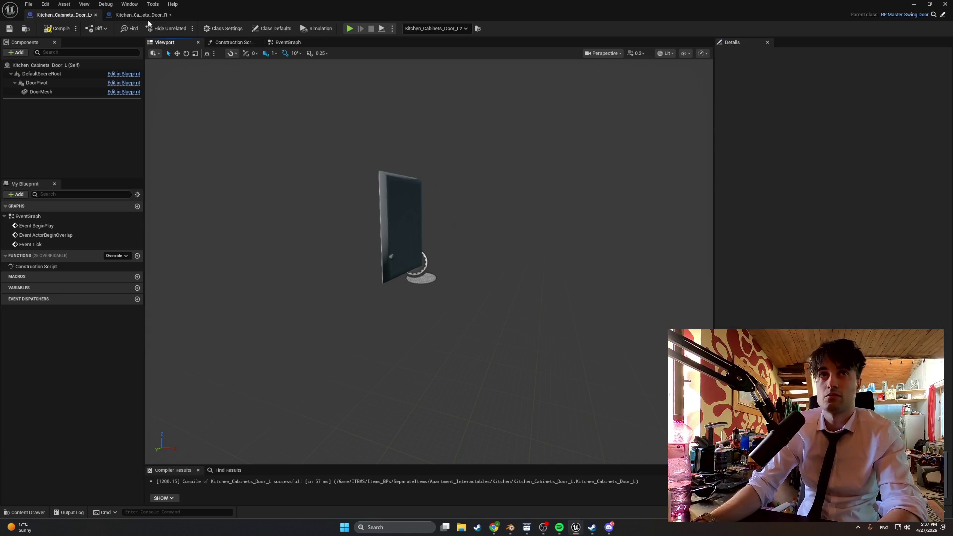
# Step: Set Kitchen_Cabinets_Door_R's Min Yaw to 0 and return to the level editor
pyautogui.click(166, 16)
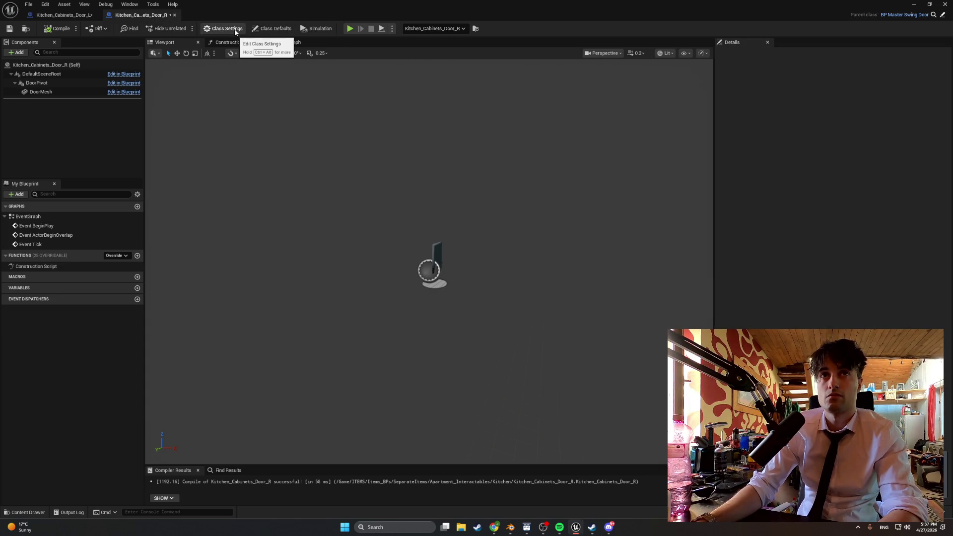
pyautogui.click(258, 29)
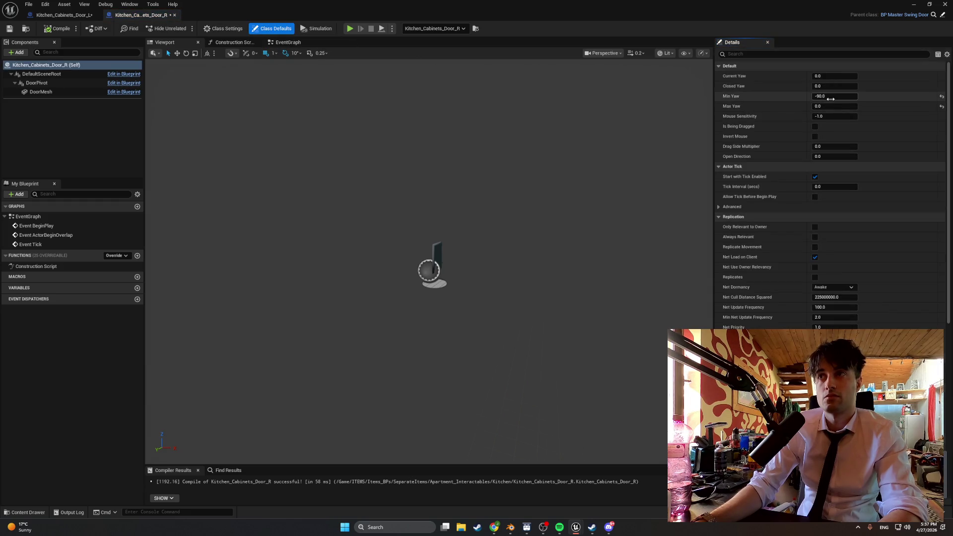
pyautogui.write('0')
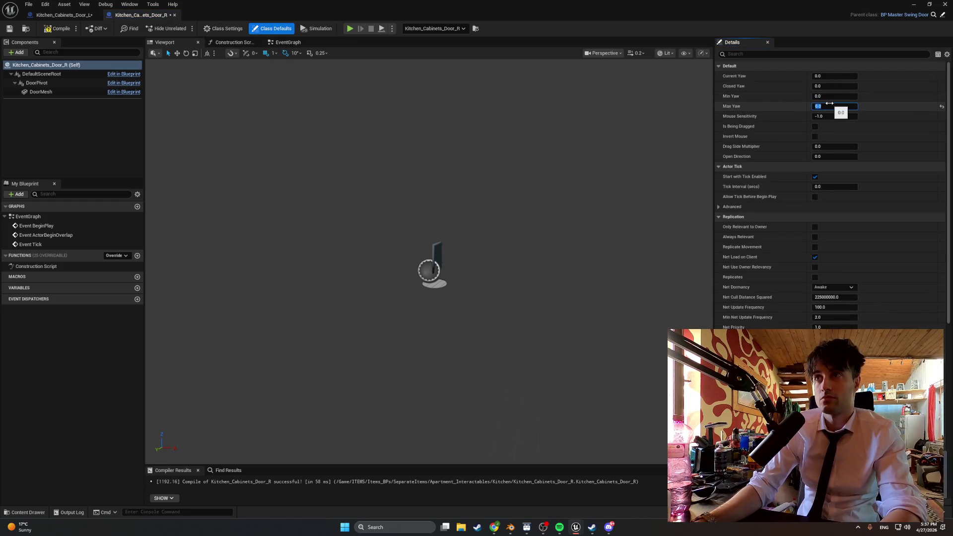
pyautogui.click(537, 159)
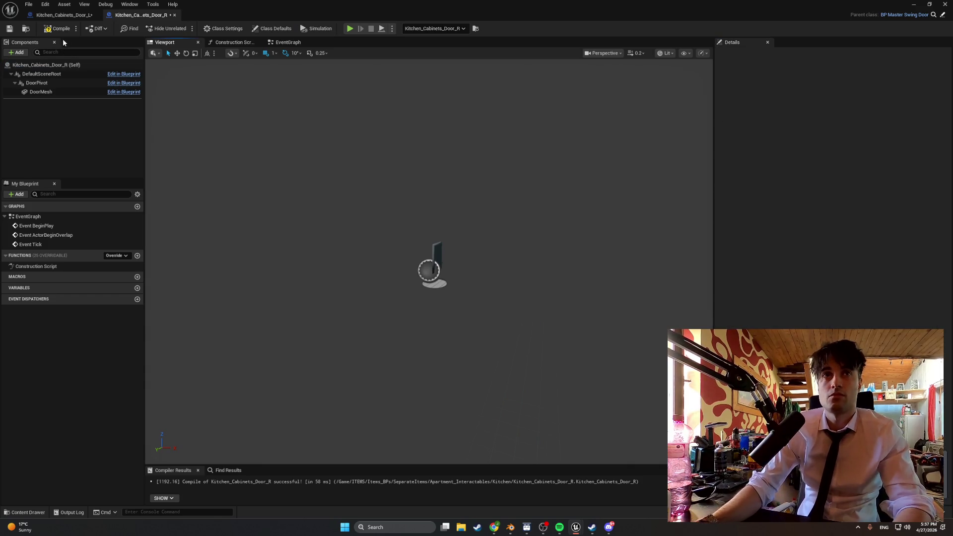
pyautogui.click(909, 6)
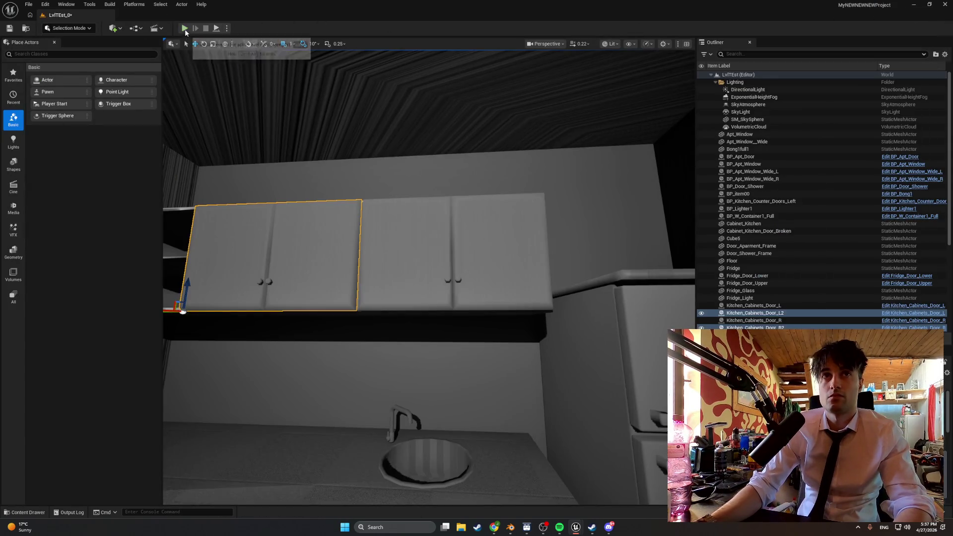
# Step: Play-test the level, opening and closing the left wall-cabinet door with E, then stop
pyautogui.click(185, 28)
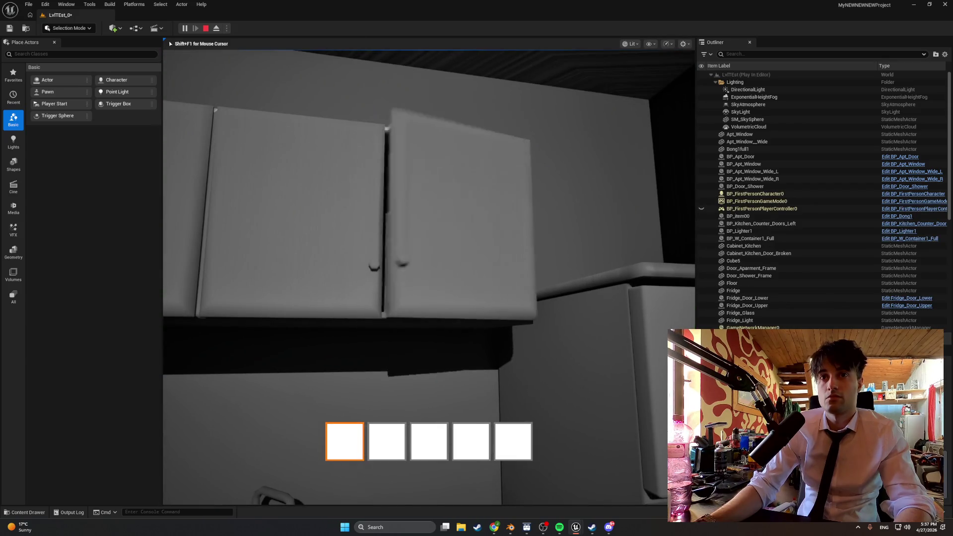
pyautogui.press('e')
pyautogui.press('e')
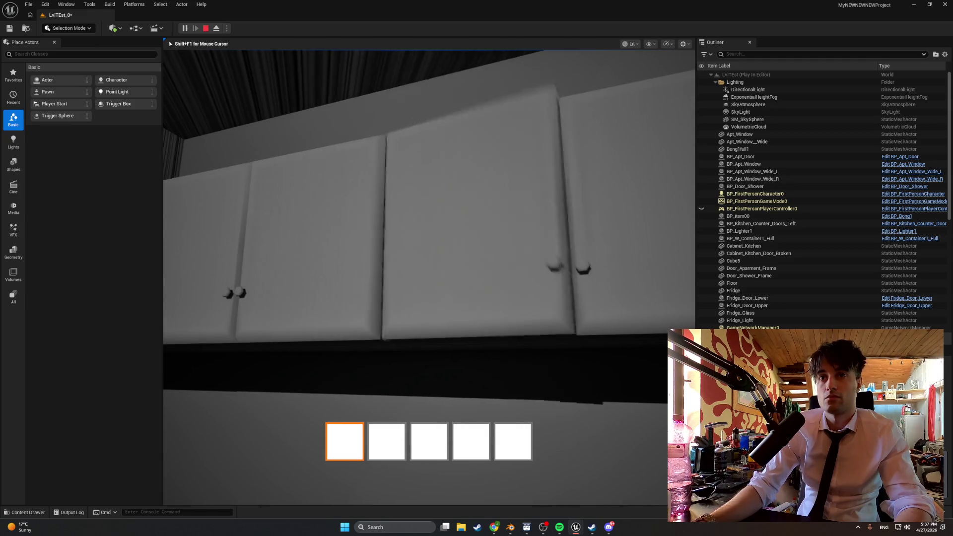
pyautogui.press('e')
pyautogui.press('e')
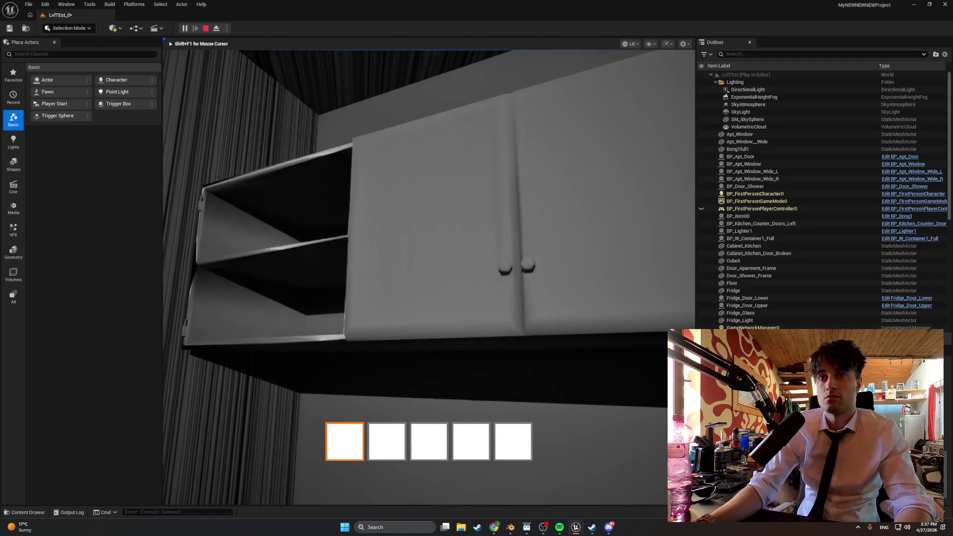
pyautogui.press('e')
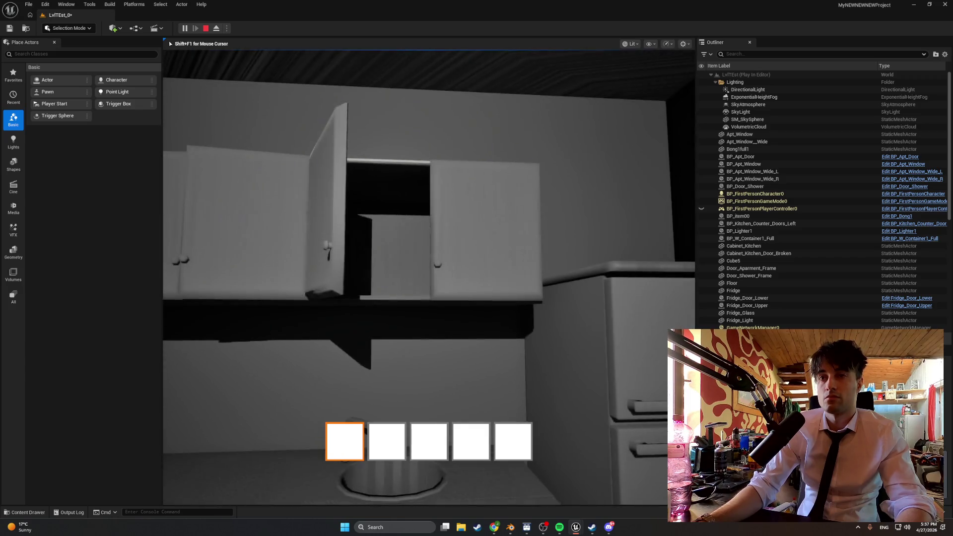
pyautogui.press('Escape')
pyautogui.click(332, 225)
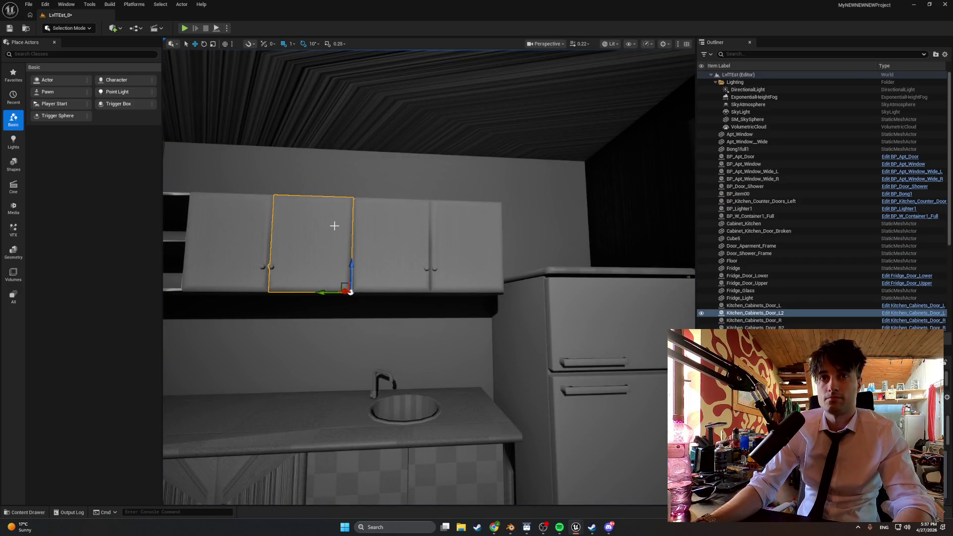
# Step: Rotate the DoorMesh in Kitchen_Cabinets_Door_R by 180° yaw, then view the cabinets and sink again
pyautogui.hotkey('ctrl', 'b')
pyautogui.doubleClick(283, 366)
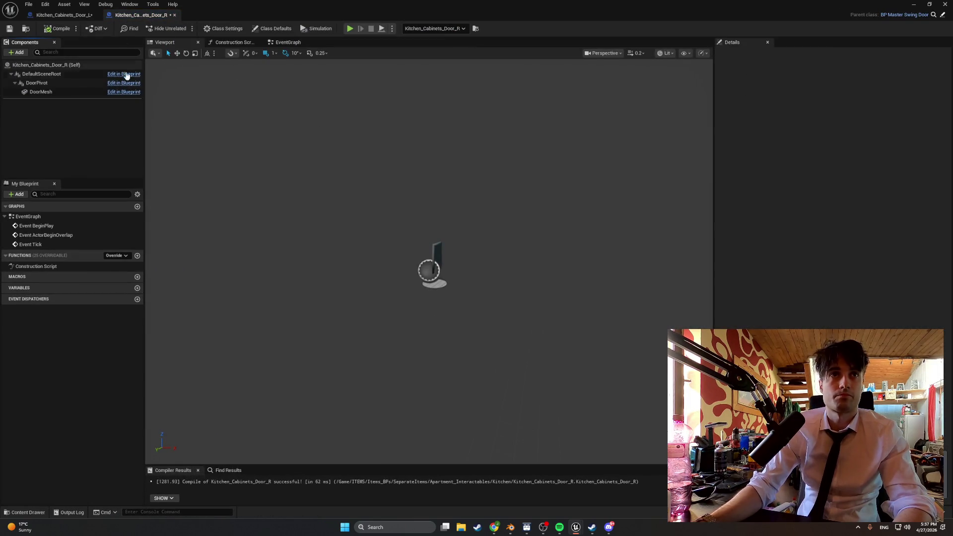
pyautogui.click(47, 93)
pyautogui.press('f')
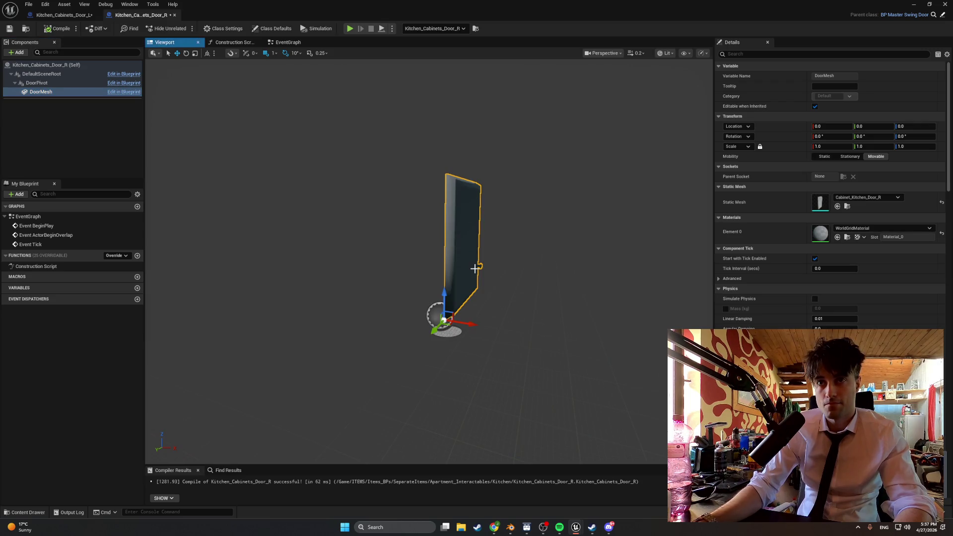
pyautogui.moveTo(454, 338); pyautogui.dragTo(393, 339)
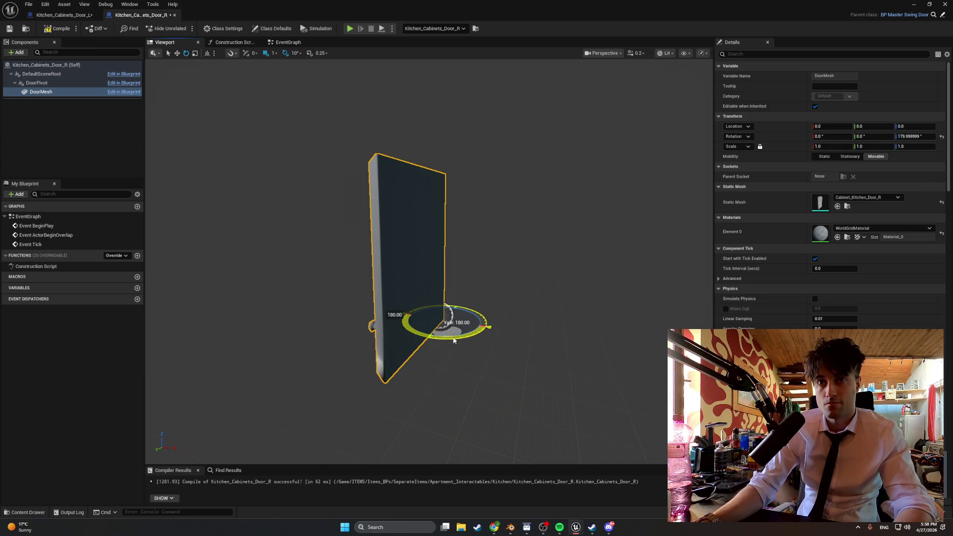
pyautogui.click(920, 5)
pyautogui.moveTo(402, 213)
pyautogui.mouseDown()
pyautogui.moveTo(401, 258)
pyautogui.moveTo(377, 258)
pyautogui.moveTo(402, 213)
pyautogui.mouseUp()
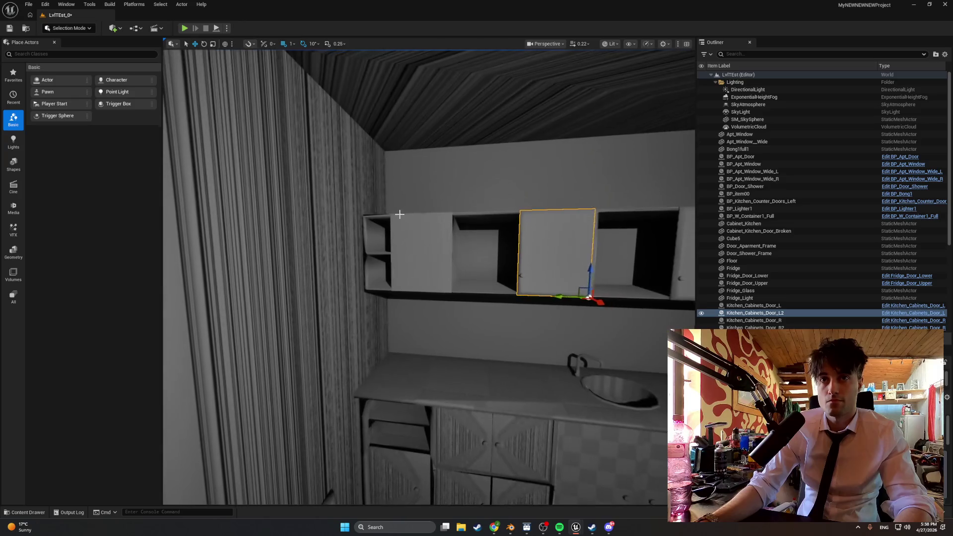
# Step: Rotate the Kitchen_Cabinets_Door_R2 and Kitchen_Cabinets_Door_R actors -180° on Z over their openings
pyautogui.click(413, 247)
pyautogui.moveTo(456, 299)
pyautogui.mouseDown()
pyautogui.moveTo(422, 340)
pyautogui.moveTo(447, 308)
pyautogui.mouseUp()
pyautogui.click(423, 340)
pyautogui.click(438, 321)
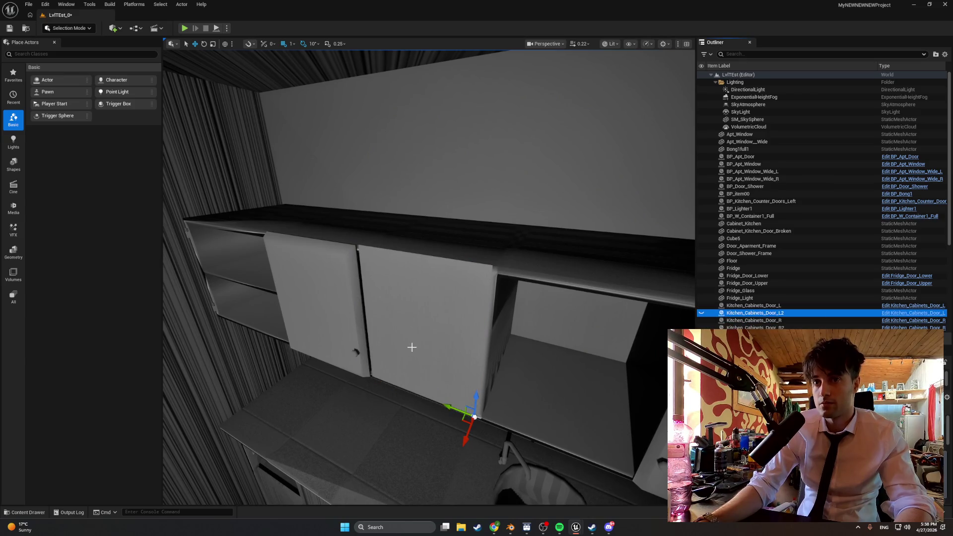
pyautogui.click(469, 348)
pyautogui.moveTo(491, 454); pyautogui.dragTo(462, 458)
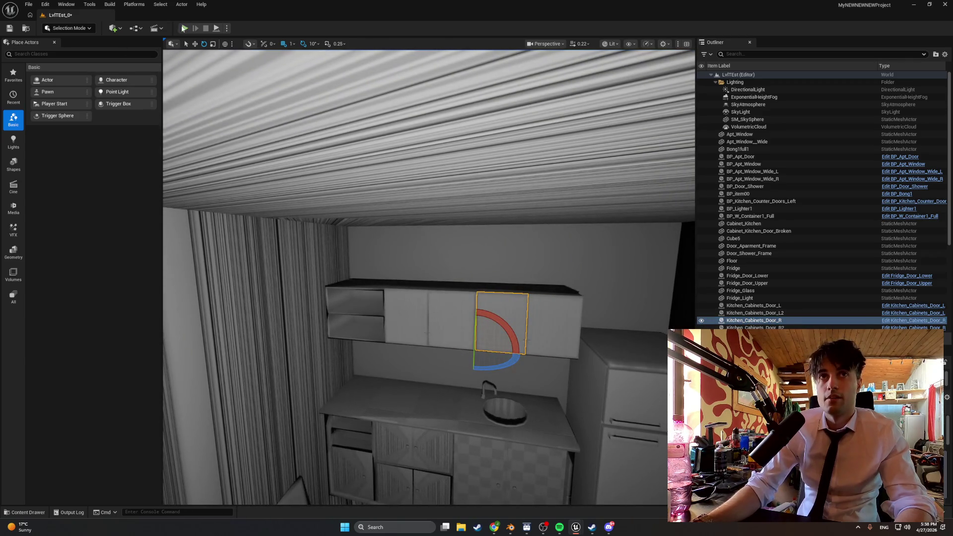
# Step: Play-test the kitchen, toggling the middle and left wall-cabinet doors open and shut repeatedly with E
pyautogui.hotkey('alt', 'p')
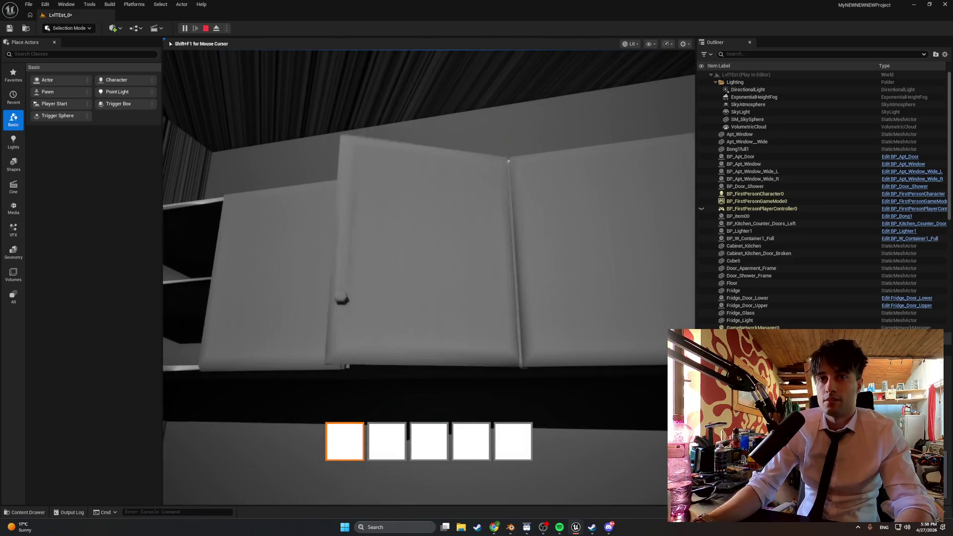
pyautogui.press('e')
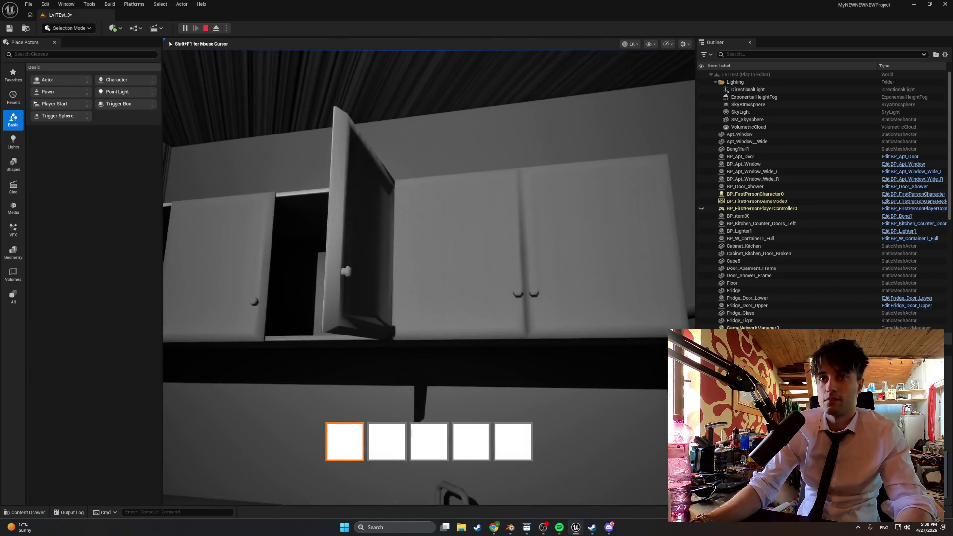
pyautogui.press('e')
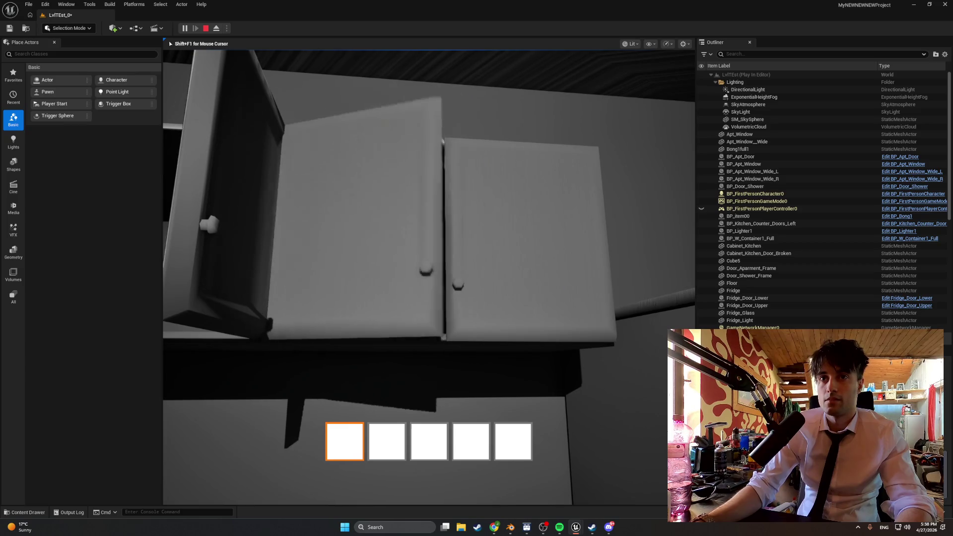
pyautogui.press('e')
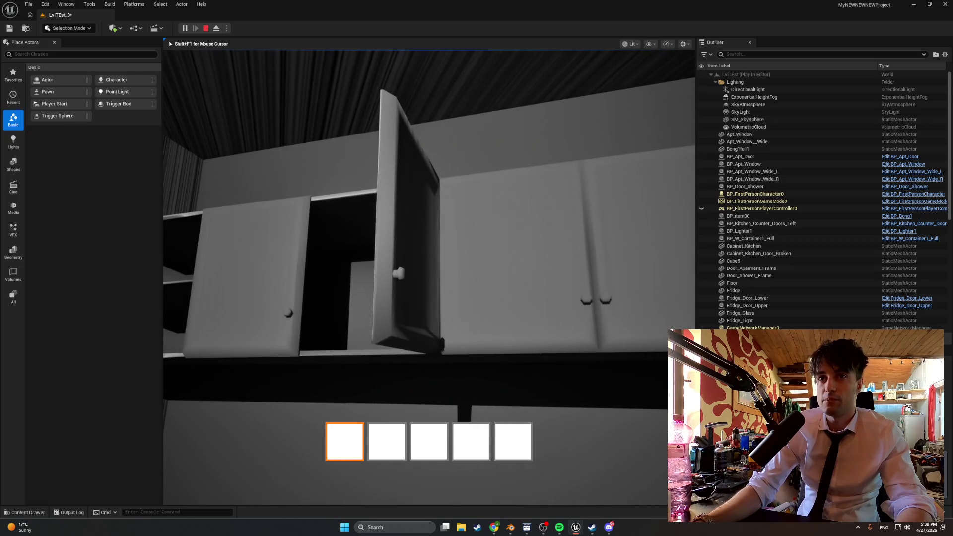
pyautogui.press('e')
pyautogui.press('e')
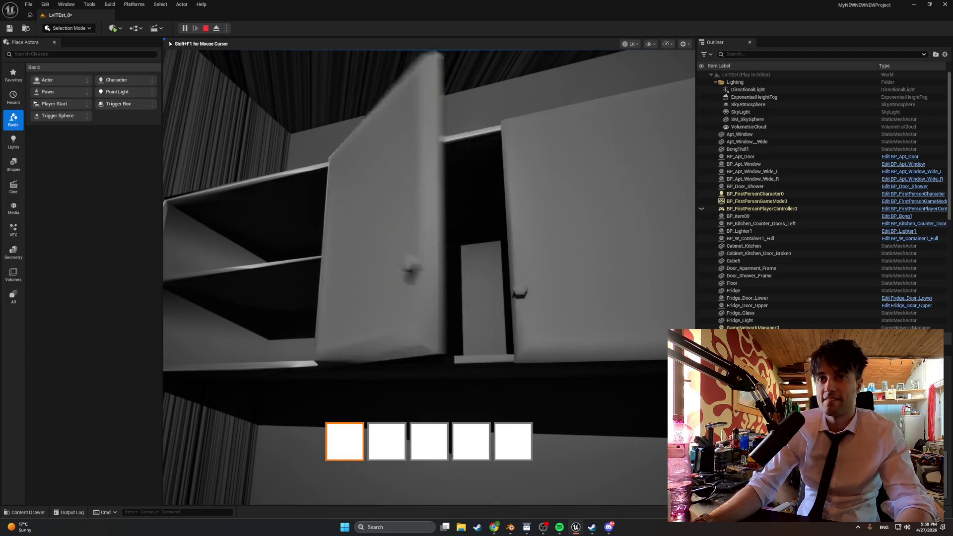
pyautogui.press('e')
pyautogui.press('e')
pyautogui.press('e')
pyautogui.press('e')
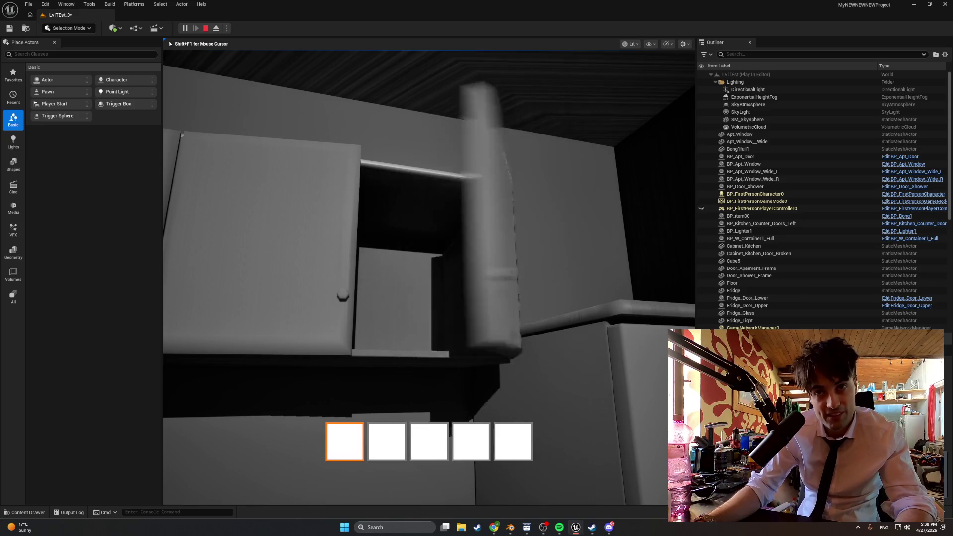
pyautogui.press('e')
pyautogui.press('e')
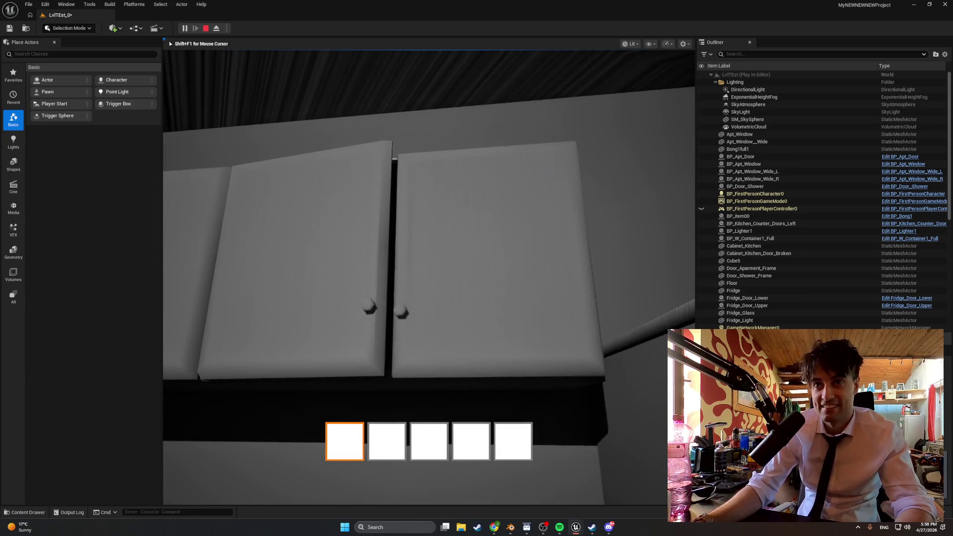
pyautogui.press('e')
pyautogui.press('e')
pyautogui.press('e')
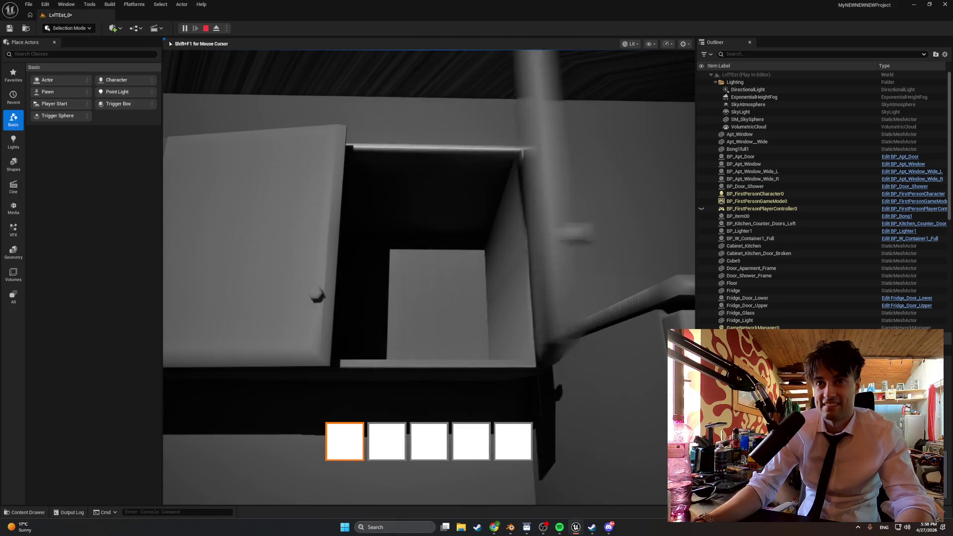
pyautogui.press('e')
pyautogui.press('e')
pyautogui.press('e')
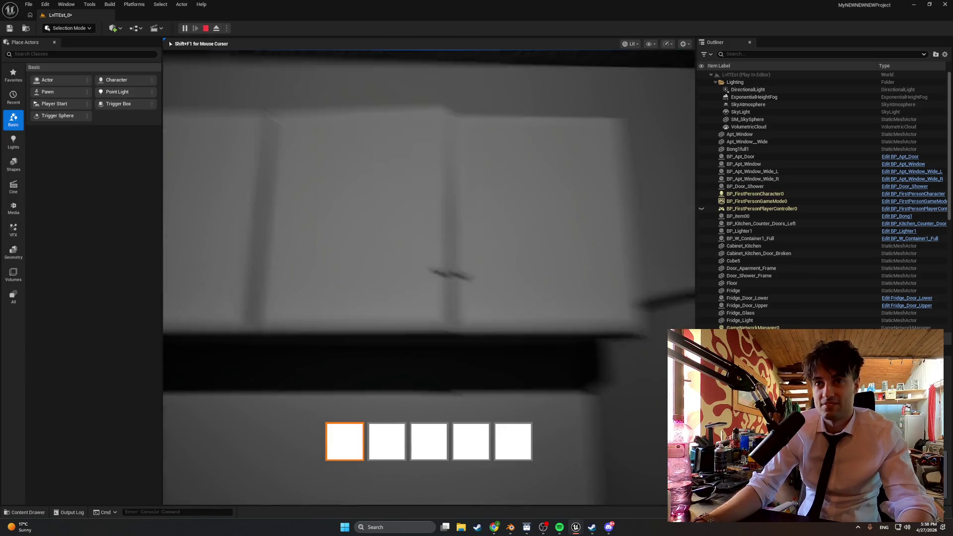
pyautogui.press('Escape')
pyautogui.hotkey('ctrl', 'space')
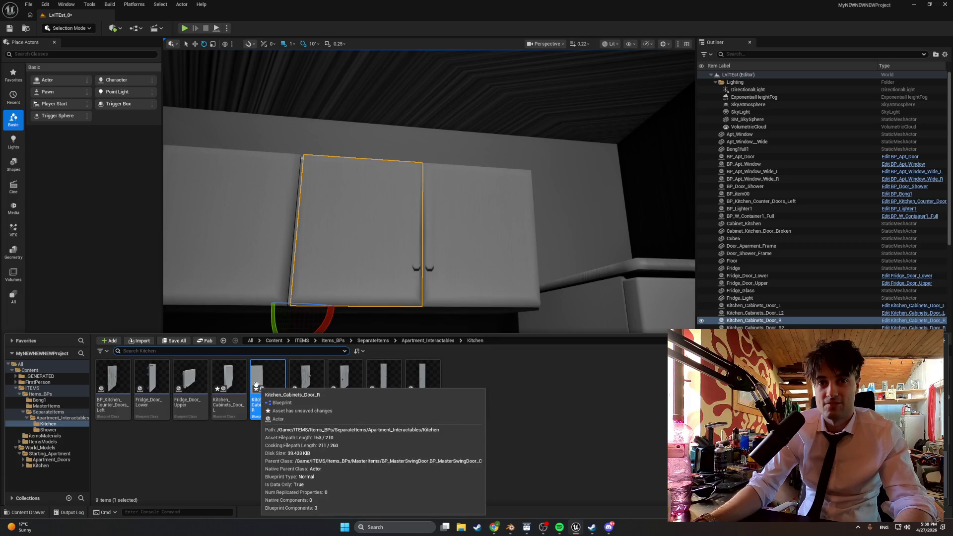
# Step: In Kitchen_Cabinets_Door_R, rotate the DoorMesh a further 90° to yaw 269.99
pyautogui.doubleClick(266, 383)
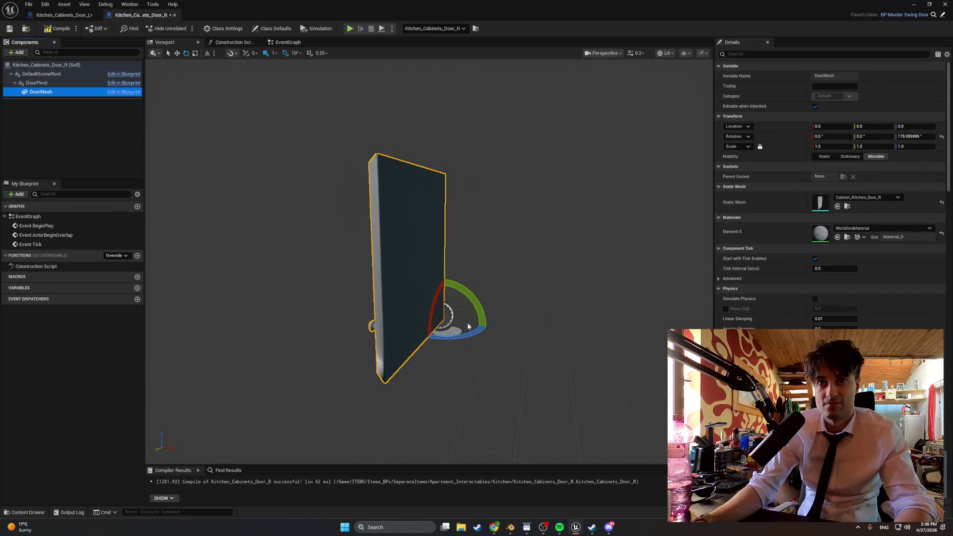
pyautogui.click(544, 300)
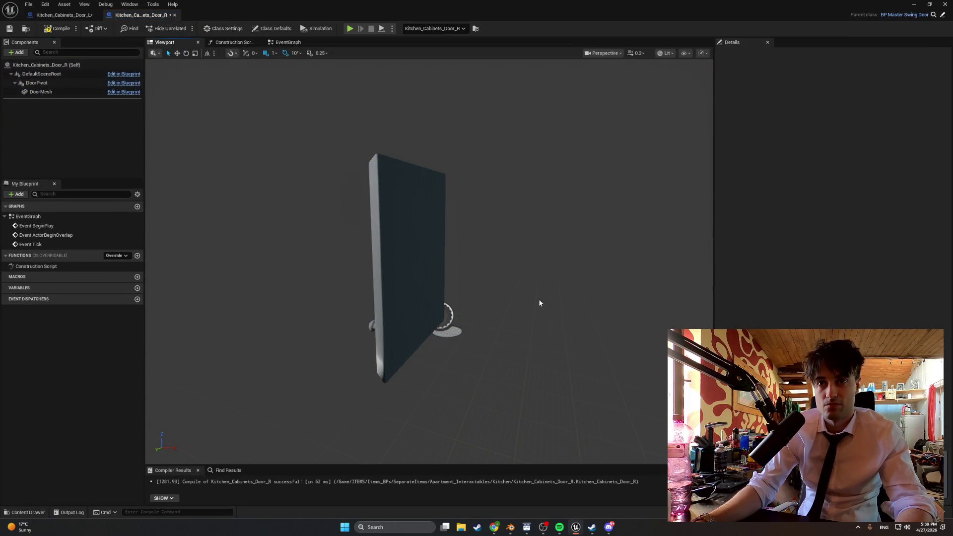
pyautogui.click(425, 285)
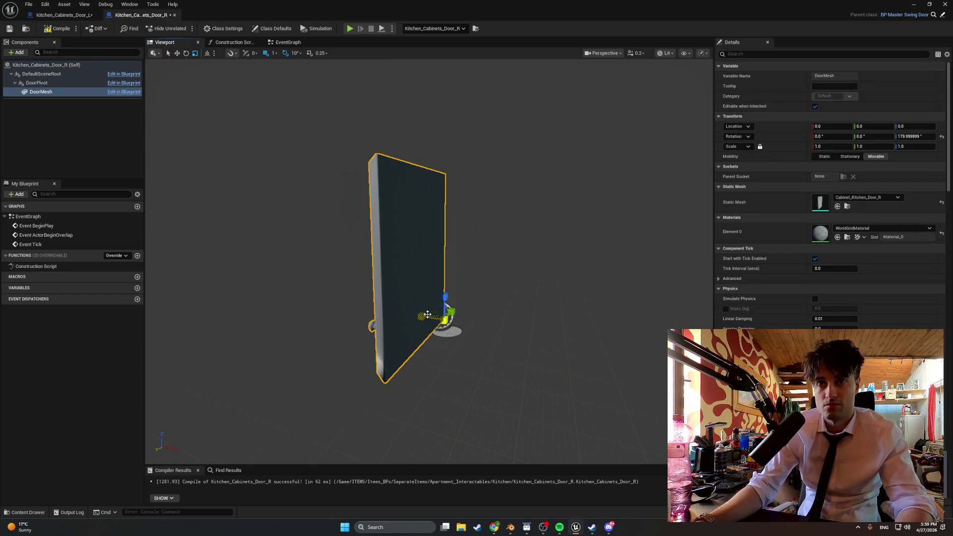
pyautogui.press('e')
pyautogui.moveTo(464, 334); pyautogui.dragTo(427, 337)
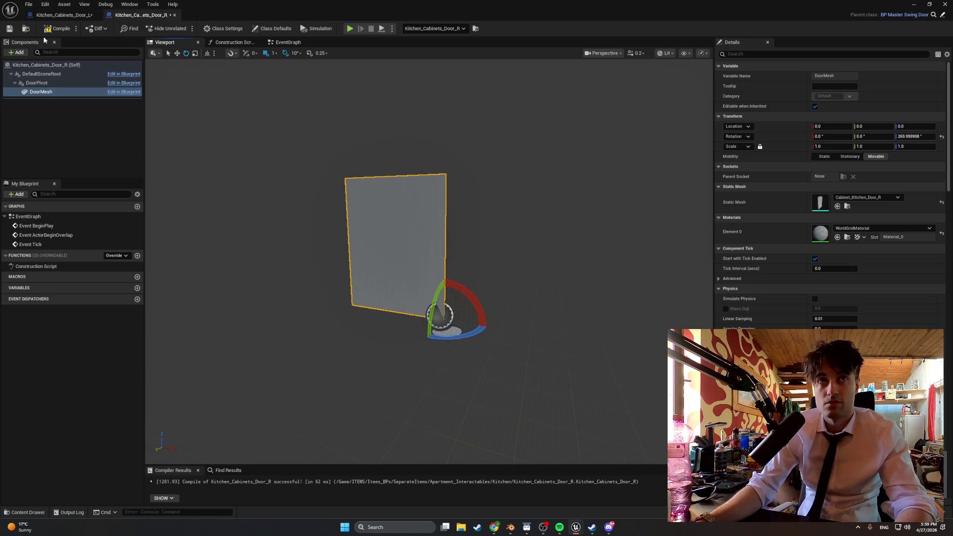
# Step: Back in the level, rotate the placed wall-cabinet door shut
pyautogui.click(914, 4)
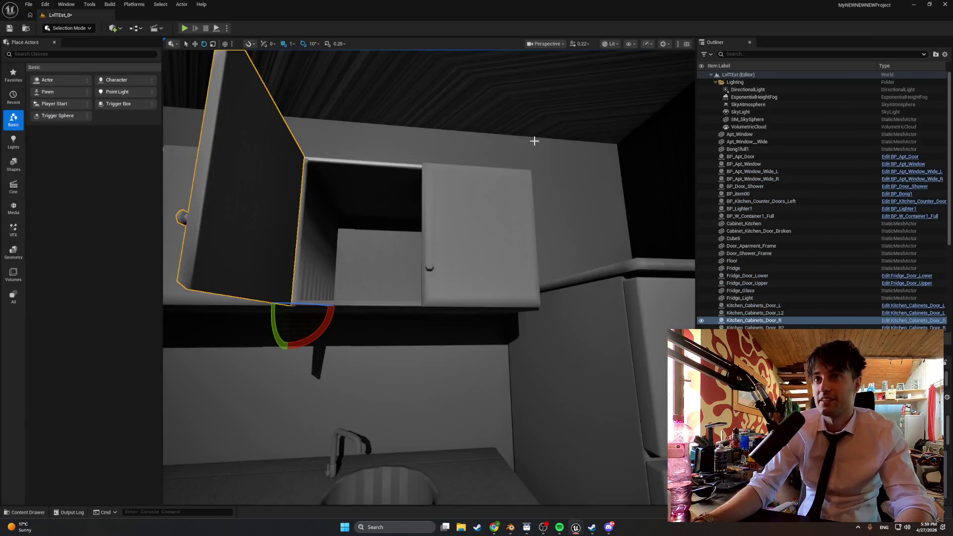
pyautogui.moveTo(349, 231); pyautogui.dragTo(349, 232)
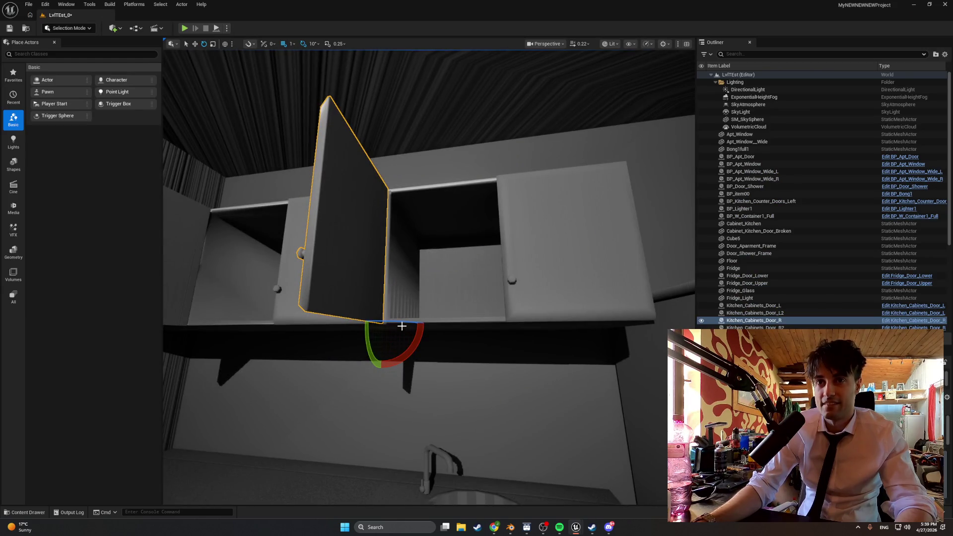
pyautogui.moveTo(404, 322); pyautogui.dragTo(370, 326)
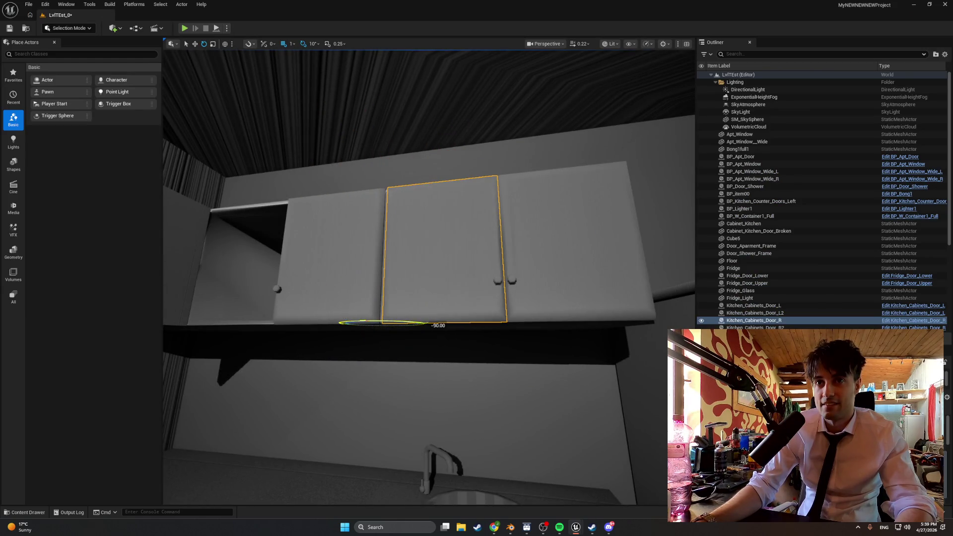
# Step: Play-test the level with Alt+P, opening two cabinet doors with E, then stop
pyautogui.hotkey('alt', 'p')
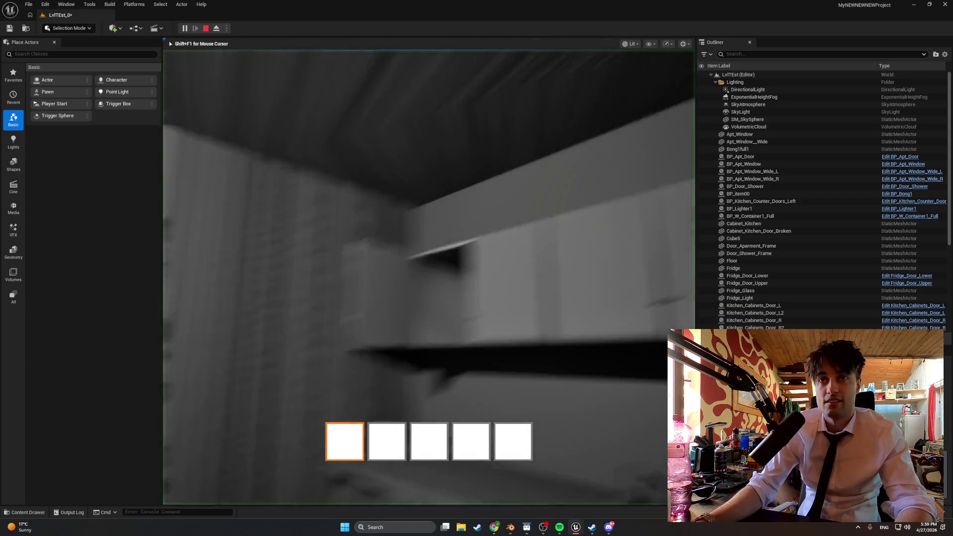
pyautogui.press('e')
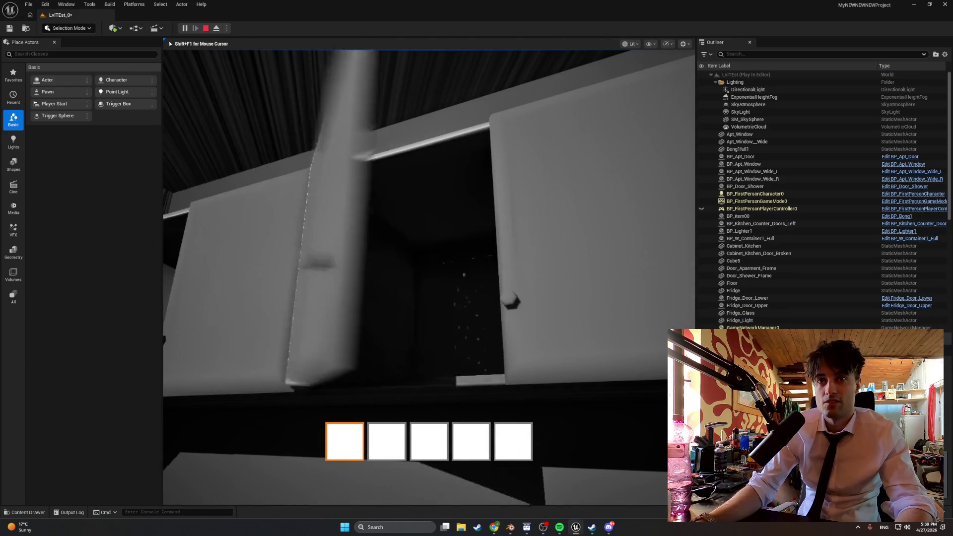
pyautogui.press('e')
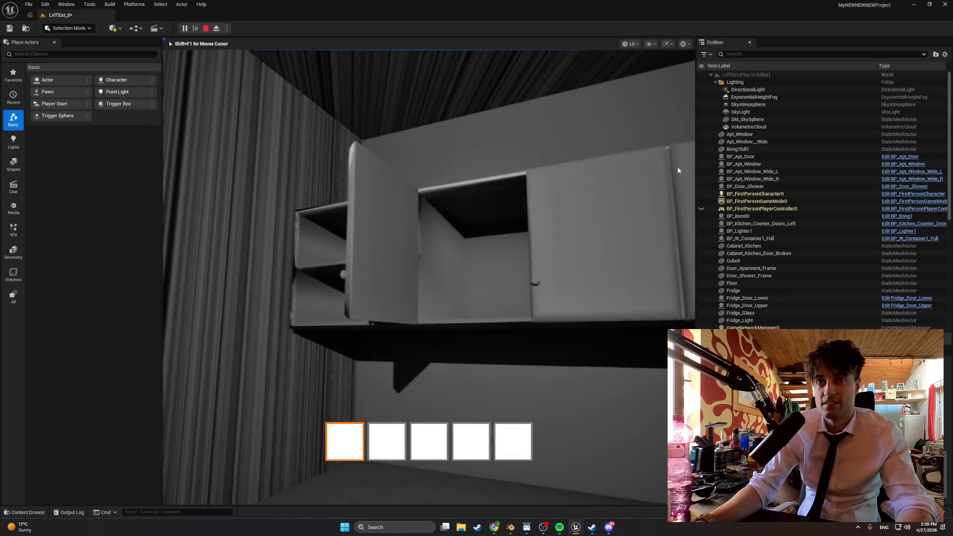
pyautogui.press('Escape')
# Step: Swing the other open cabinet door shut and bring up the Kitchen blueprint assets
pyautogui.click(404, 261)
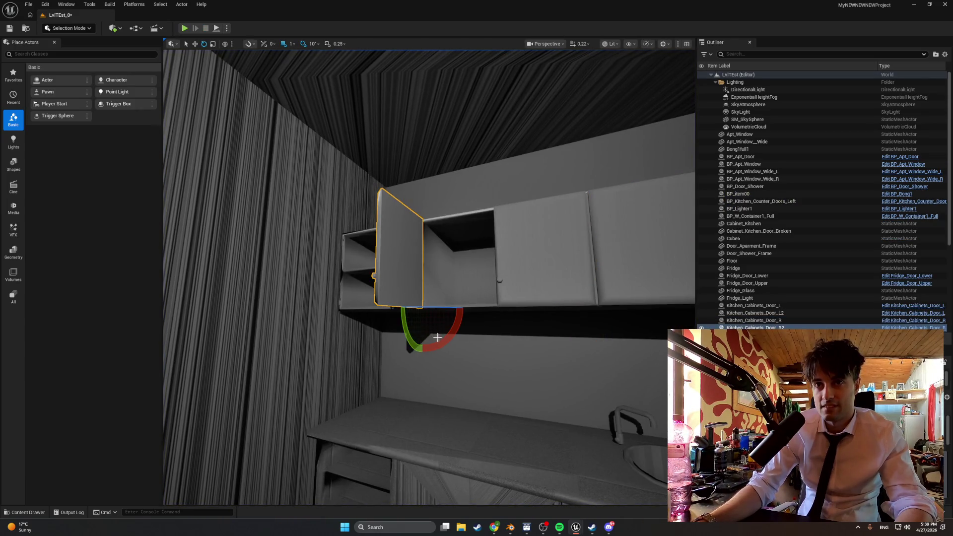
pyautogui.moveTo(430, 306)
pyautogui.mouseDown()
pyautogui.moveTo(478, 309)
pyautogui.moveTo(434, 323)
pyautogui.mouseUp()
pyautogui.hotkey('ctrl', 'space')
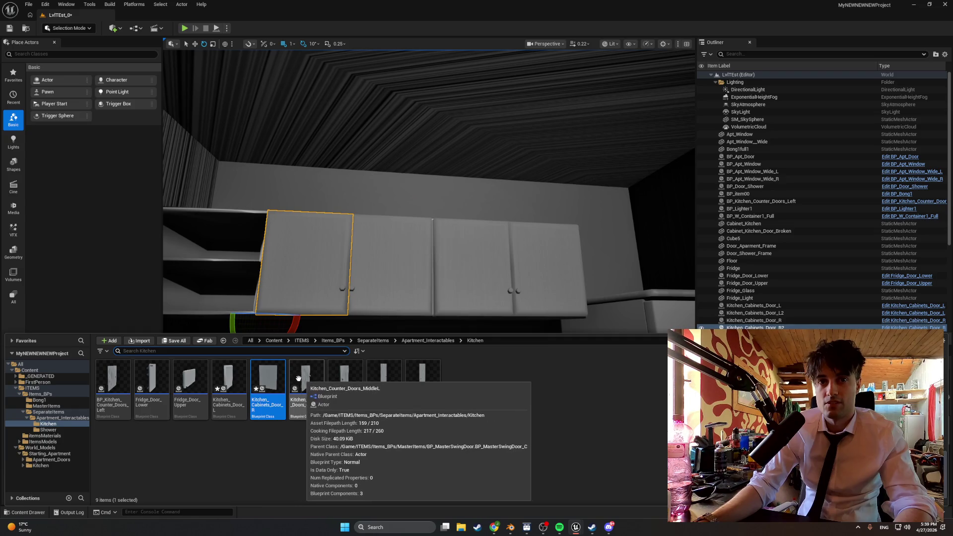
# Step: Locate the Kitchen_Cabinets_Door_L2 door's blueprint in the Kitchen assets via Browse to Asset
pyautogui.click(383, 273)
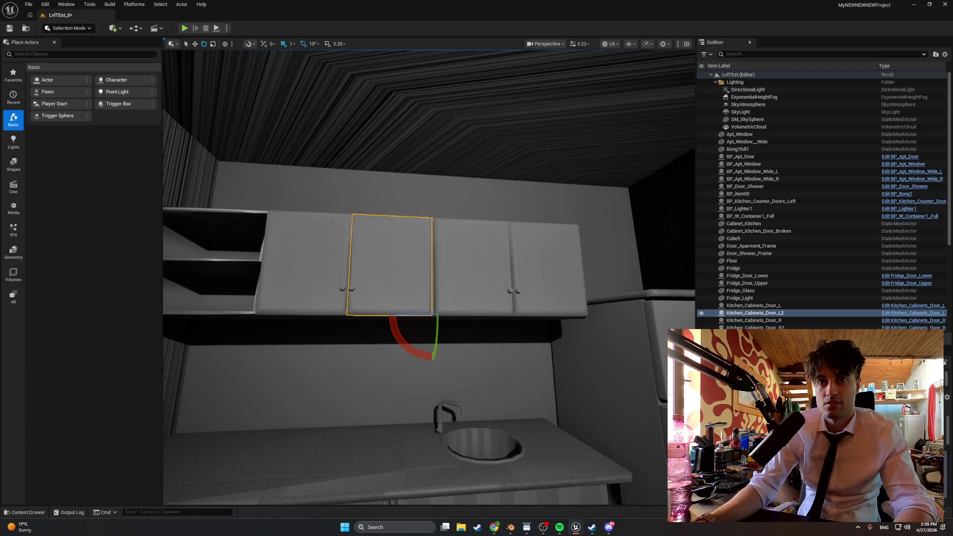
pyautogui.rightClick(383, 273)
pyautogui.click(422, 41)
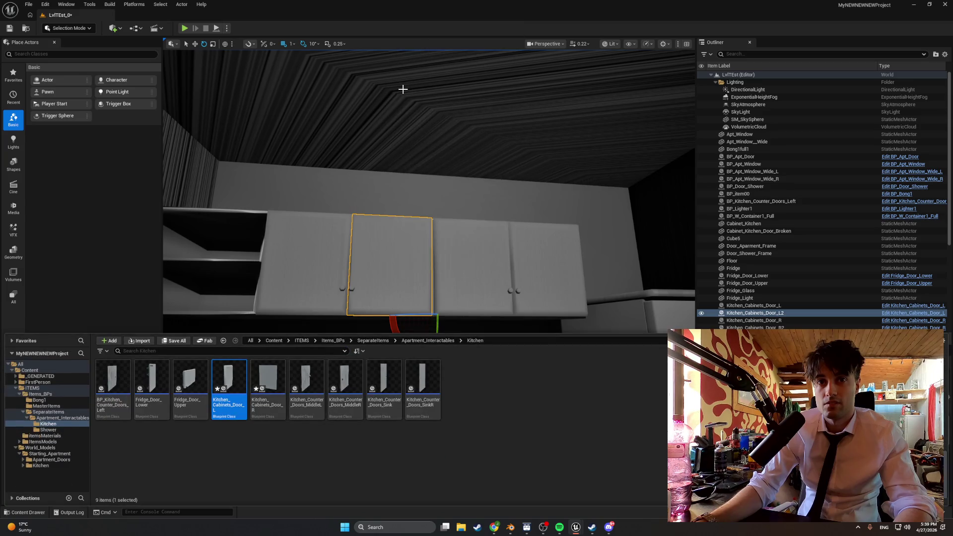
pyautogui.moveTo(396, 100)
pyautogui.mouseDown()
pyautogui.moveTo(396, 129)
pyautogui.moveTo(396, 114)
pyautogui.mouseUp()
pyautogui.hotkey('ctrl', 'space')
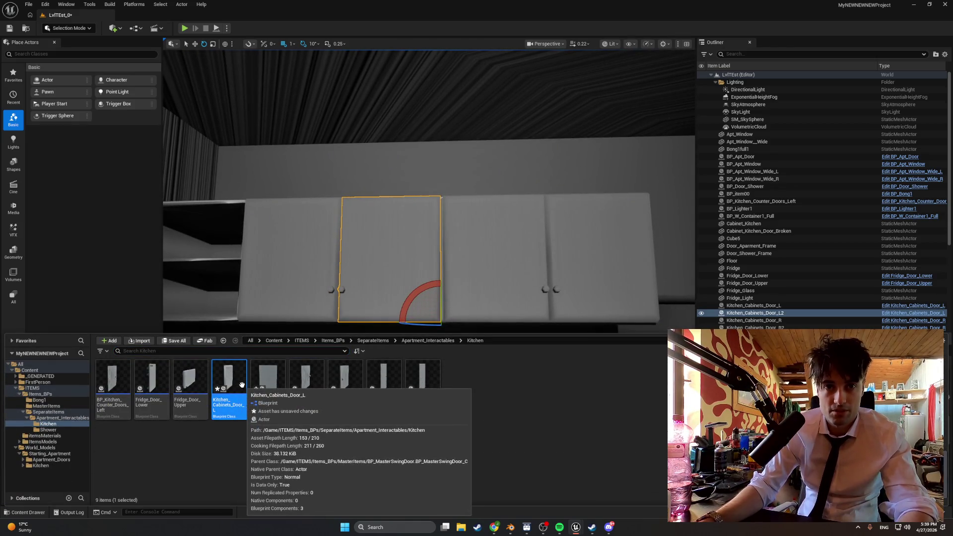
# Step: Rename Kitchen_Cabinets_Door_L to Kitchen_Cabinets_Door_Ri and Kitchen_Cabinets_Door_R to Kitchen_Cabinets_Door_L
pyautogui.press('F2')
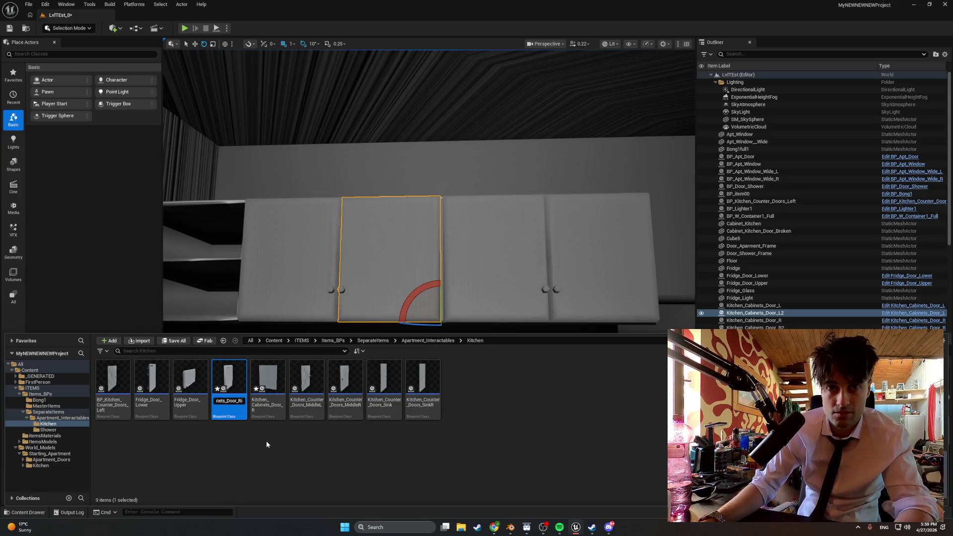
pyautogui.press('Return')
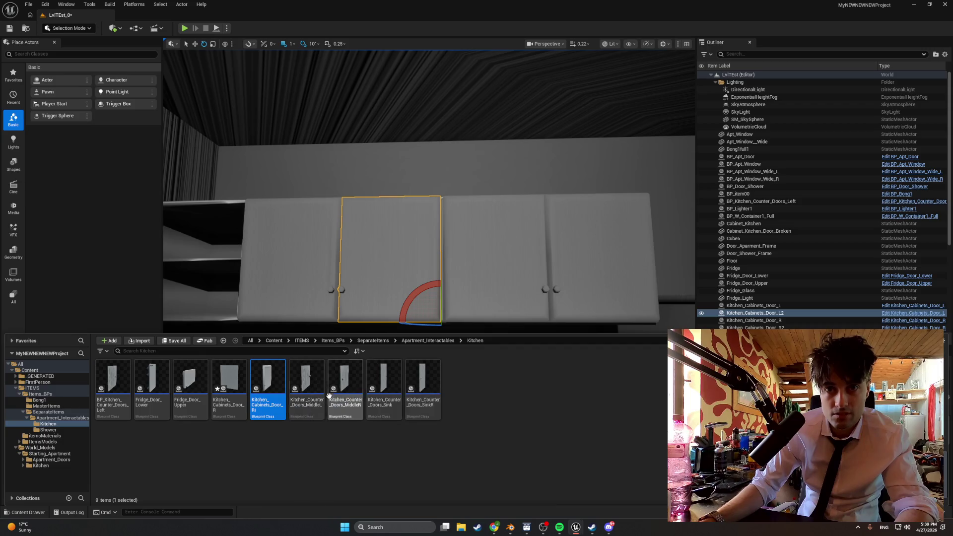
pyautogui.press('Left')
pyautogui.press('F2')
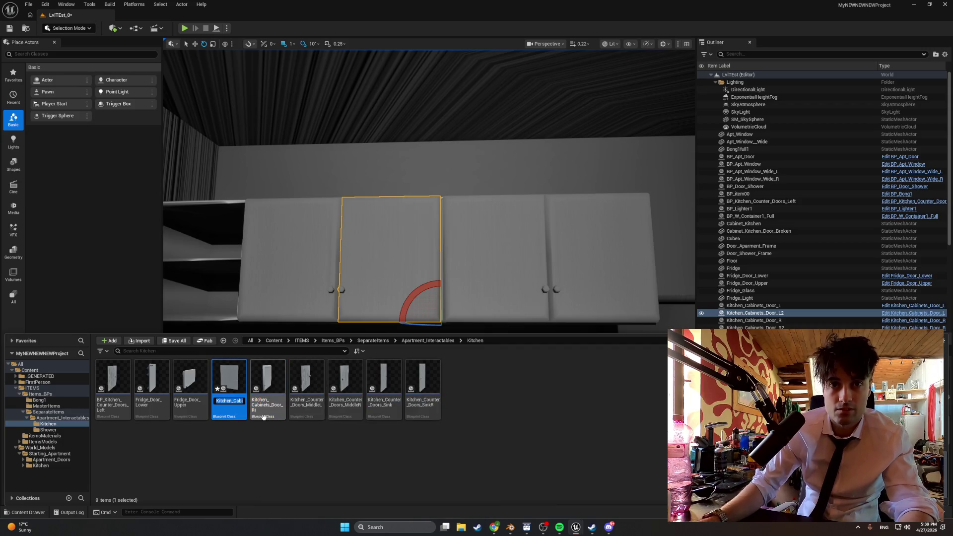
pyautogui.press('End')
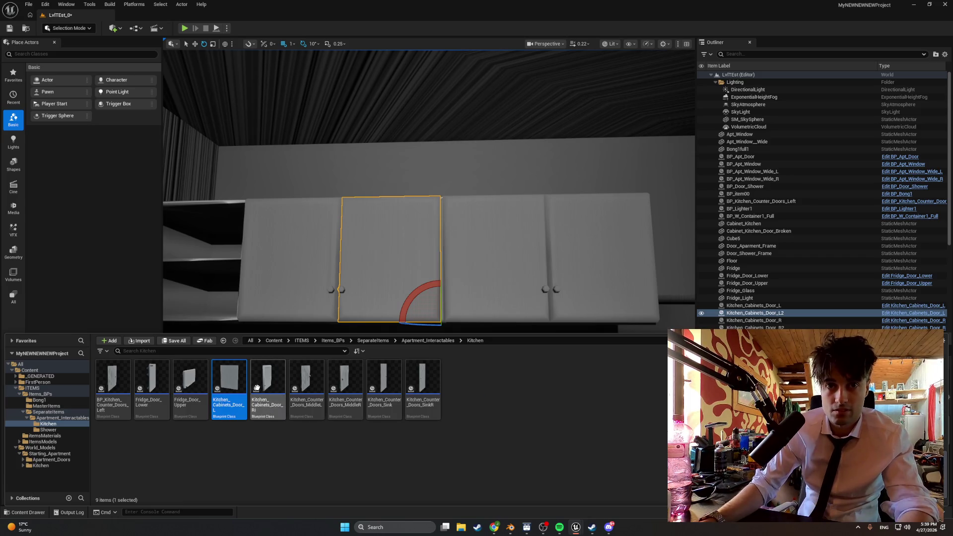
# Step: Rename Kitchen_Cabinets_Door_Ri to Kitchen_Cabinets_Door_R, then run a brief play test
pyautogui.click(274, 401)
pyautogui.click(276, 403)
pyautogui.press('End')
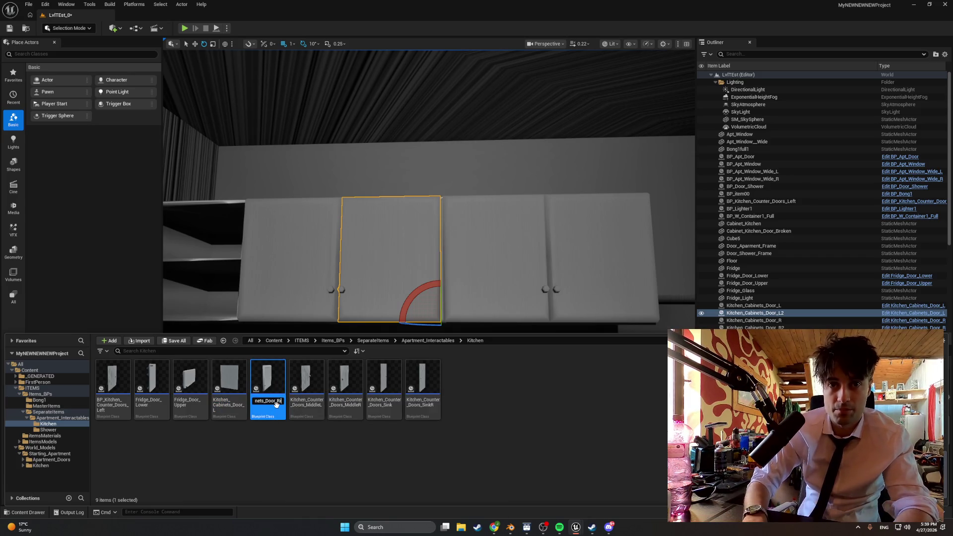
pyautogui.press('Return')
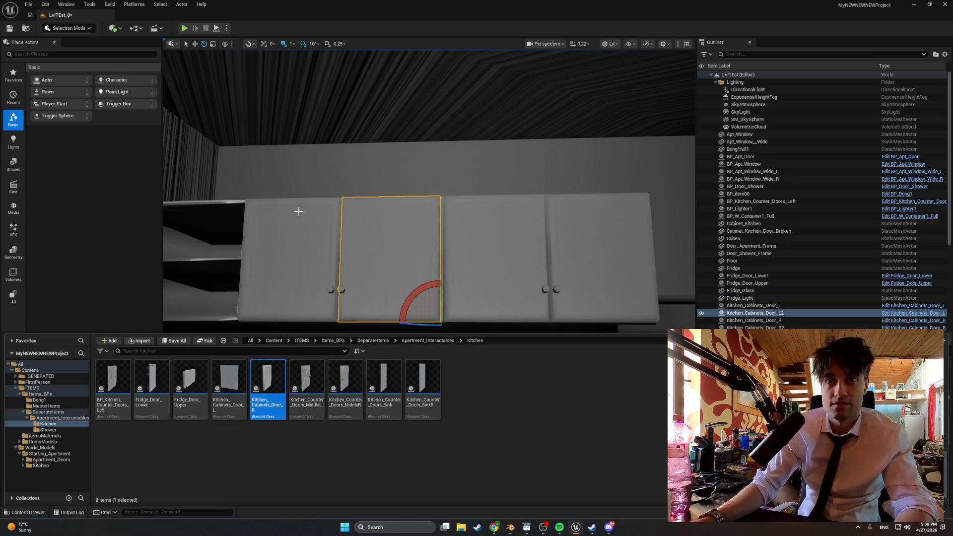
pyautogui.click(185, 28)
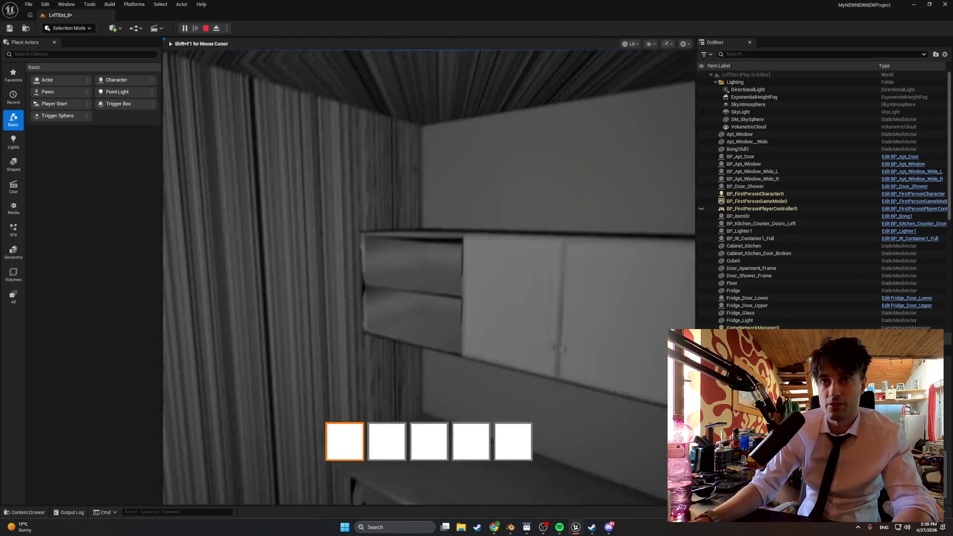
pyautogui.press('Escape')
# Step: Turn Kitchen_Cabinets_Door_R's door mesh to yaw 90 and compile the blueprint
pyautogui.rightClick(475, 187)
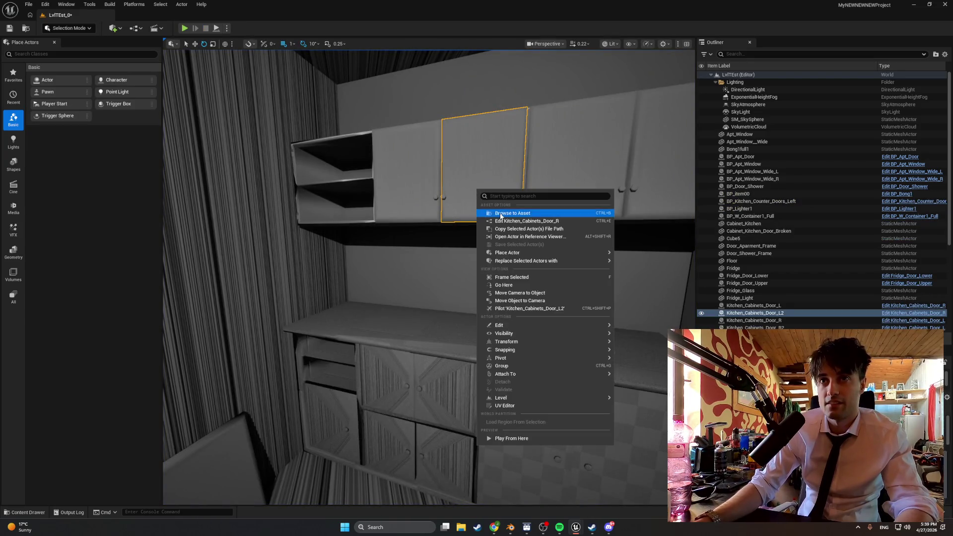
pyautogui.click(496, 214)
pyautogui.doubleClick(272, 388)
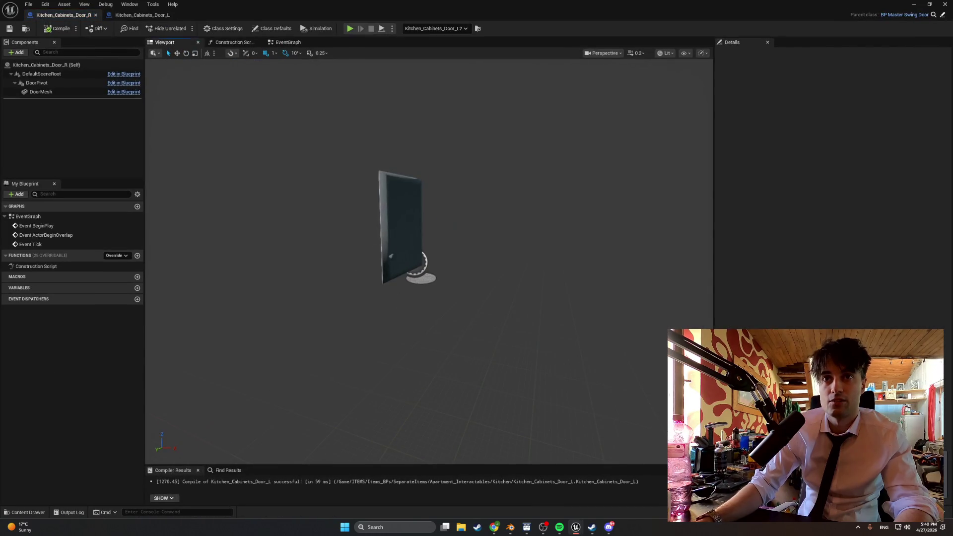
pyautogui.click(403, 230)
pyautogui.moveTo(418, 276); pyautogui.dragTo(412, 262)
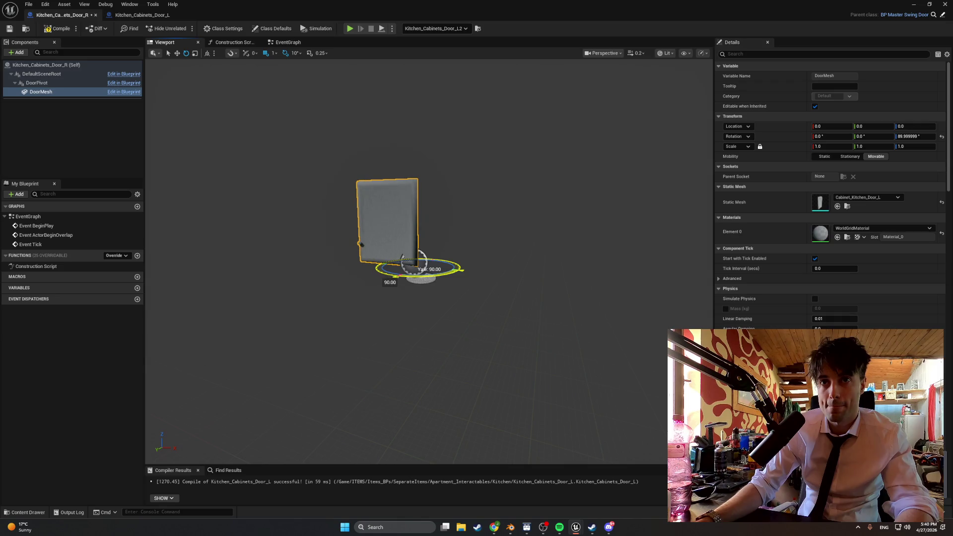
pyautogui.click(223, 254)
pyautogui.click(49, 30)
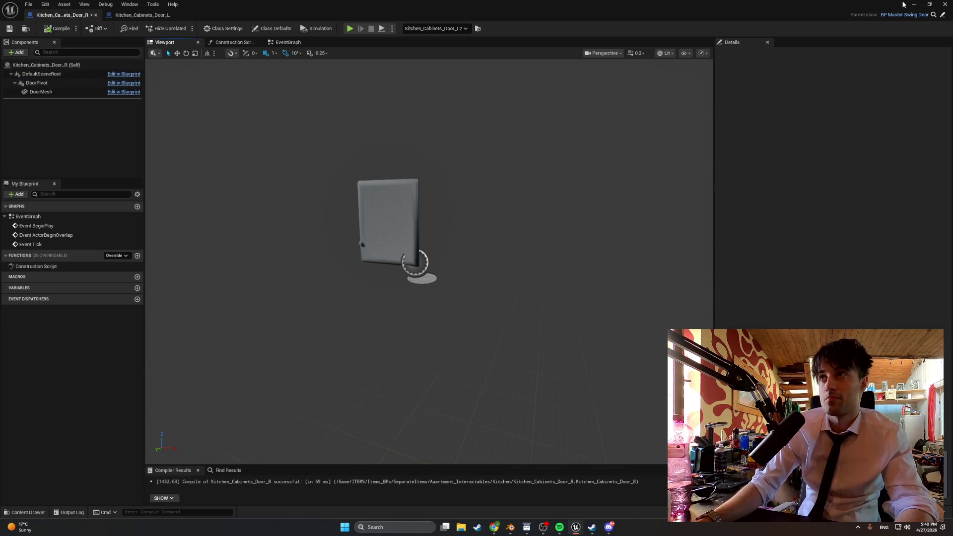
# Step: In the level, rotate the open Kitchen_Cabinets_Door_L2 door shut over the middle cabinet
pyautogui.click(914, 4)
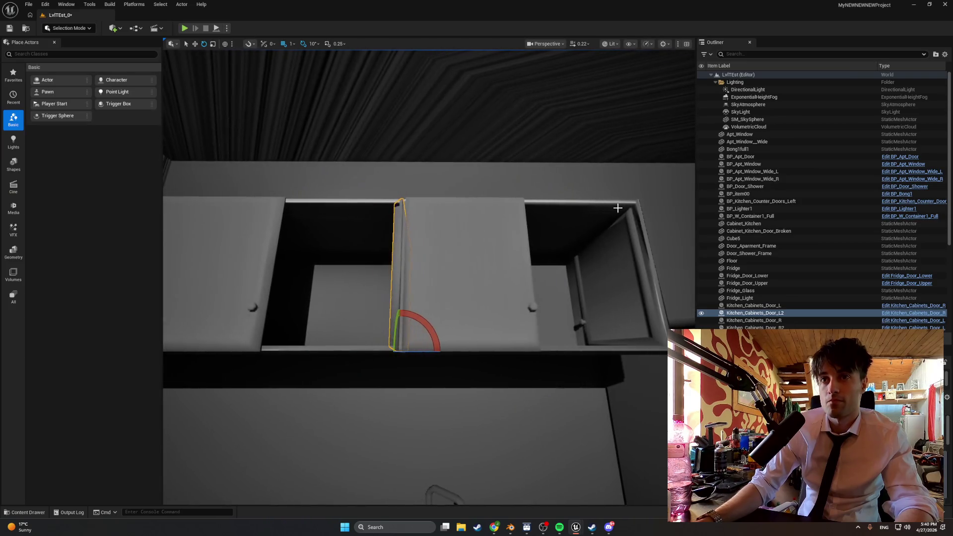
pyautogui.click(607, 279)
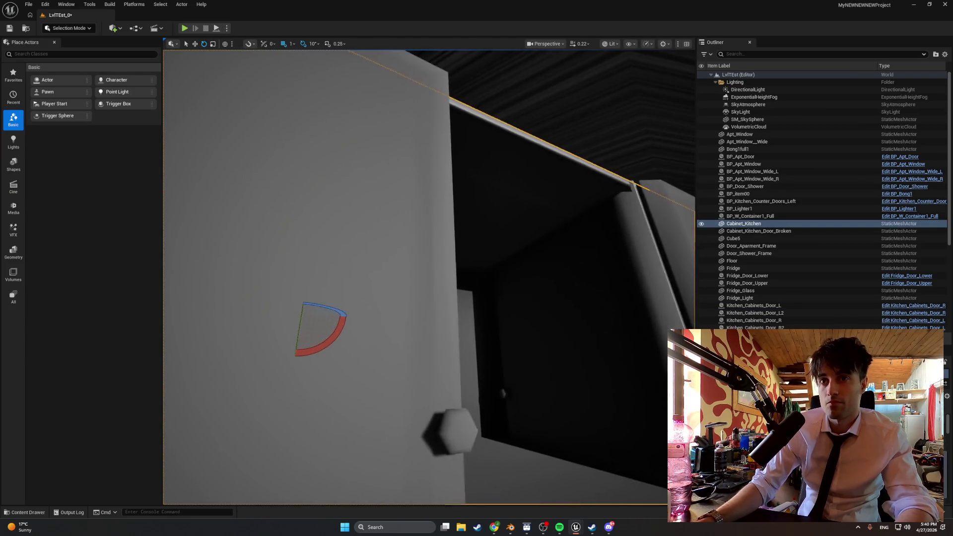
pyautogui.click(552, 365)
pyautogui.moveTo(434, 286); pyautogui.dragTo(456, 289)
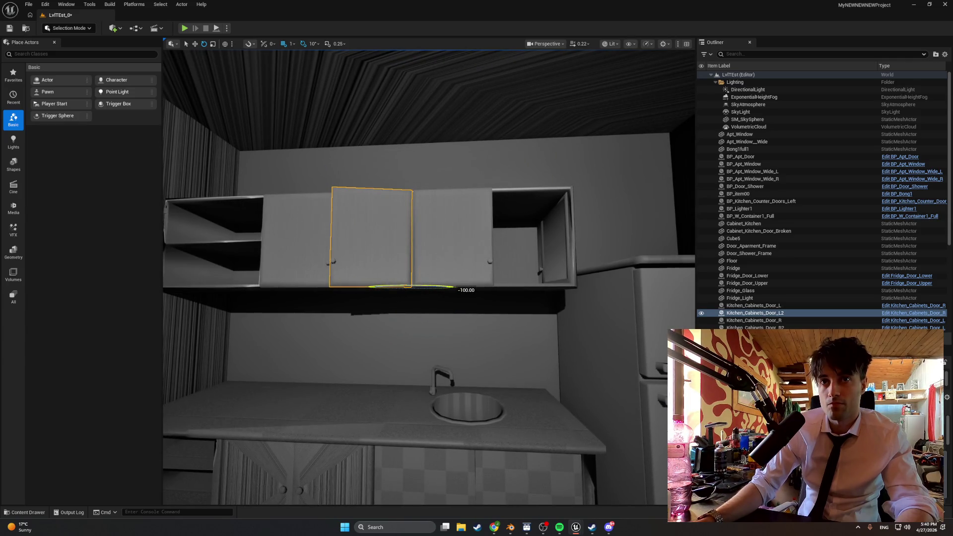
# Step: Play-test swinging the middle cabinet door open, then stop and open the Content Drawer
pyautogui.click(185, 29)
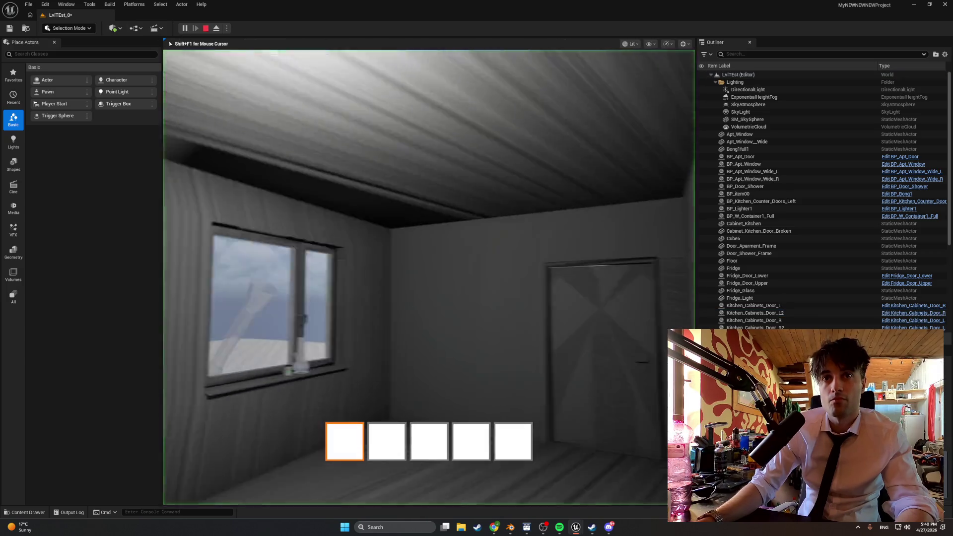
pyautogui.press('e')
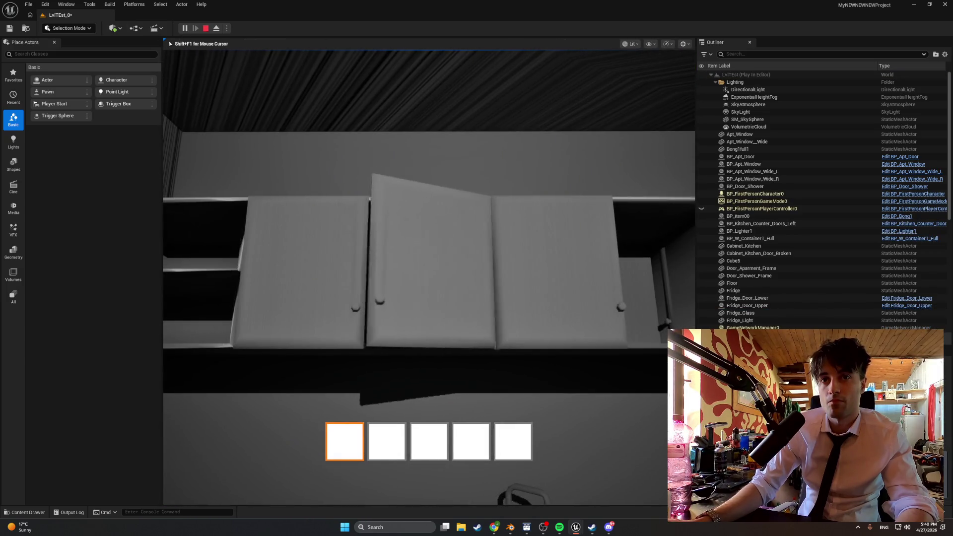
pyautogui.press('Escape')
pyautogui.hotkey('ctrl', 'b')
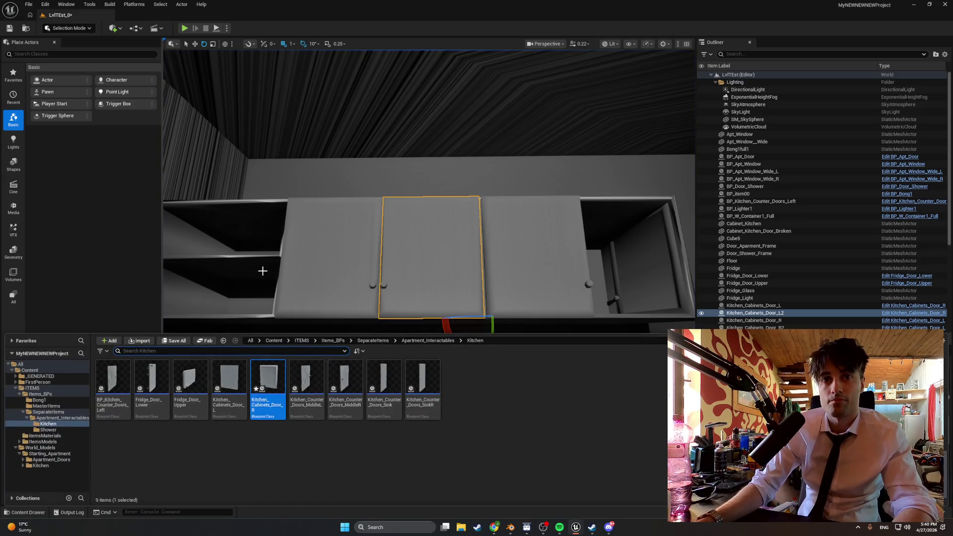
# Step: Rotate Kitchen_Cabinets_Door_R's DoorMesh yaw to about 0, compile, and close the placed door
pyautogui.doubleClick(270, 376)
pyautogui.click(402, 221)
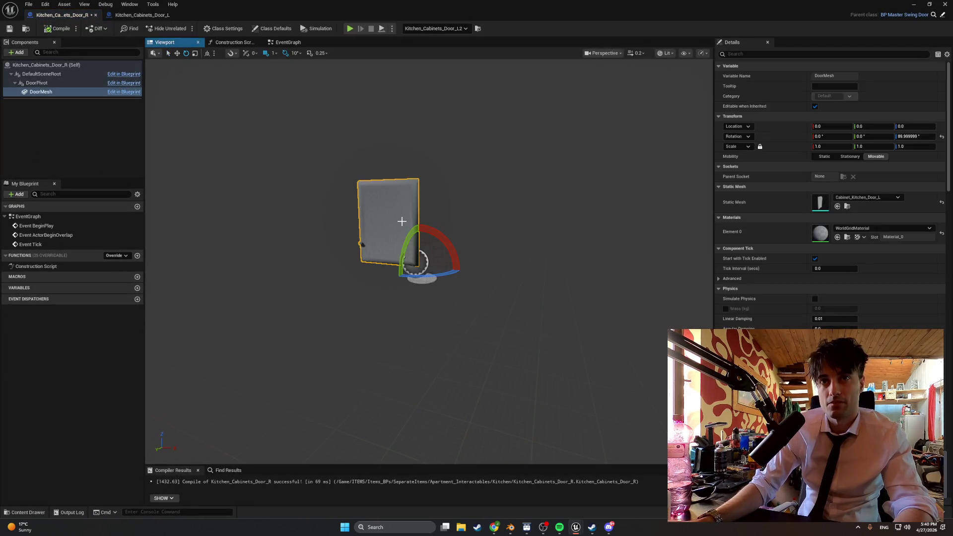
pyautogui.moveTo(432, 276); pyautogui.dragTo(463, 270)
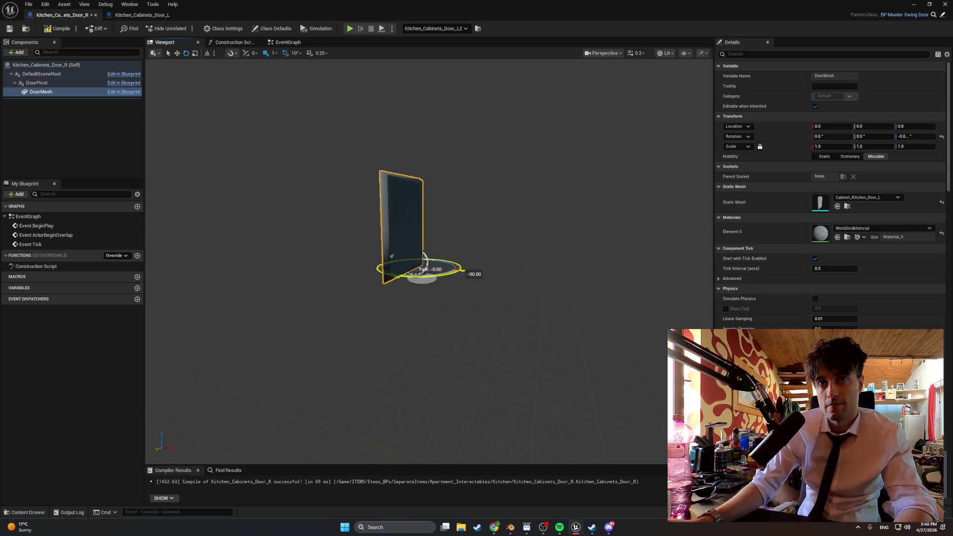
pyautogui.click(58, 28)
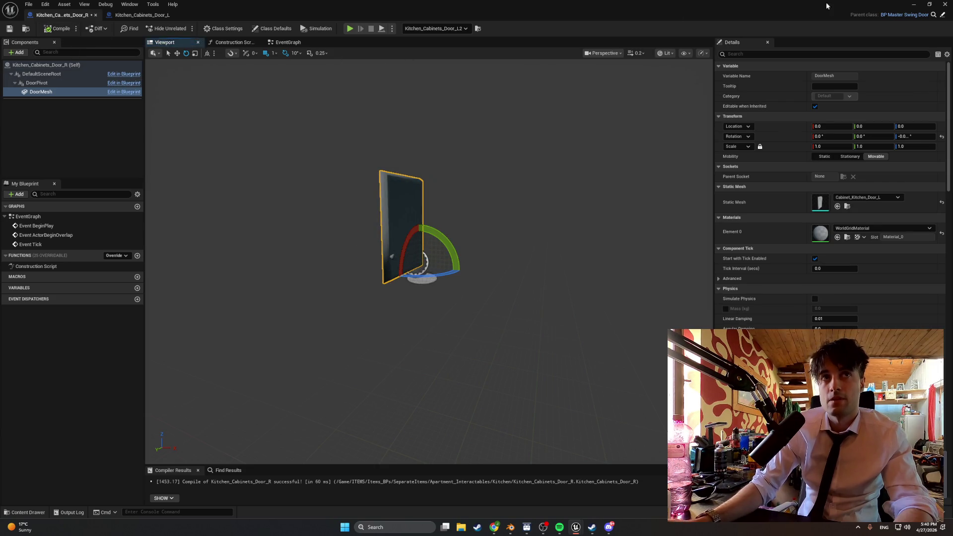
pyautogui.click(919, 7)
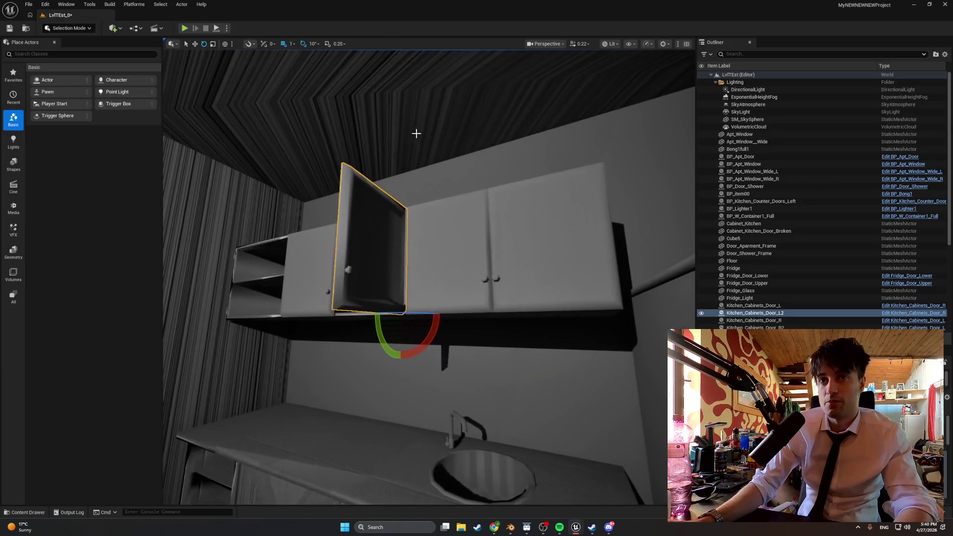
pyautogui.scroll(5, 370, 263)
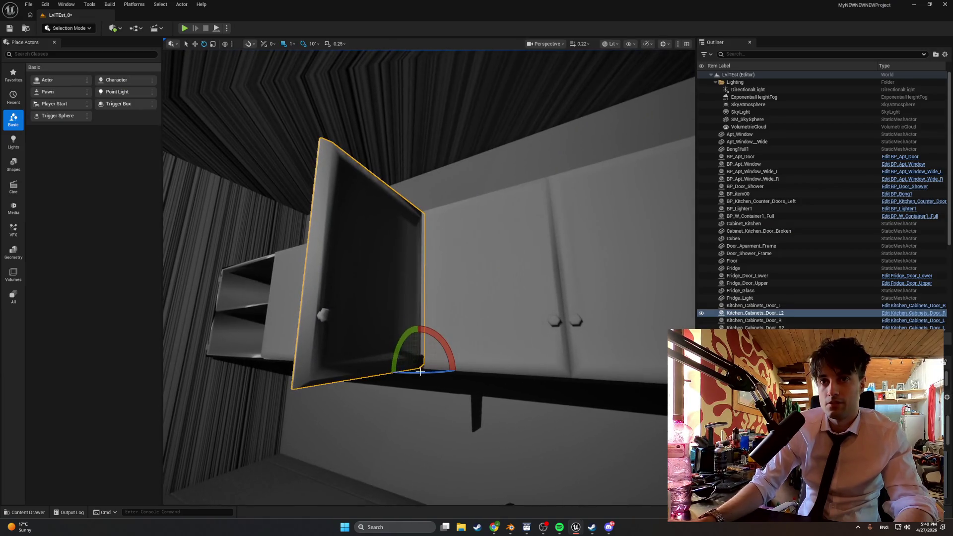
pyautogui.moveTo(380, 374); pyautogui.dragTo(389, 372)
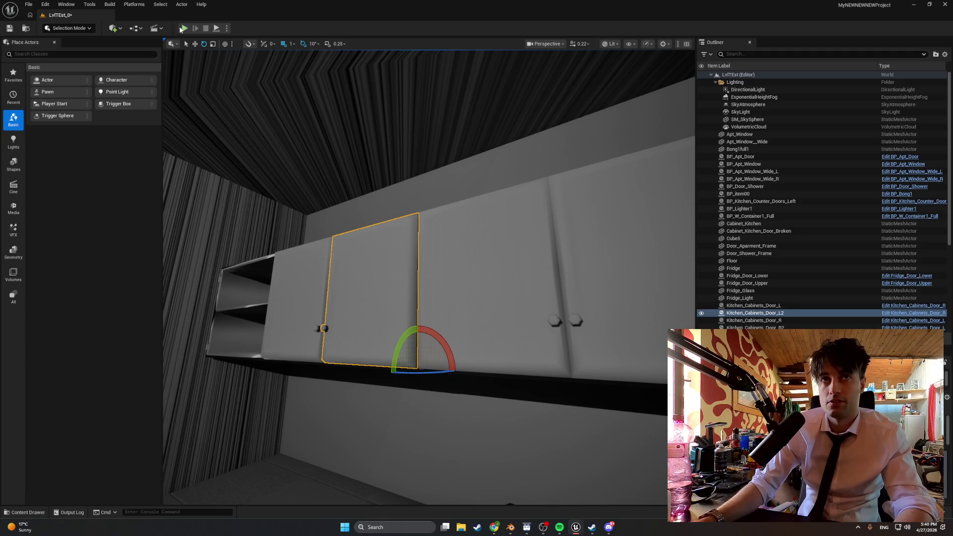
# Step: Play-test opening the cabinet door with E, then stop and show the content assets
pyautogui.click(183, 28)
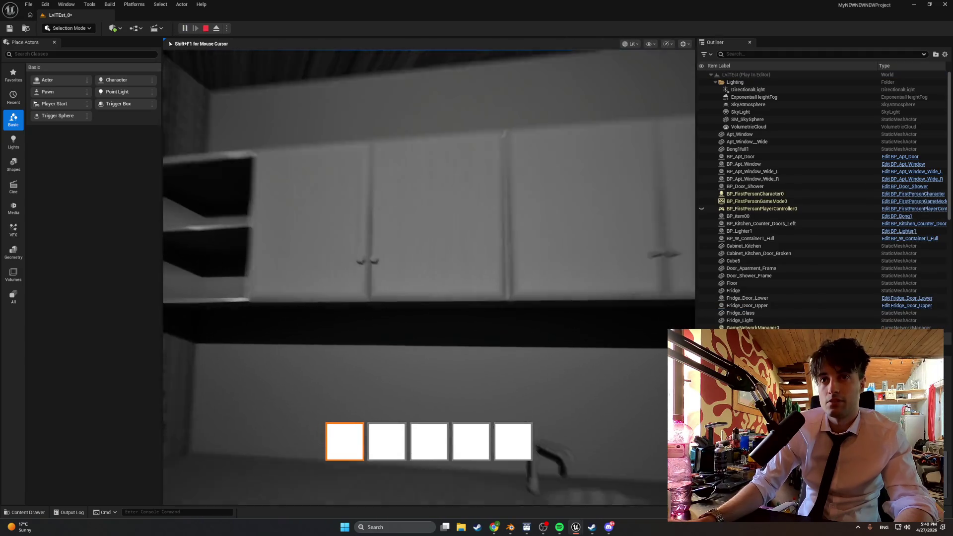
pyautogui.press('e')
pyautogui.press('Escape')
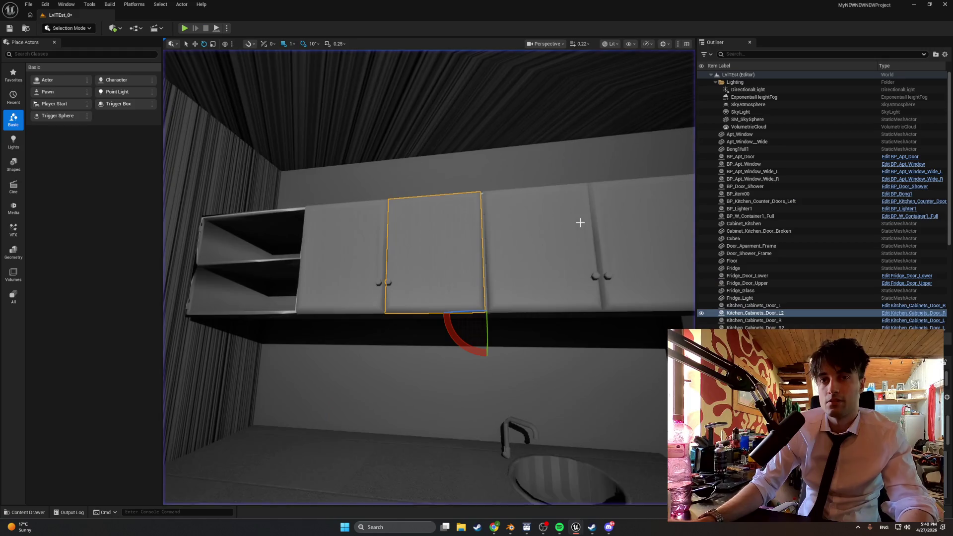
pyautogui.hotkey('ctrl', 'space')
# Step: Rotate Kitchen_Cabinets_Door_R's door mesh to -90° yaw and swing the placed door shut
pyautogui.doubleClick(268, 385)
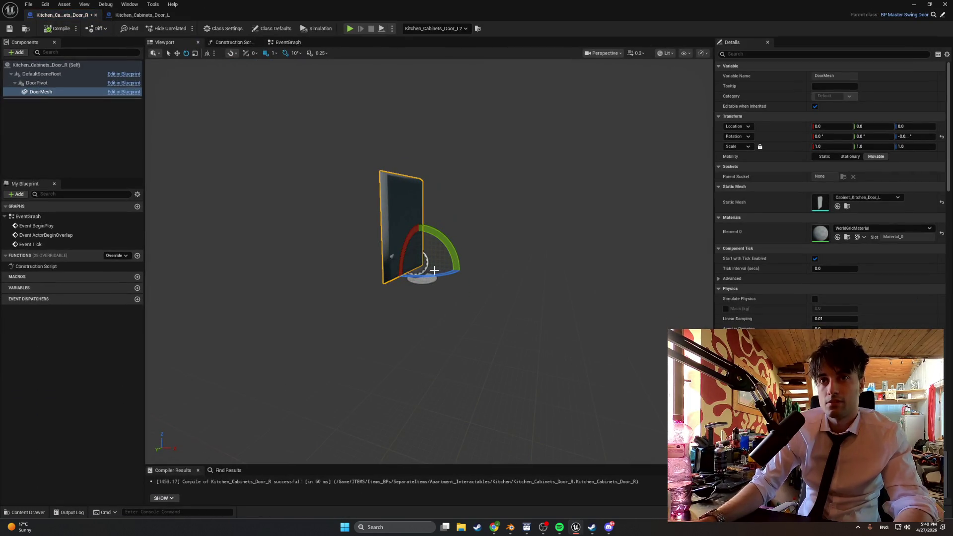
pyautogui.moveTo(434, 274)
pyautogui.mouseDown()
pyautogui.moveTo(442, 272)
pyautogui.moveTo(436, 265)
pyautogui.mouseUp()
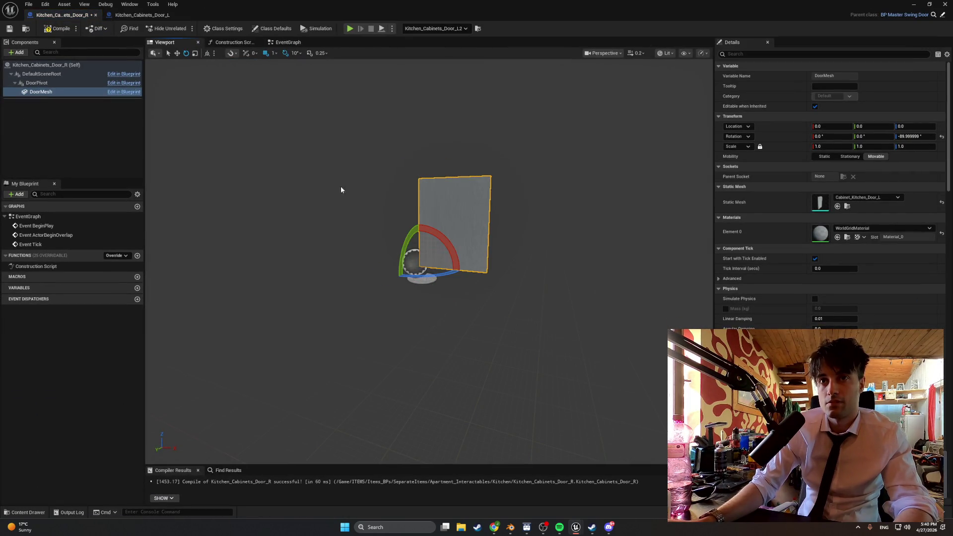
pyautogui.click(914, 4)
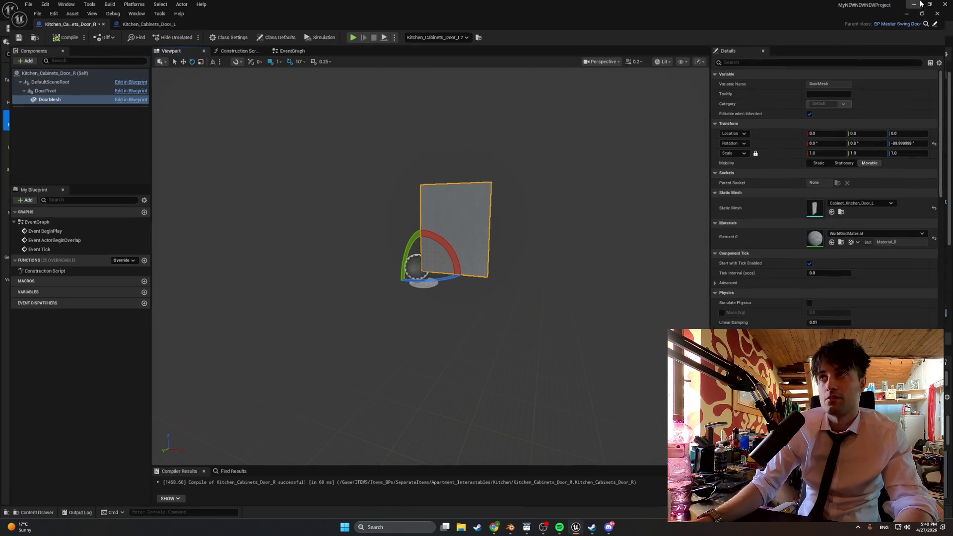
pyautogui.moveTo(436, 321); pyautogui.dragTo(378, 325)
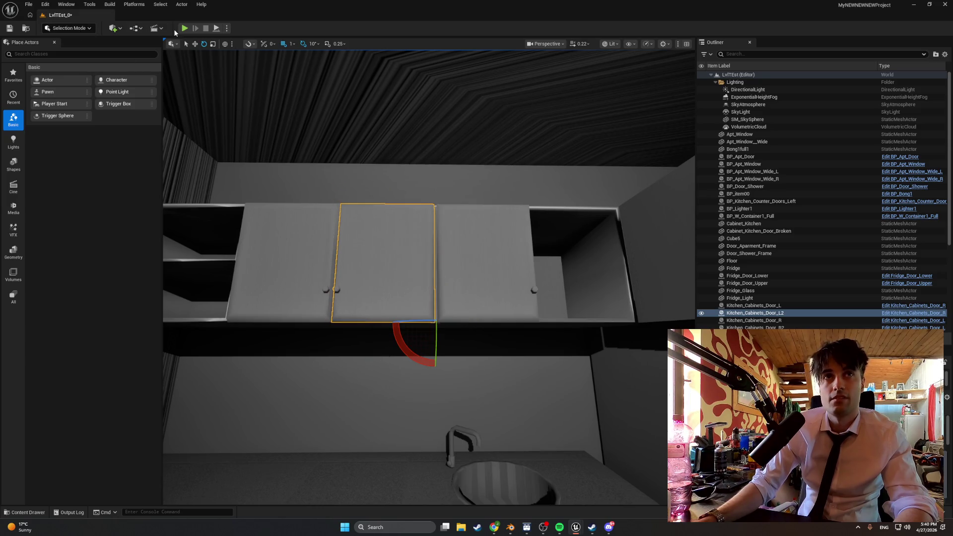
# Step: Rotate the open Kitchen_Cabinets_Door_L door shut between two quick play tests
pyautogui.click(184, 28)
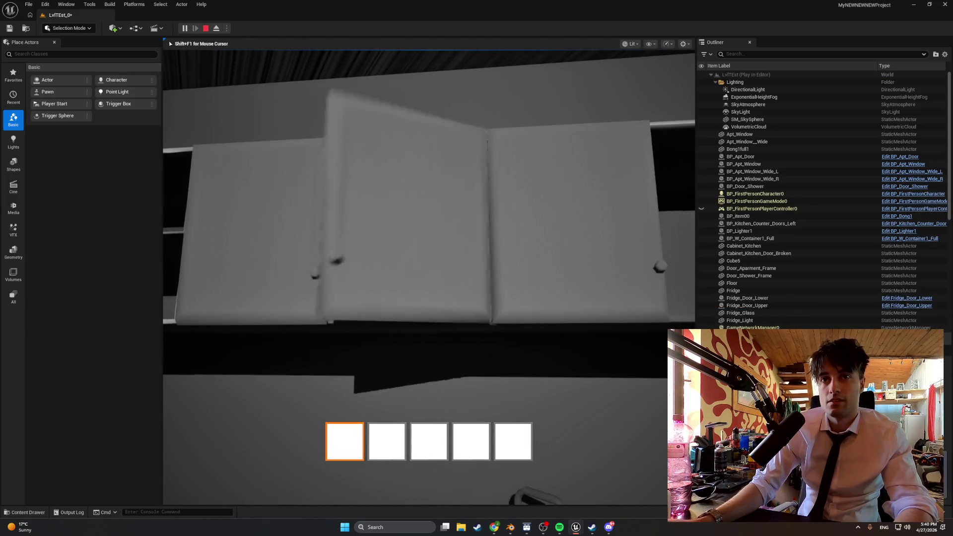
pyautogui.press('Escape')
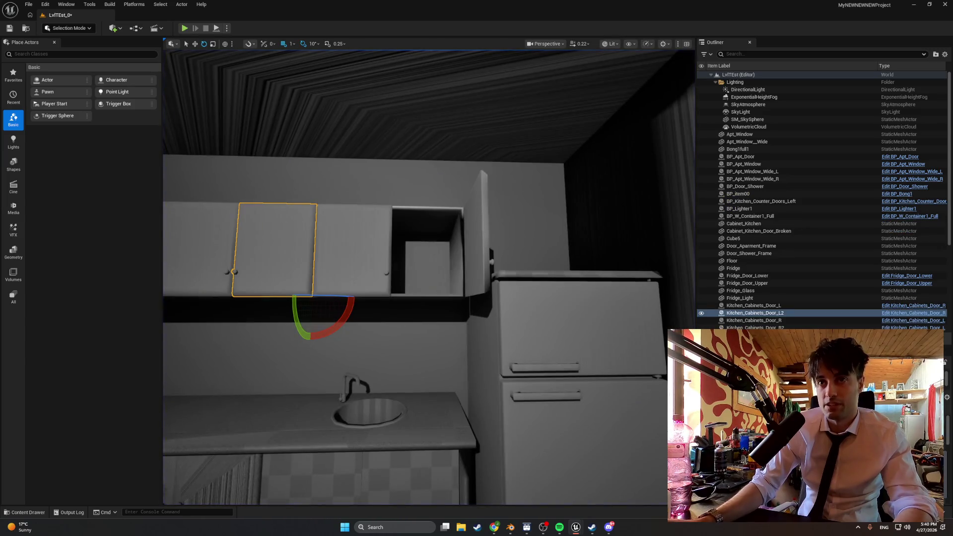
pyautogui.click(482, 229)
pyautogui.moveTo(446, 295); pyautogui.dragTo(412, 298)
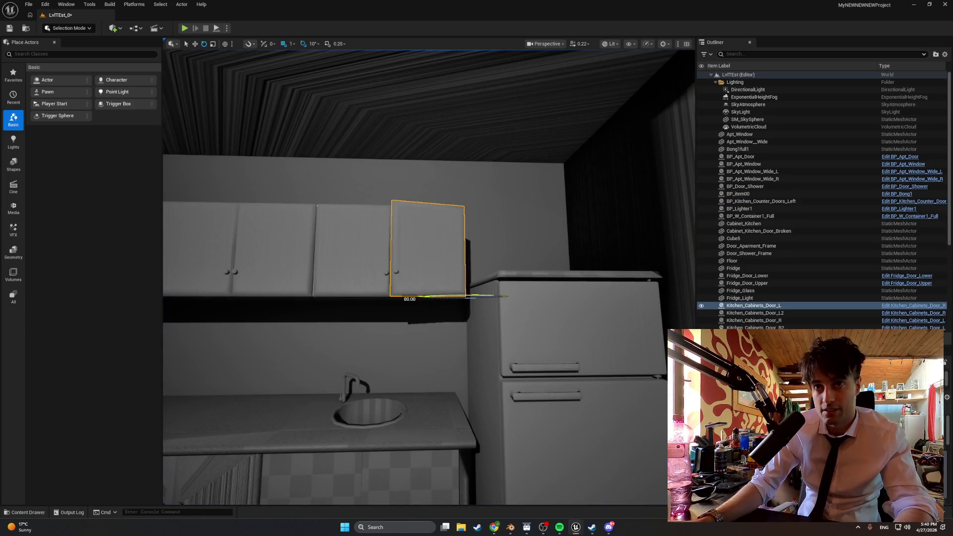
pyautogui.click(185, 28)
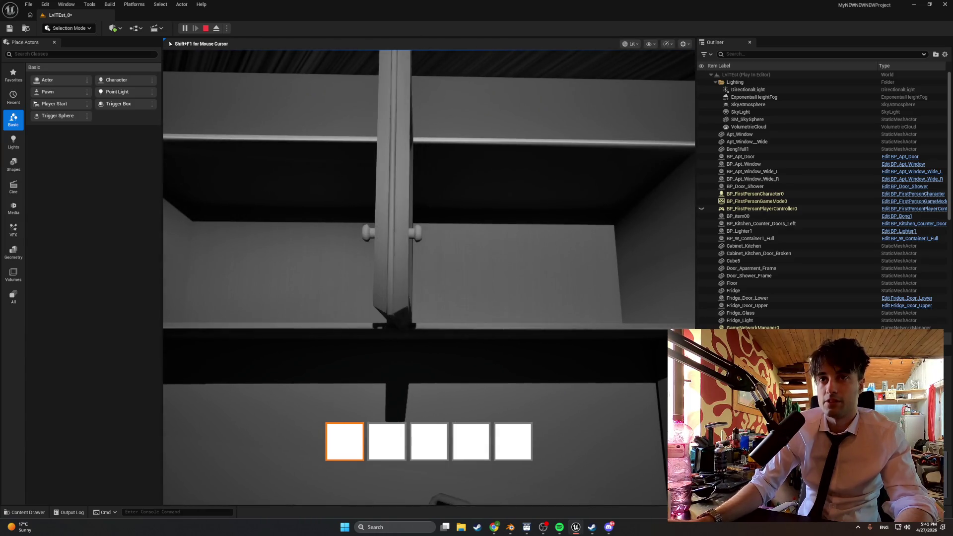
pyautogui.press('Escape')
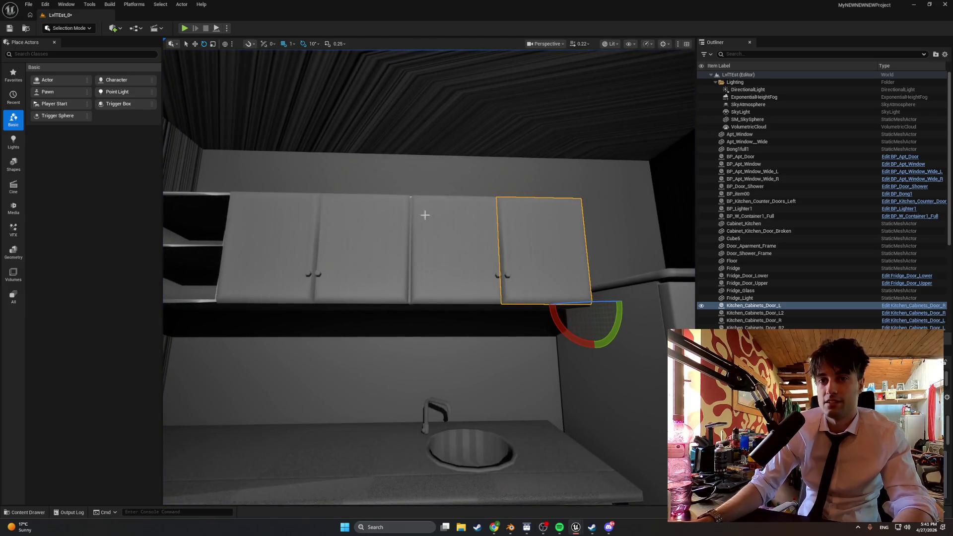
# Step: Make Kitchen_Cabinets_Door_R's Min Yaw negative in Class Defaults and compile it
pyautogui.hotkey('ctrl', 'b')
pyautogui.doubleClick(268, 389)
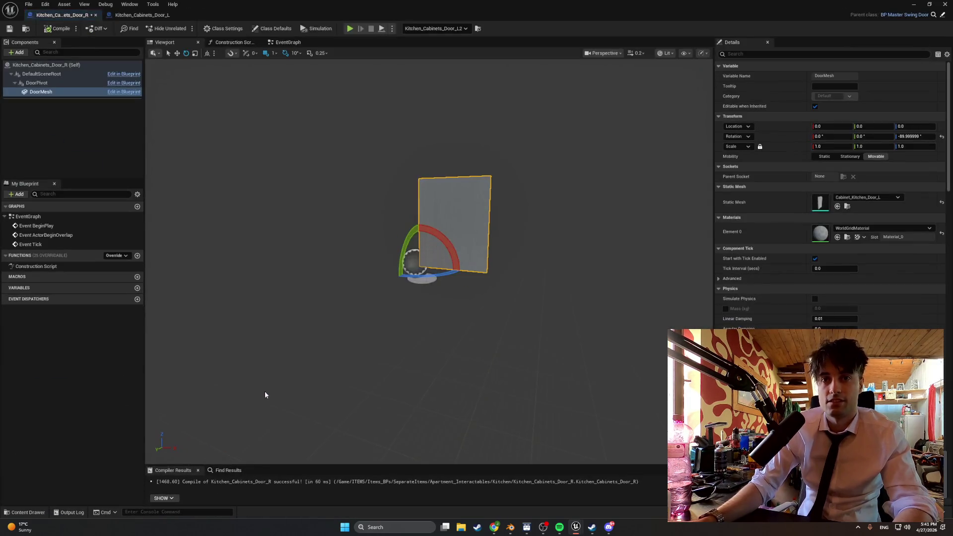
pyautogui.click(272, 30)
pyautogui.click(826, 96)
pyautogui.write('-80')
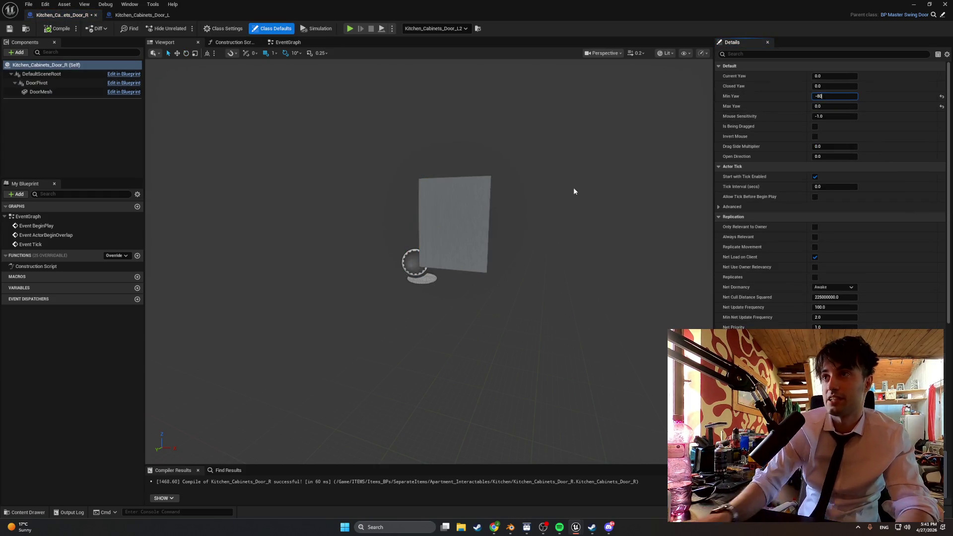
pyautogui.click(378, 124)
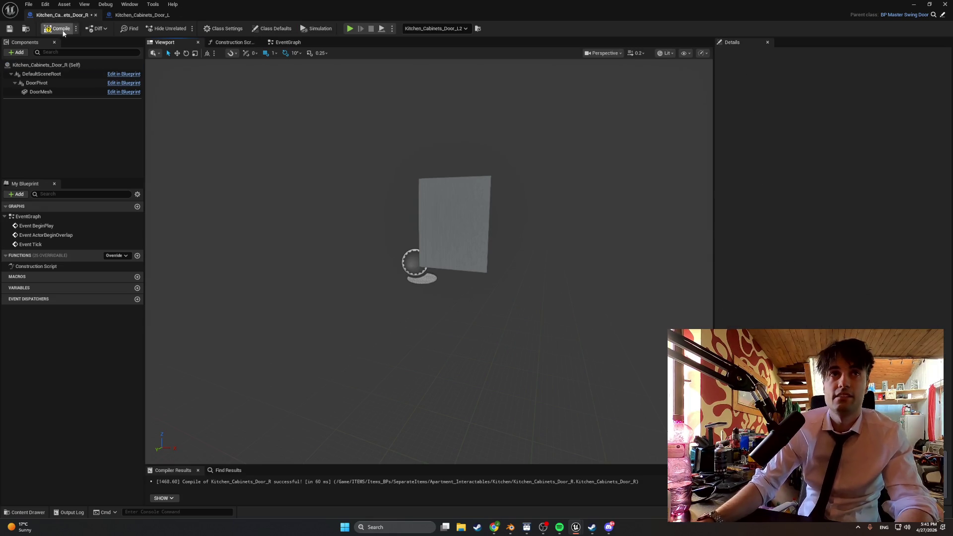
# Step: Revise Kitchen_Cabinets_Door_L's Max Yaw, compile, and return to the level editor
pyautogui.click(136, 15)
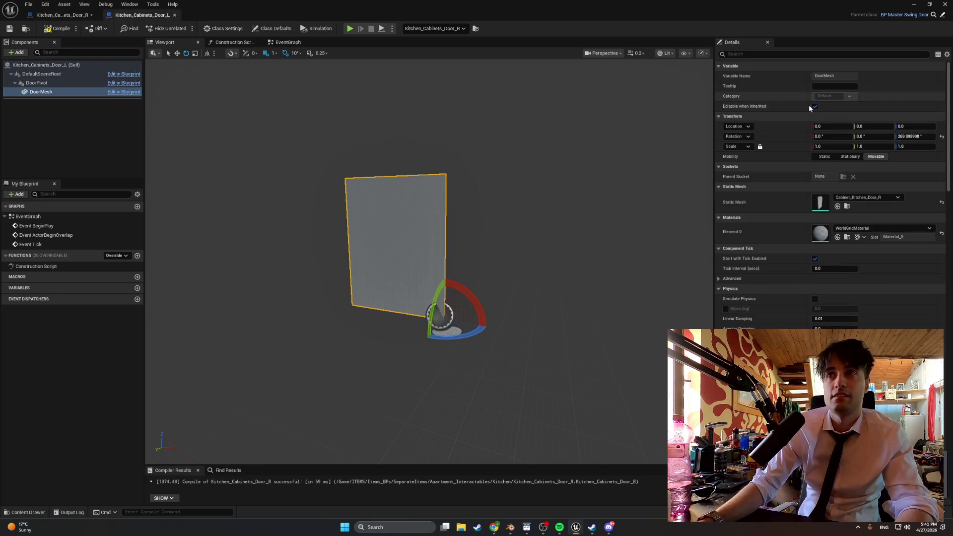
pyautogui.click(257, 30)
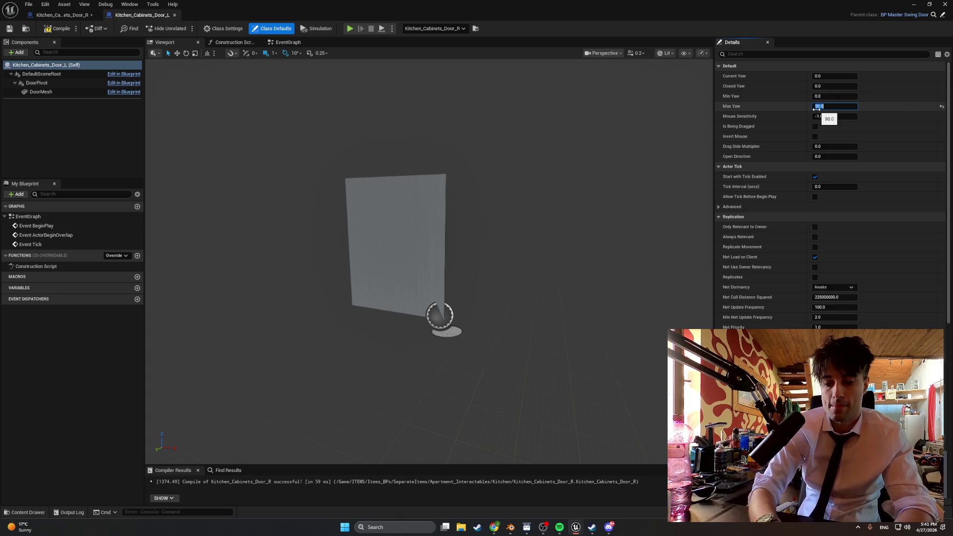
pyautogui.click(348, 99)
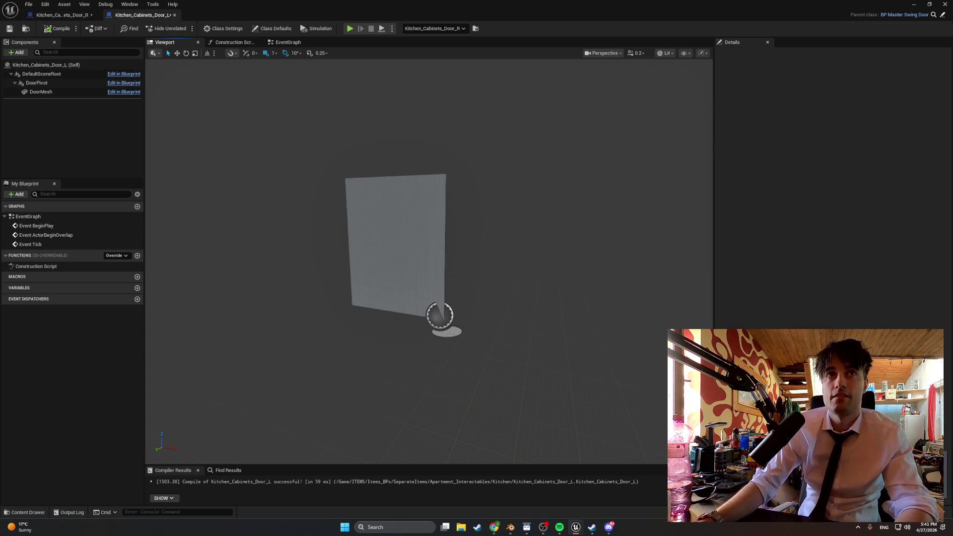
pyautogui.click(914, 5)
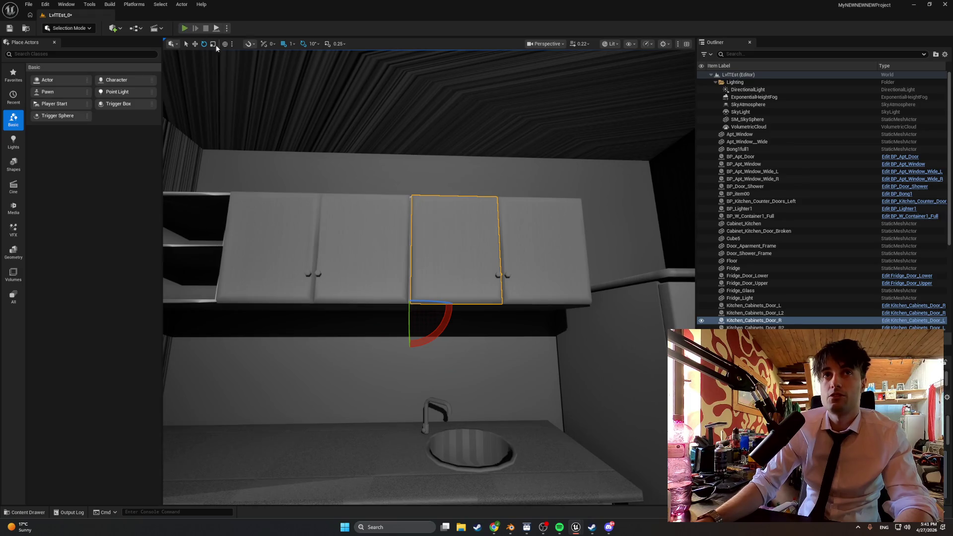
# Step: Play-test, opening two cabinet doors with E and walking up to the wall cabinets, then stop
pyautogui.click(185, 28)
pyautogui.press('e')
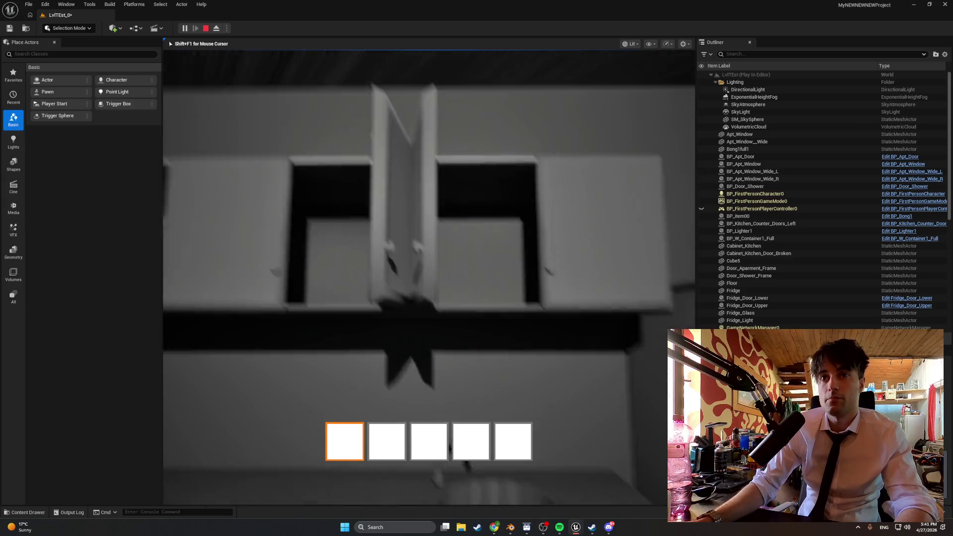
pyautogui.press('e')
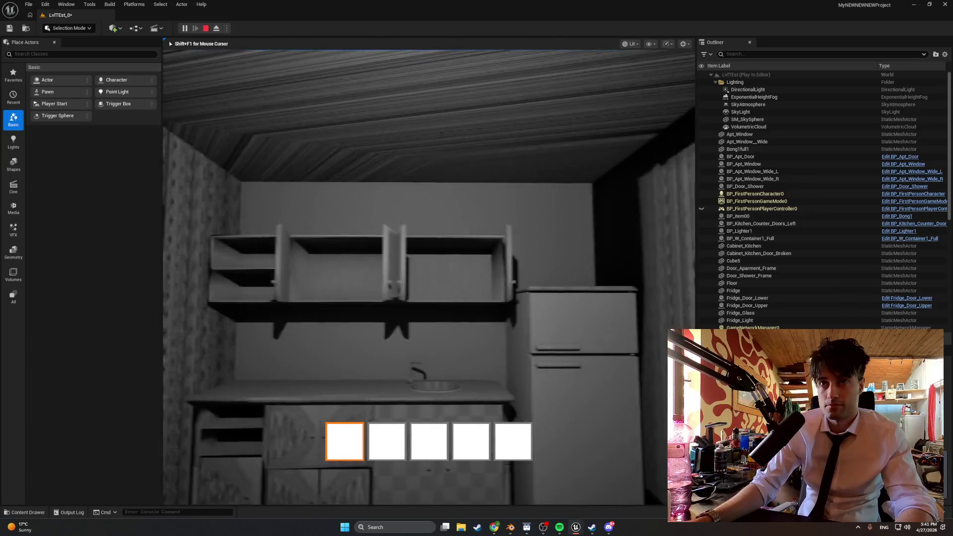
pyautogui.press('w')
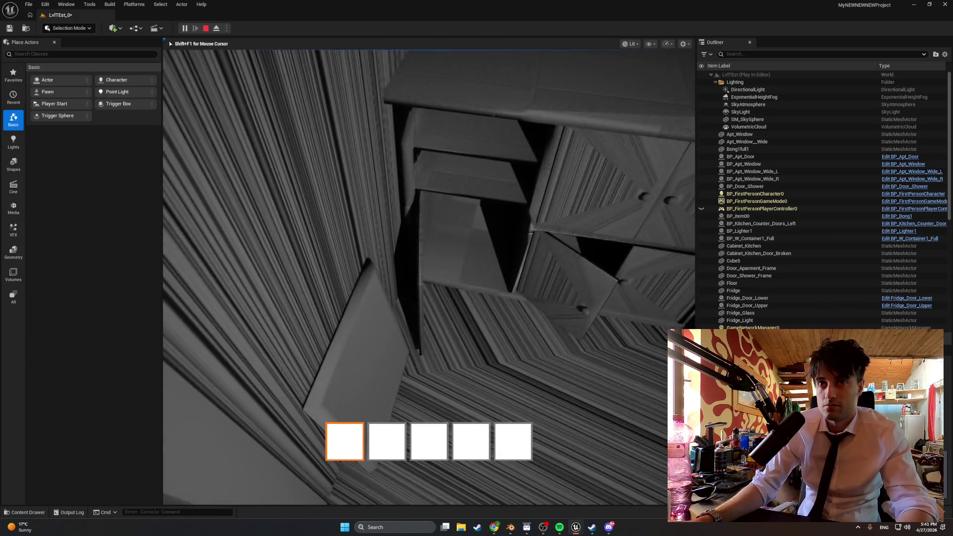
pyautogui.press('Escape')
# Step: Change BP_Kitchen_Counter_Doors_Left's Max Yaw from 100 to 70 and compile
pyautogui.rightClick(433, 263)
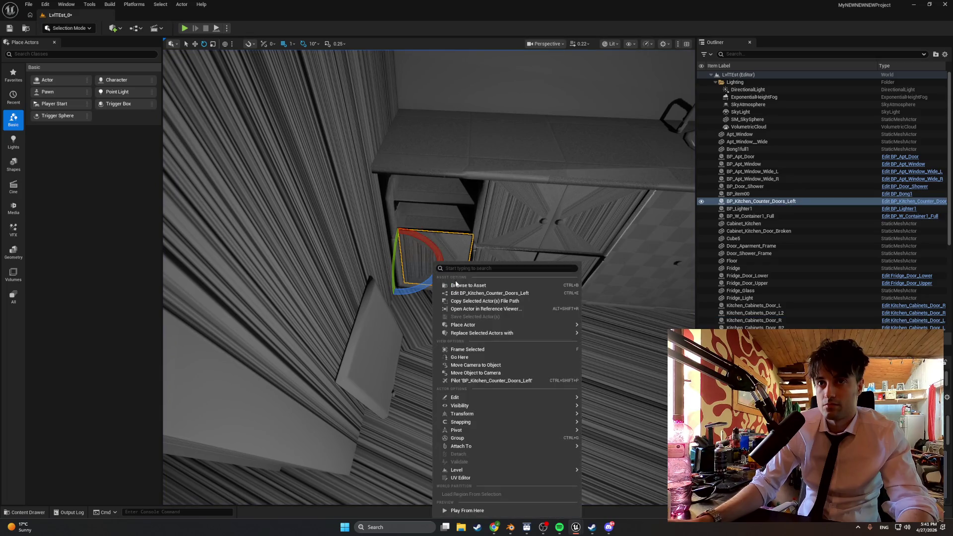
pyautogui.click(457, 285)
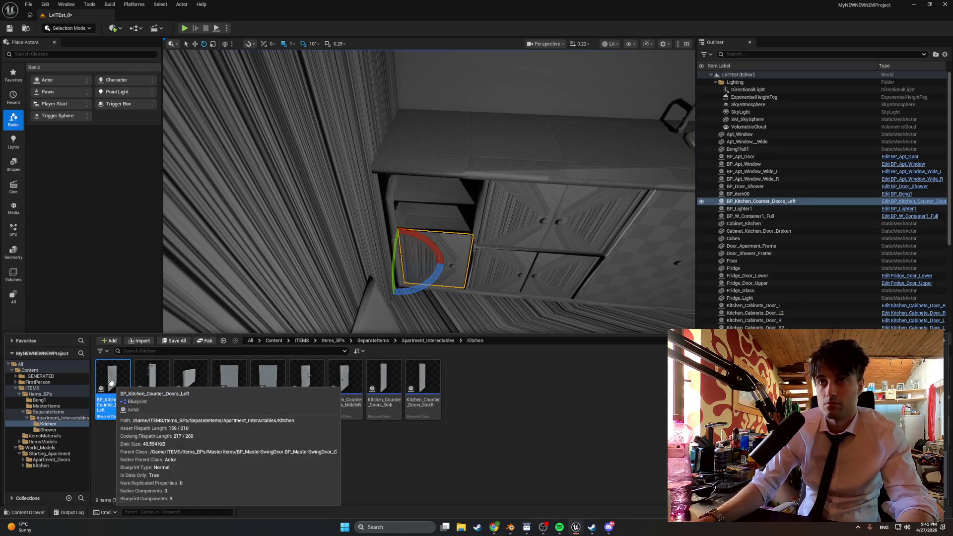
pyautogui.doubleClick(111, 383)
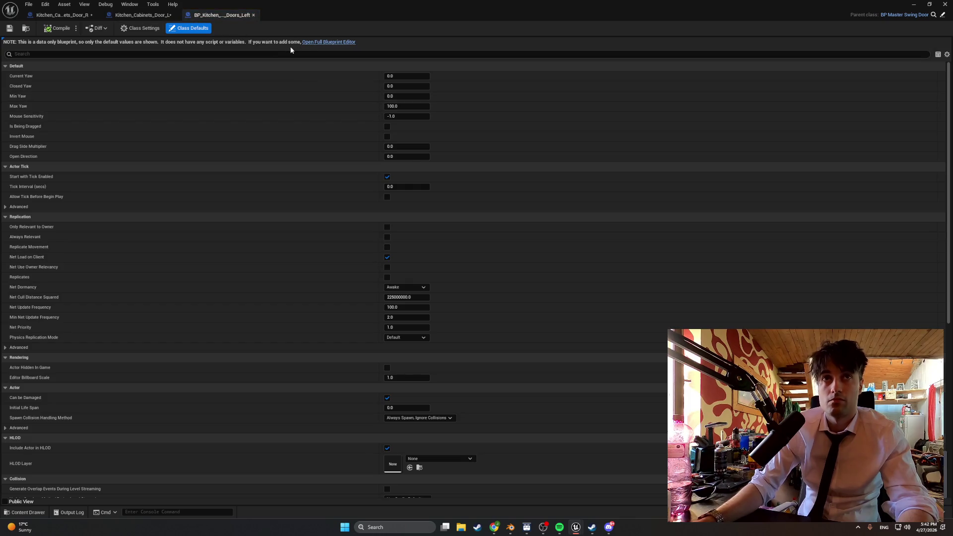
pyautogui.click(312, 43)
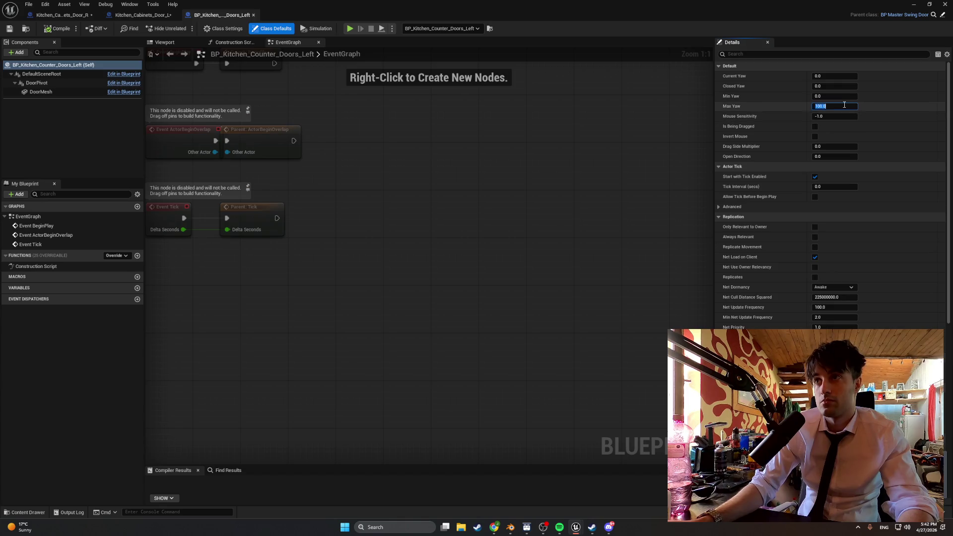
pyautogui.write('75')
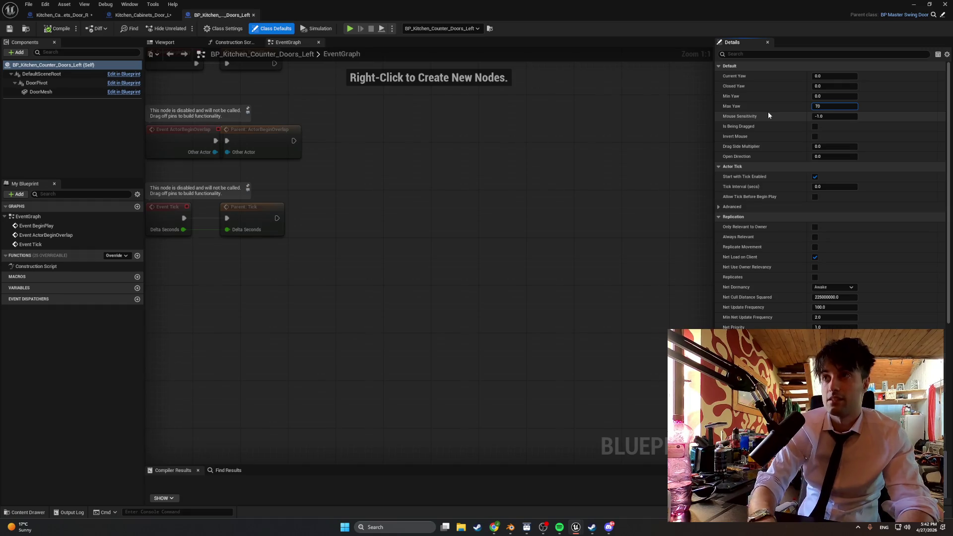
pyautogui.press('BackSpace')
pyautogui.write('0')
pyautogui.press('Return')
pyautogui.click(58, 29)
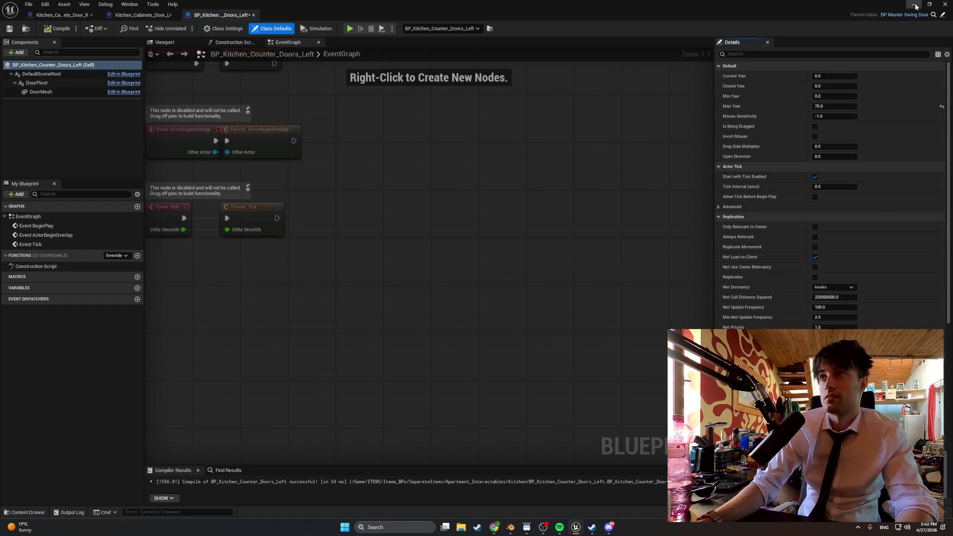
# Step: Back in the level editor, run a brief play test of the counter door
pyautogui.hotkey('alt', 'Tab')
pyautogui.press('w')
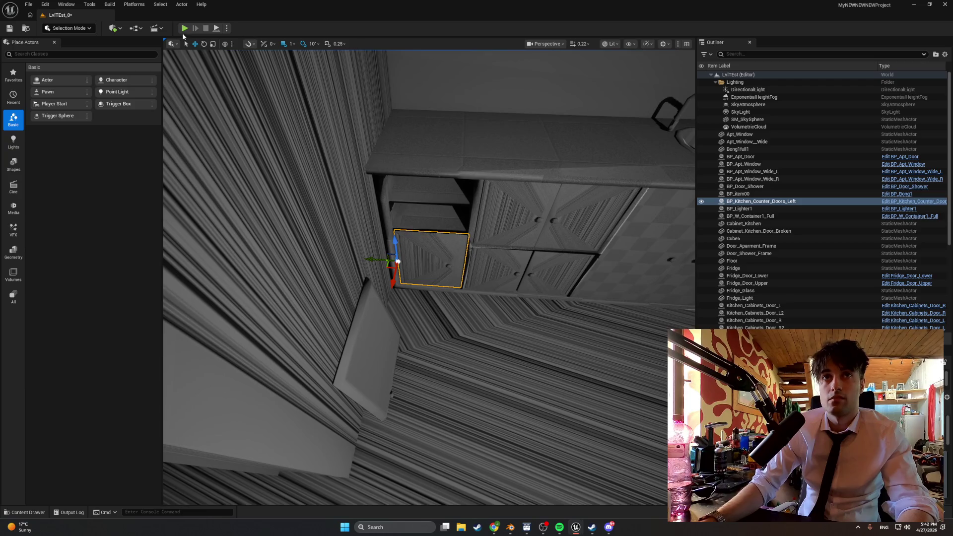
pyautogui.click(184, 28)
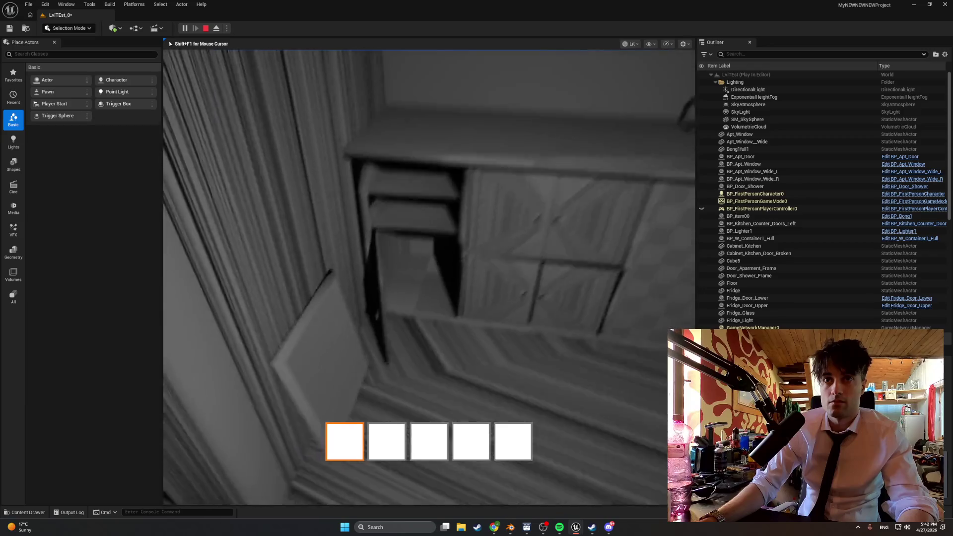
pyautogui.press('Escape')
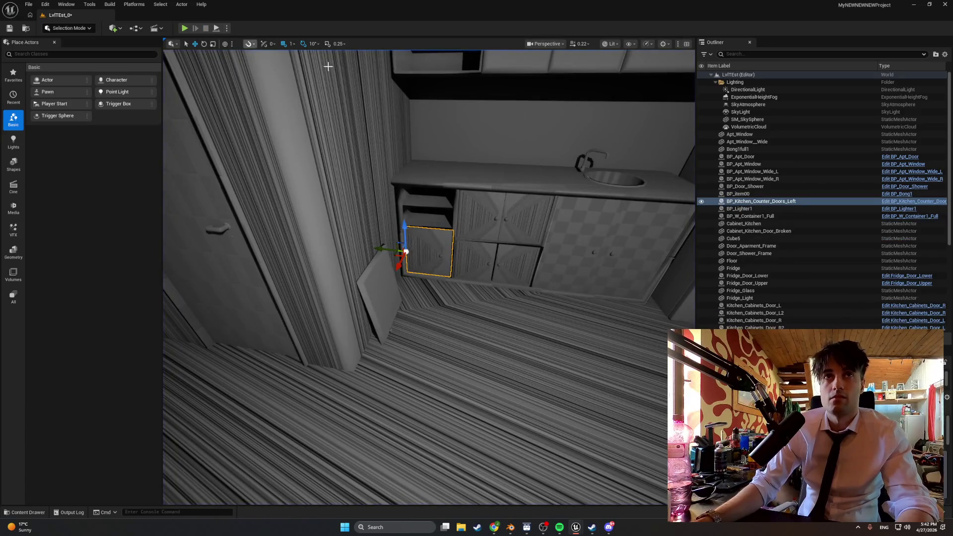
# Step: Raise BP_Kitchen_Counter_Doors_Left's Max Yaw to 75, return to the level, and start another play test
pyautogui.rightClick(426, 253)
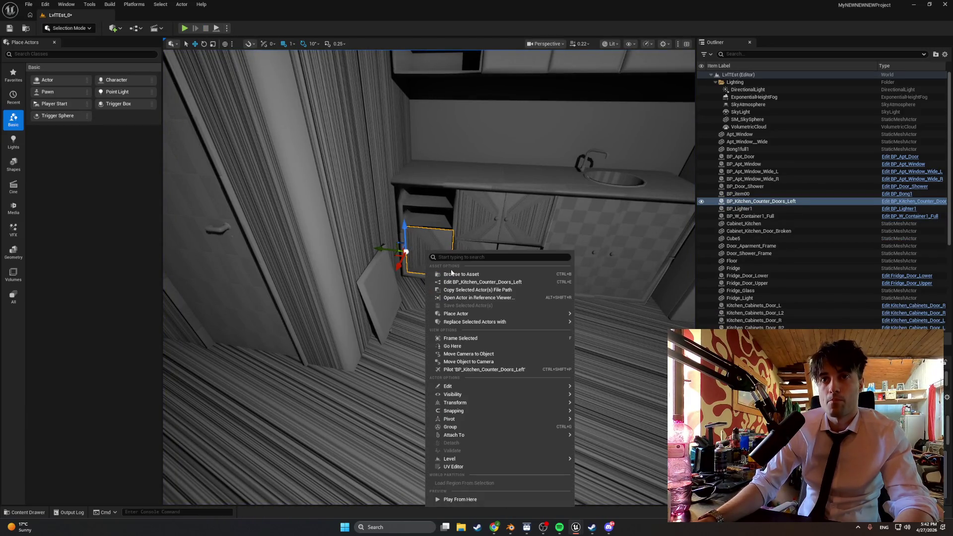
pyautogui.click(451, 273)
pyautogui.doubleClick(114, 392)
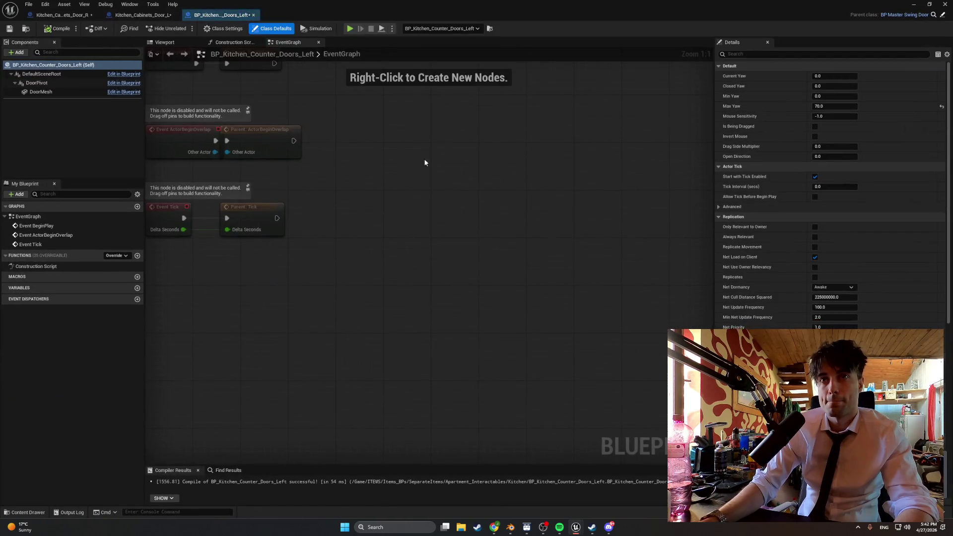
pyautogui.click(832, 106)
pyautogui.write('75')
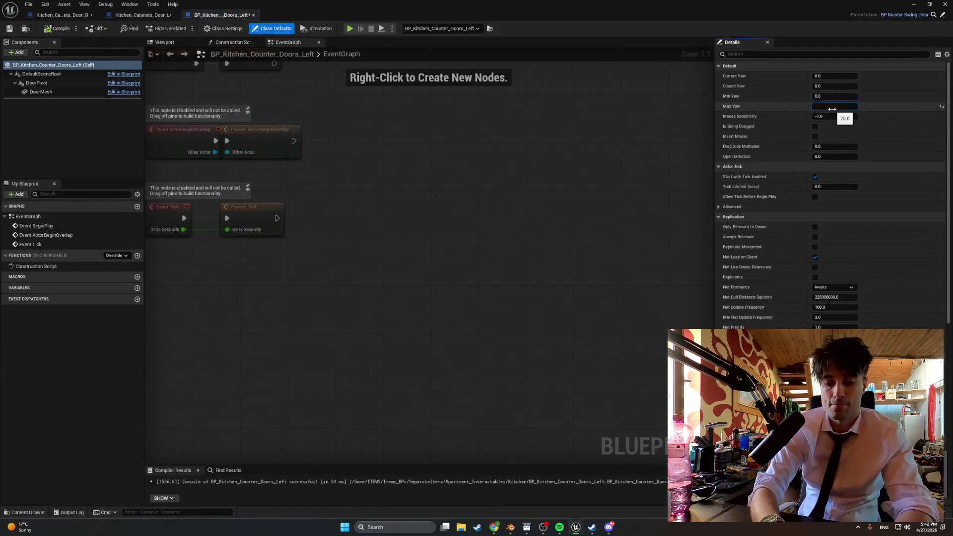
pyautogui.press('Return')
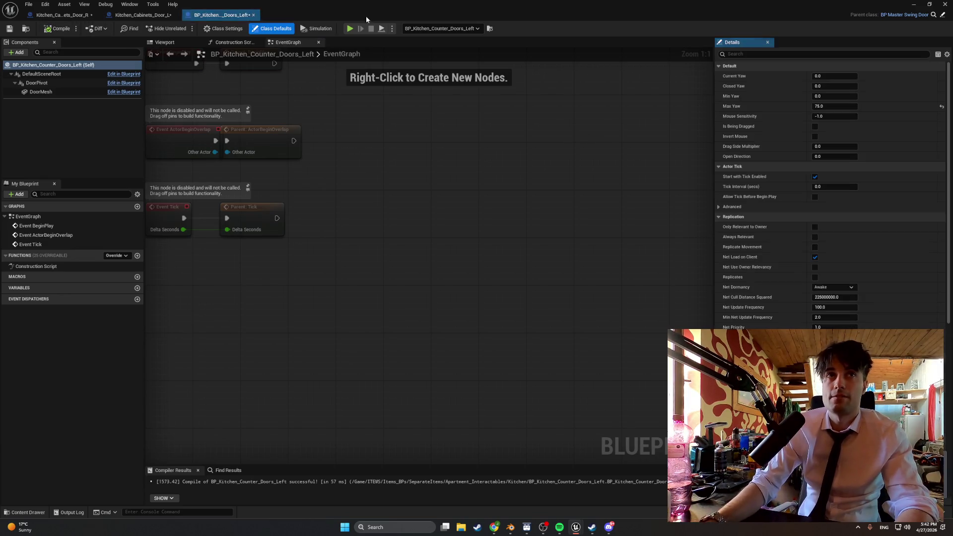
pyautogui.click(914, 5)
pyautogui.click(184, 28)
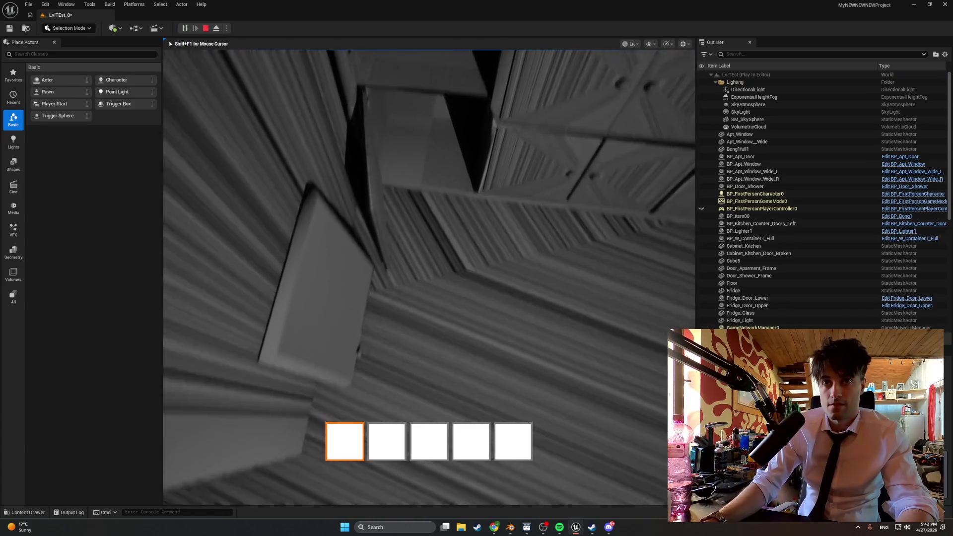
# Step: Open the fridge door, a lower counter cabinet door and the upper cabinet's double doors
pyautogui.press('e')
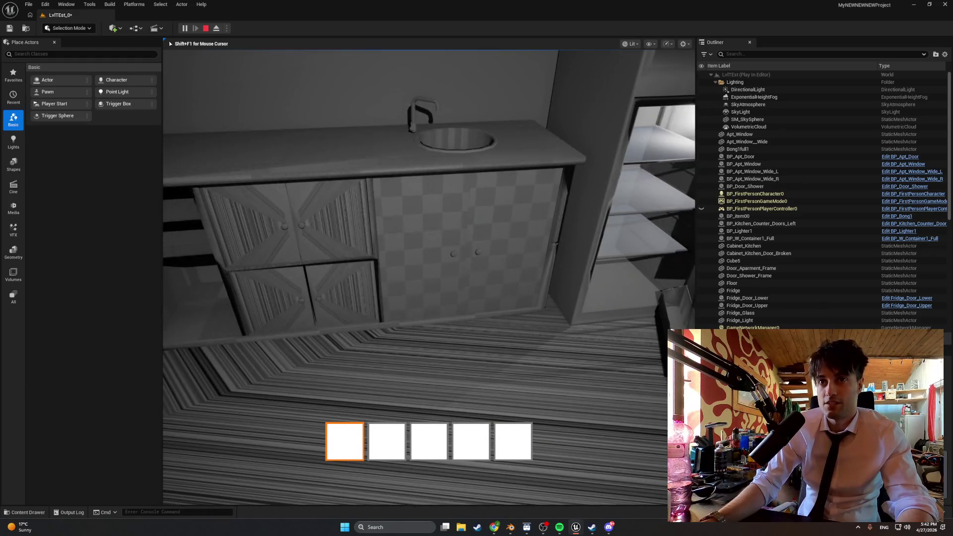
pyautogui.press('e')
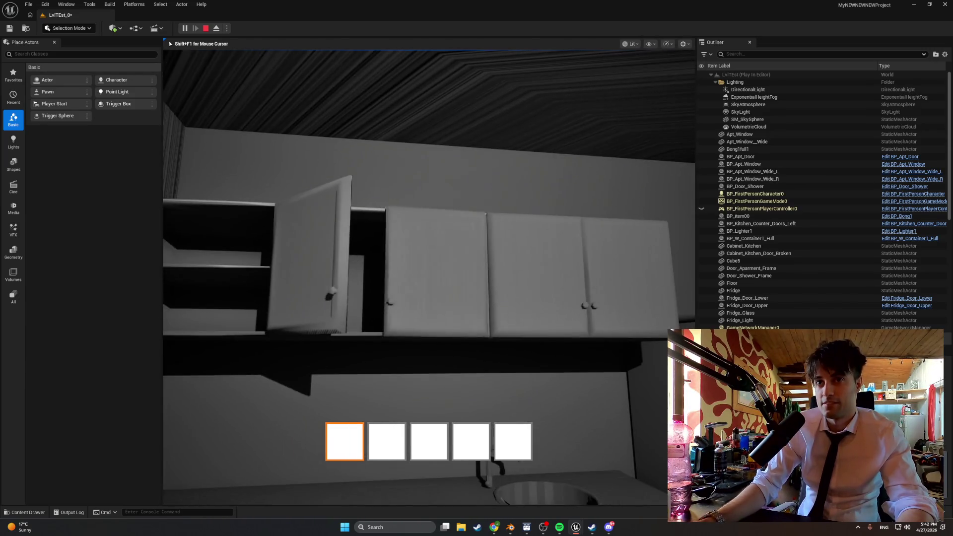
pyautogui.press('e')
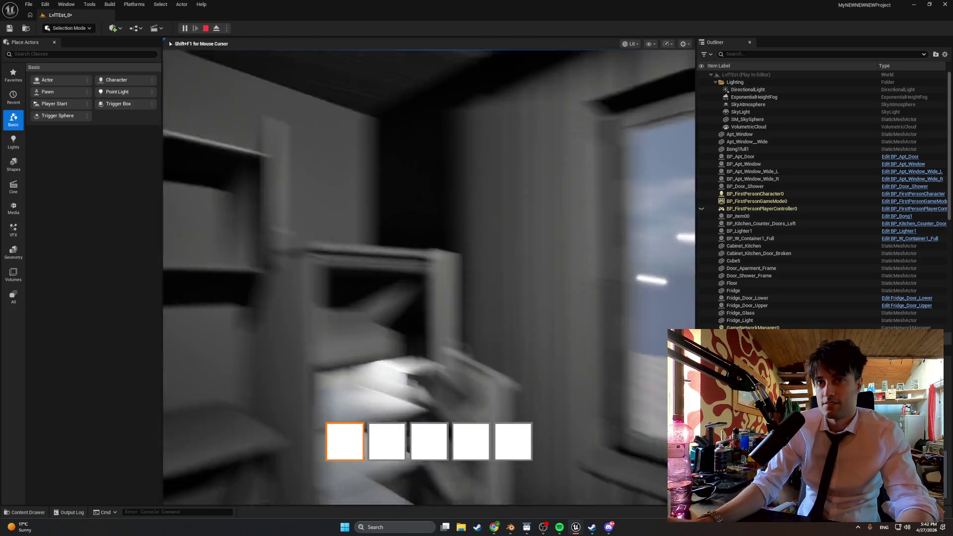
pyautogui.press('e')
# Step: Walk through the doorway to the window and swing its sash open
pyautogui.press('s')
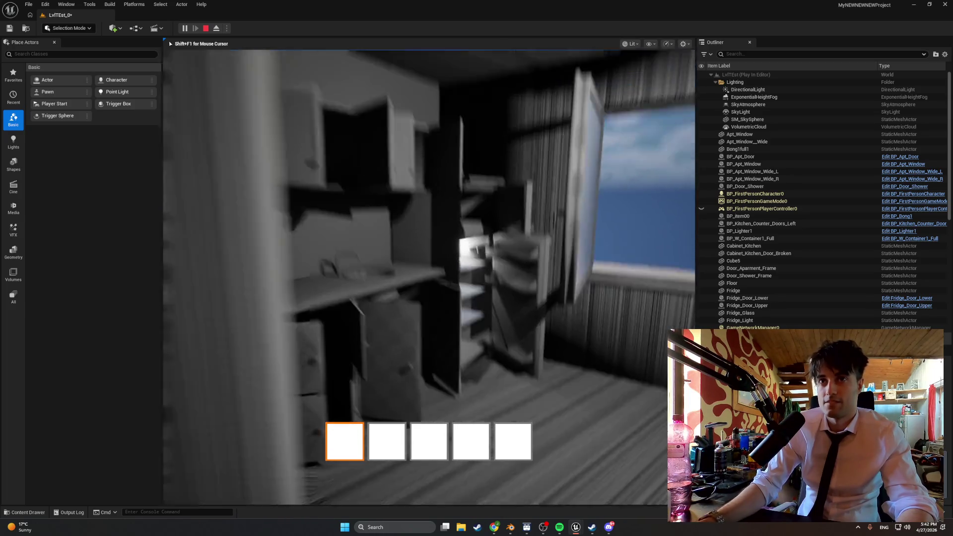
pyautogui.press('w')
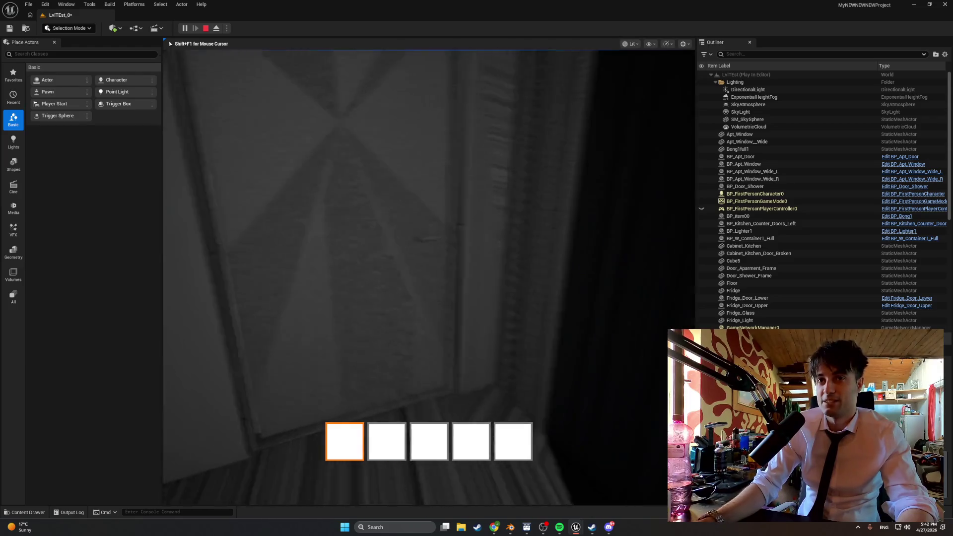
pyautogui.press('e')
pyautogui.press('s')
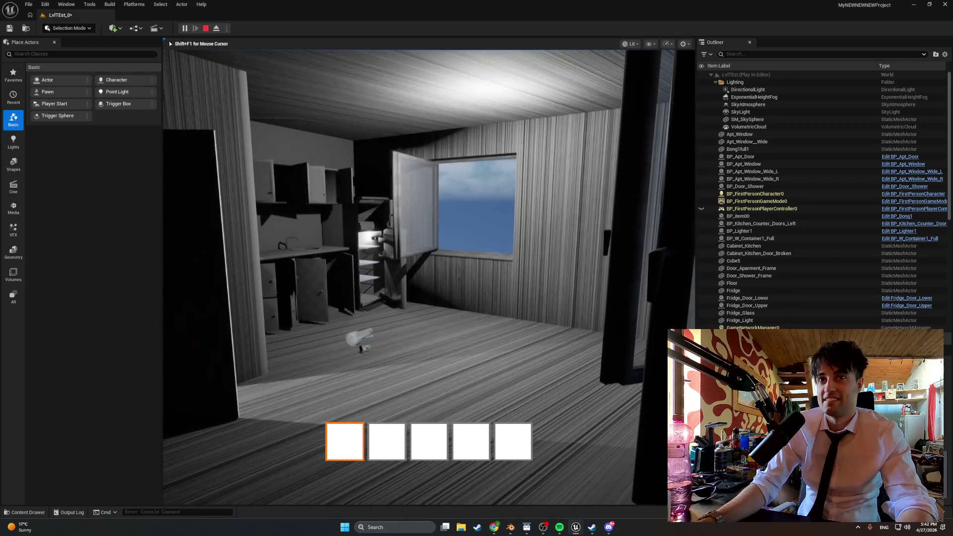
# Step: Survey the kitchen, then look out the open window at the building outside
pyautogui.press('w')
pyautogui.press('s')
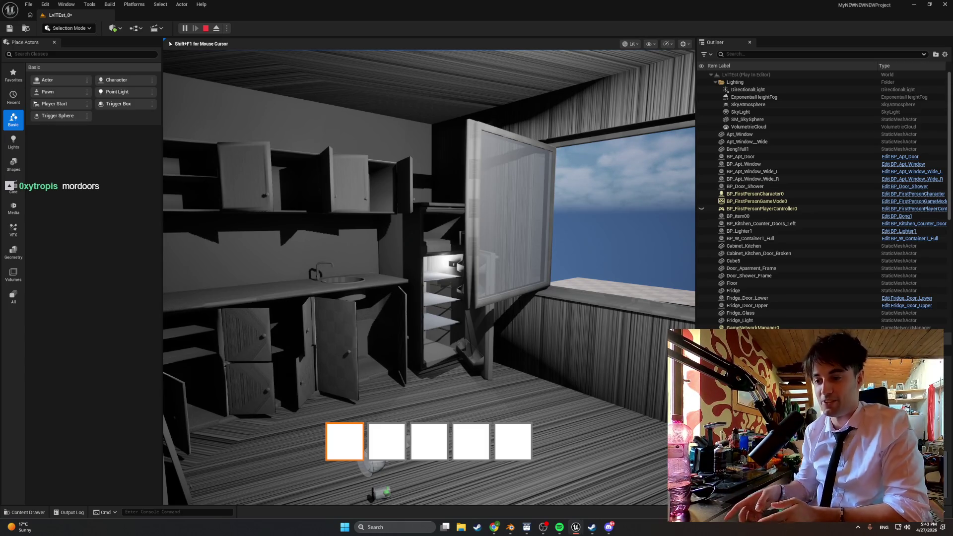
pyautogui.press('w')
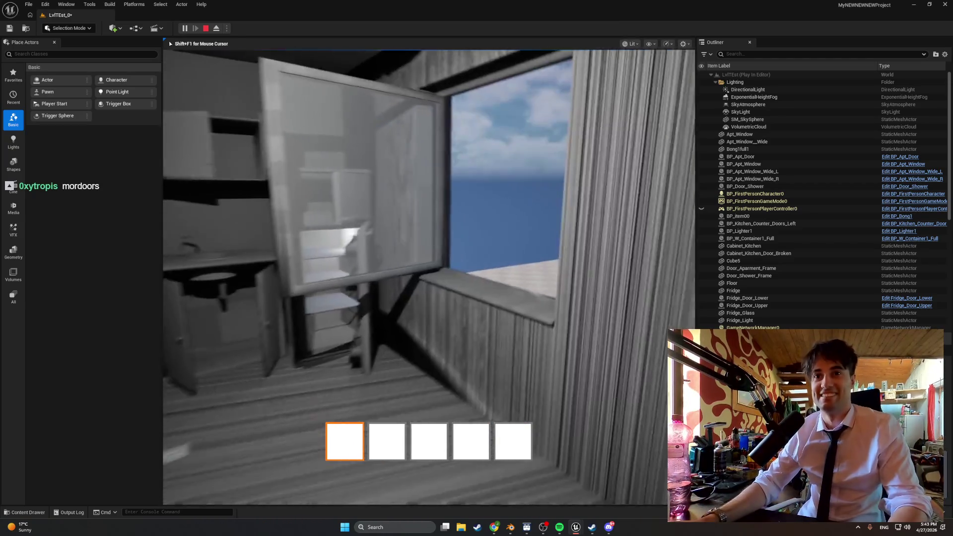
pyautogui.press('w')
pyautogui.press('w')
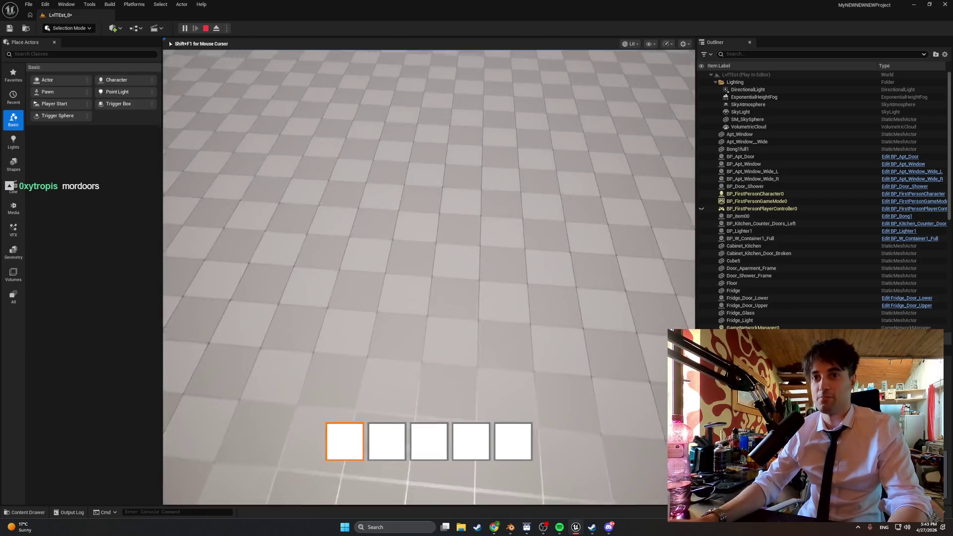
pyautogui.press('s')
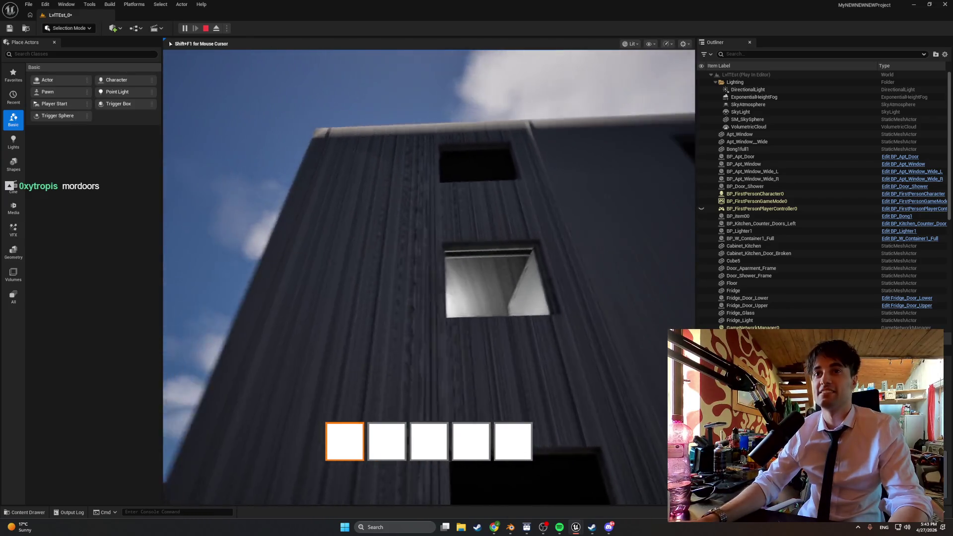
pyautogui.press('s')
# Step: Stop the session and start a fresh play-test, walking toward the window
pyautogui.press('Escape')
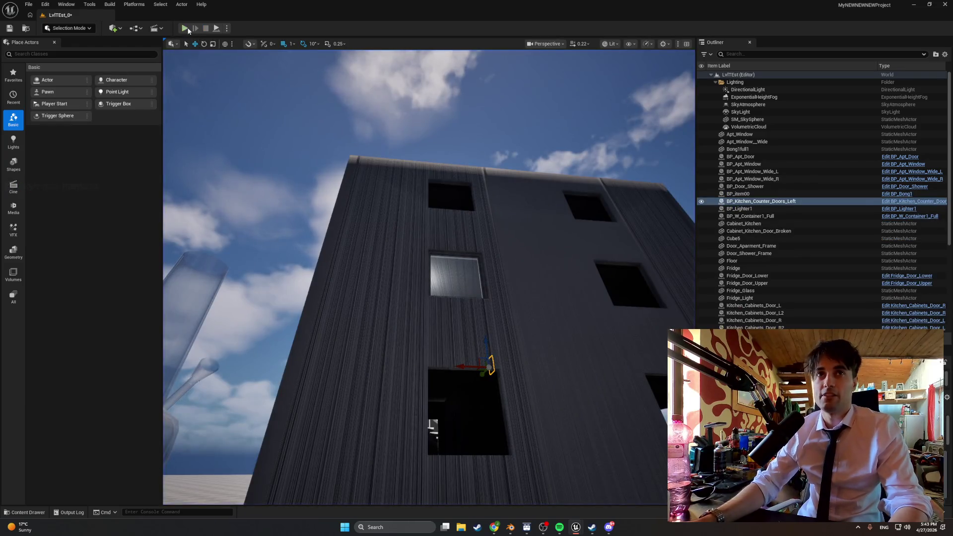
pyautogui.click(184, 28)
pyautogui.press('w')
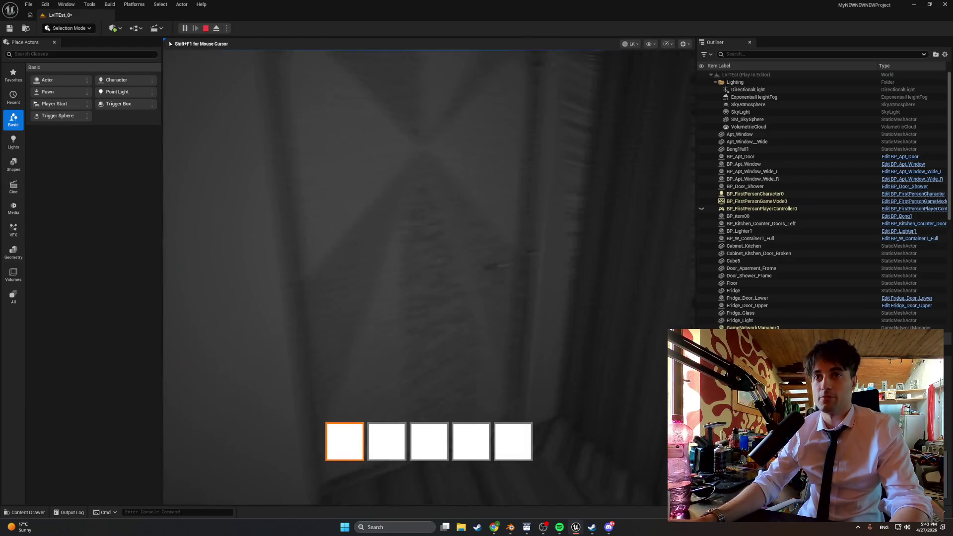